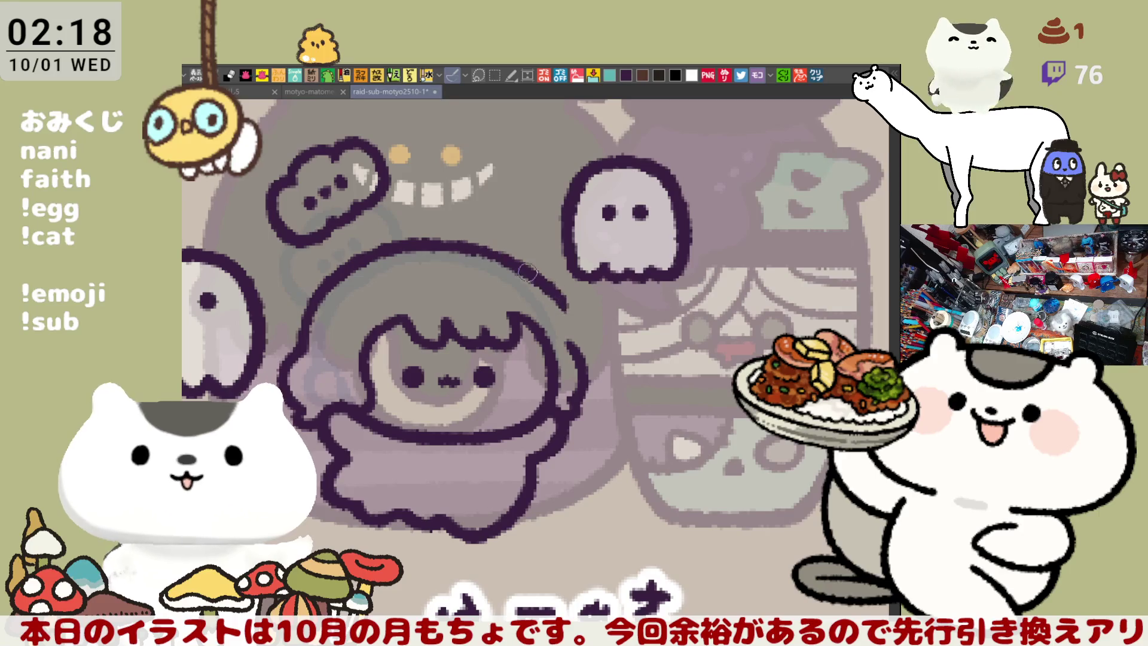
Step: Flip the canvas horizontally and darken the girl's head outline arc with pen strokes
left_click_drag(479, 249, 568, 317)
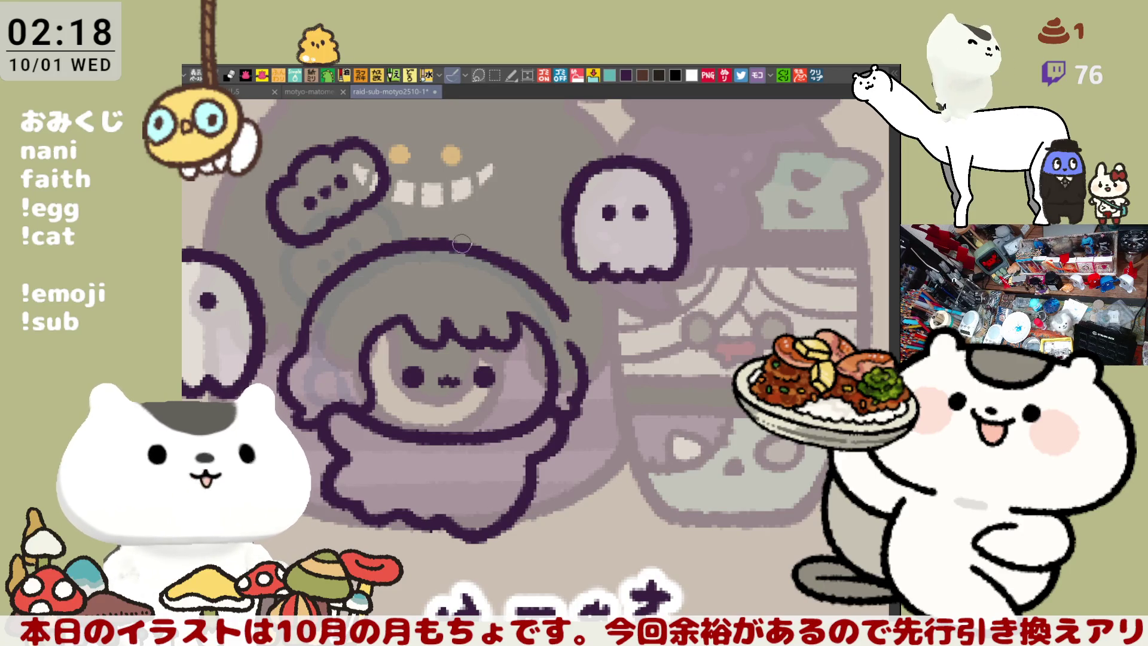
key("h")
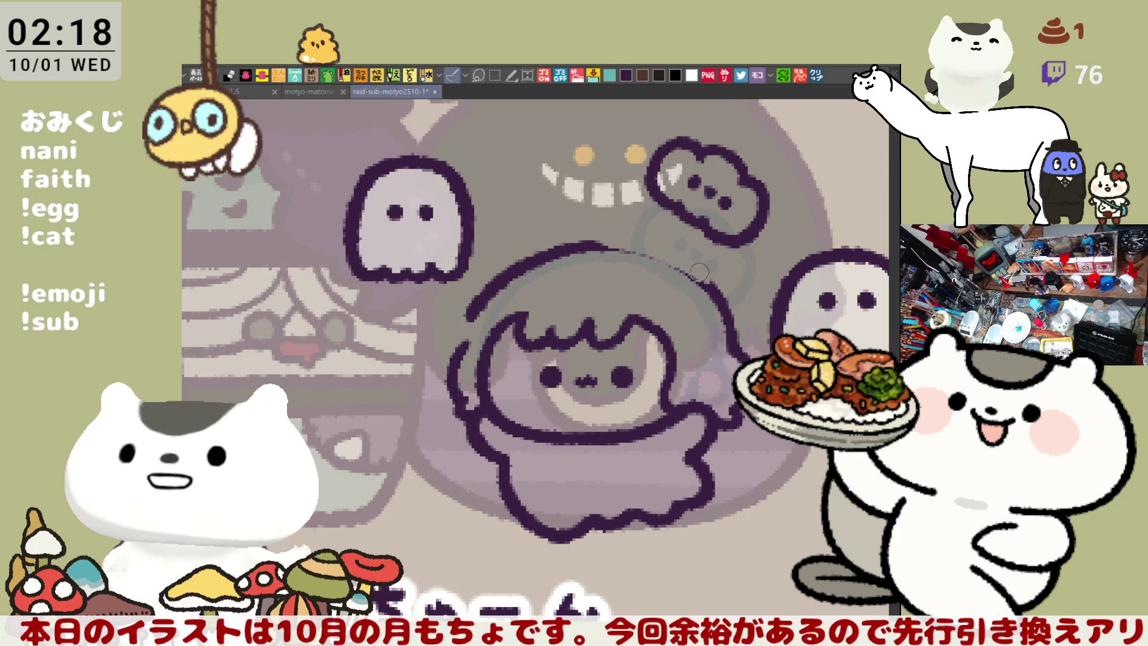
left_click_drag(624, 245, 638, 251)
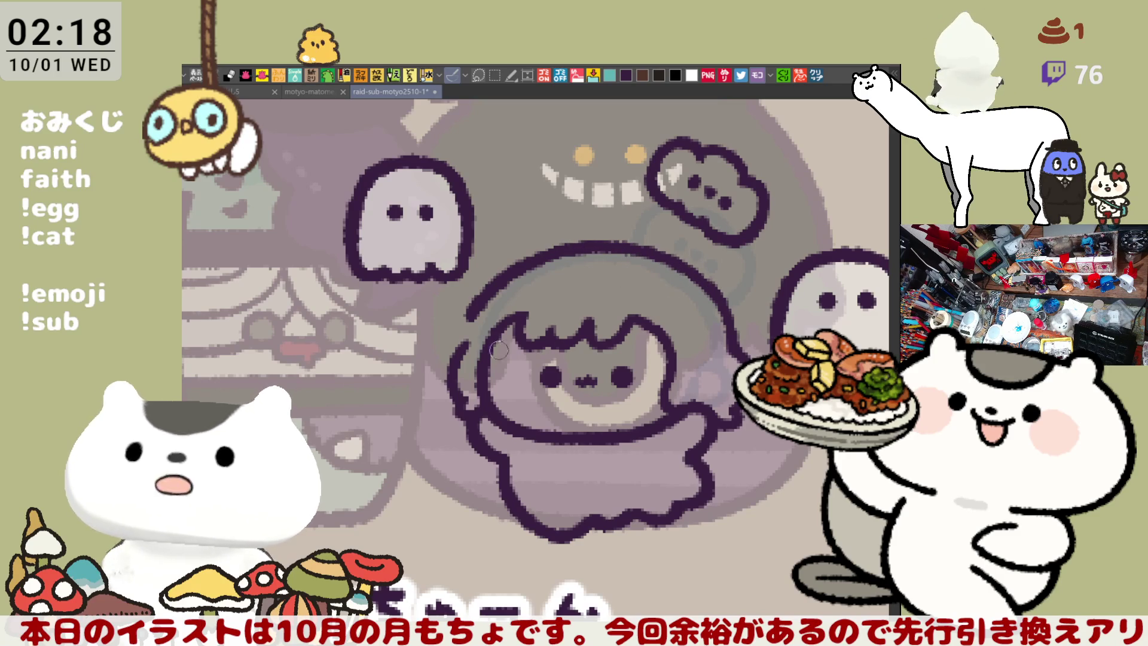
left_click_drag(525, 338, 553, 349)
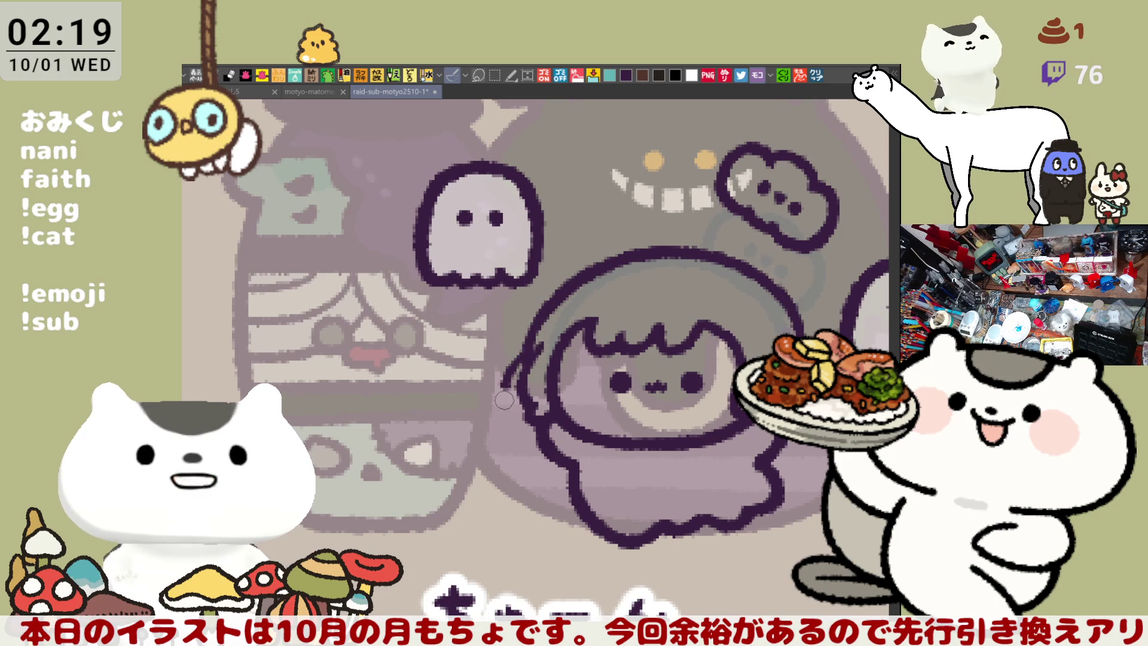
Step: Try a curve beside the head outline, then undo the stray dark curves
left_click_drag(521, 357, 515, 417)
key("ctrl+z")
scroll(520, 394, "down", 2)
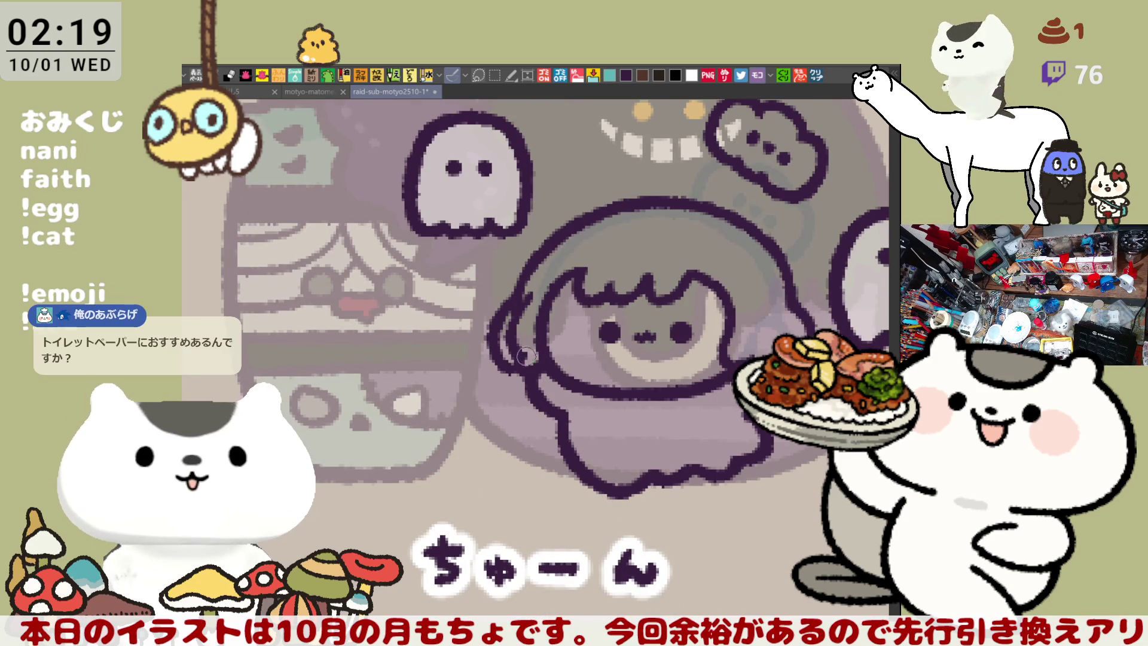
key("ctrl+z")
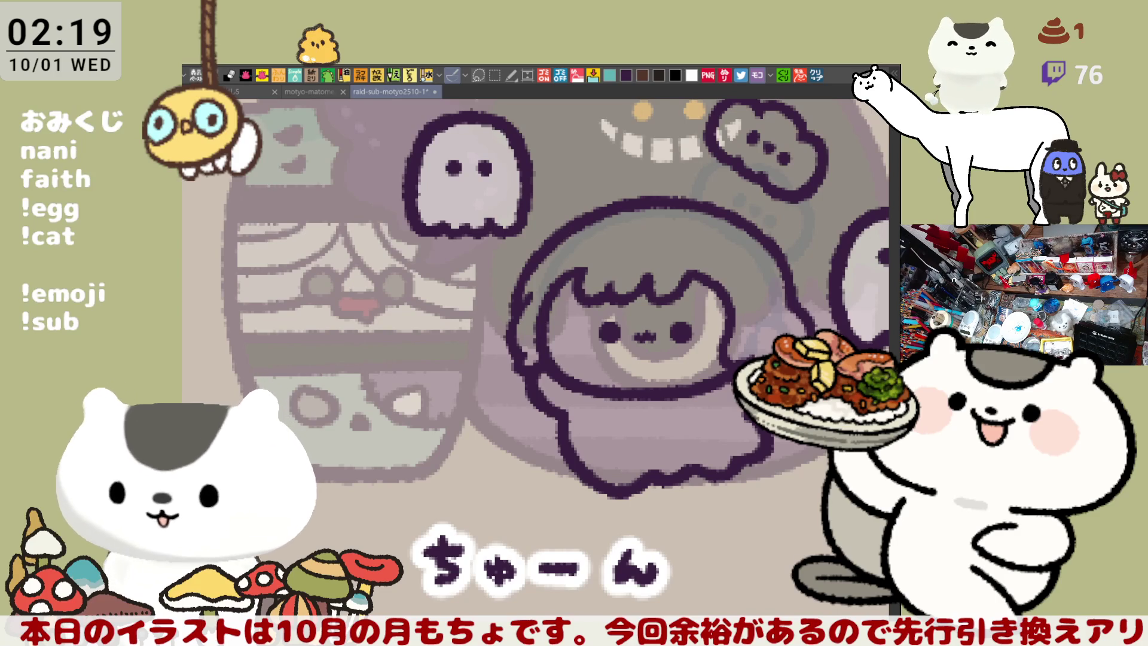
key("ctrl+shift+v")
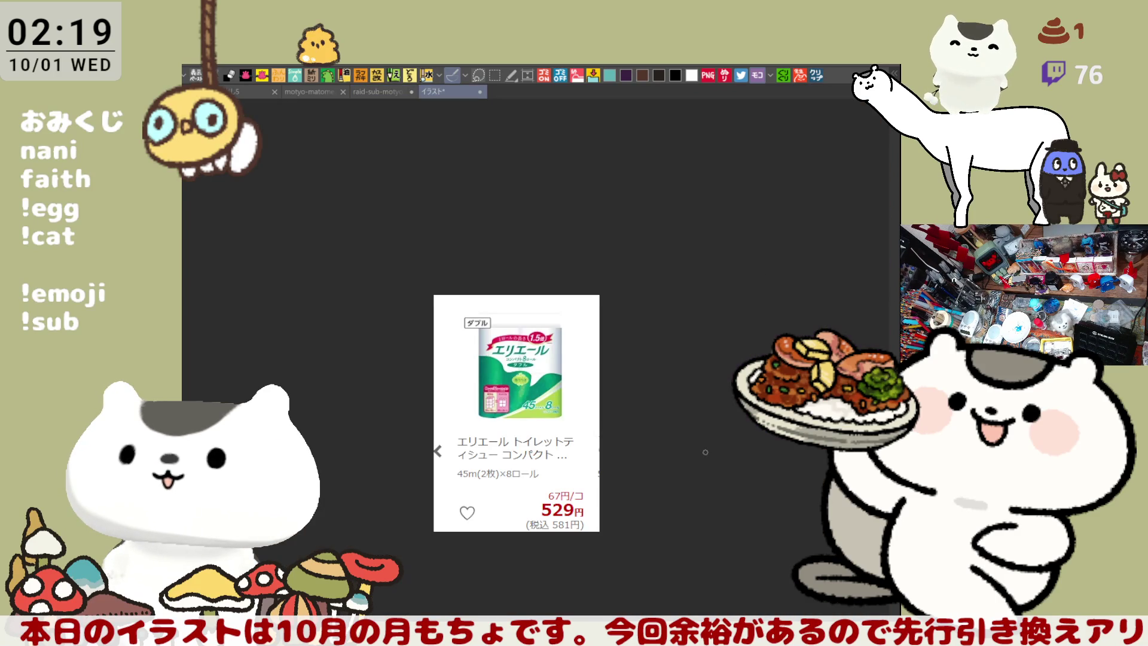
scroll(604, 419, "up", 1)
scroll(535, 399, "up", 1)
left_click_drag(535, 399, 601, 240)
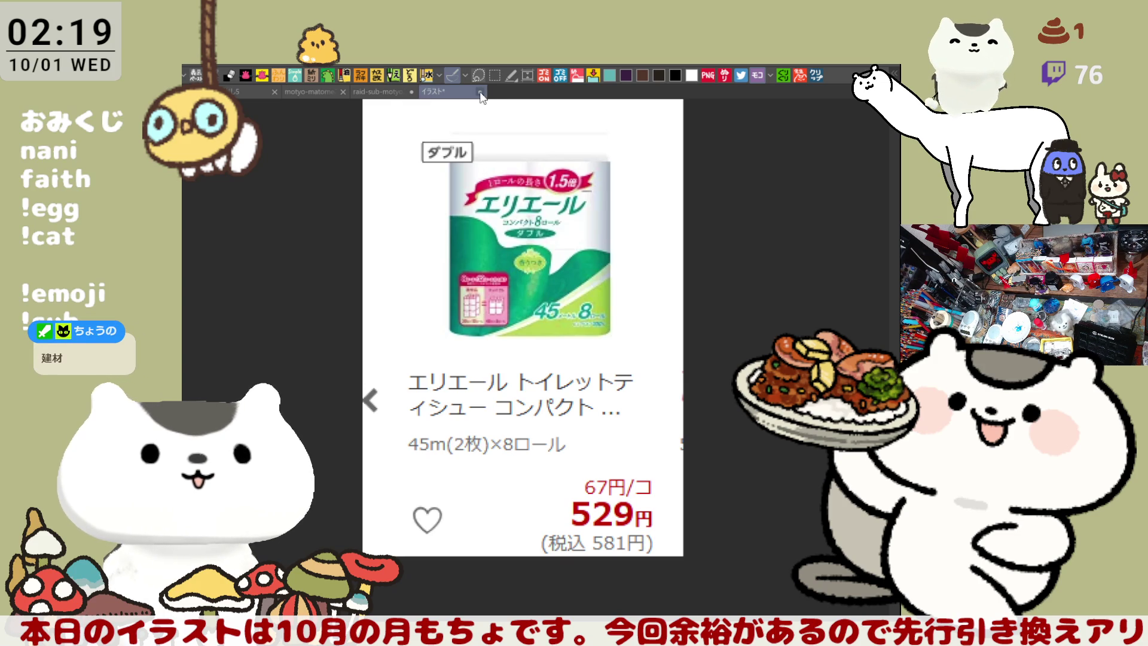
key("ctrl+Tab")
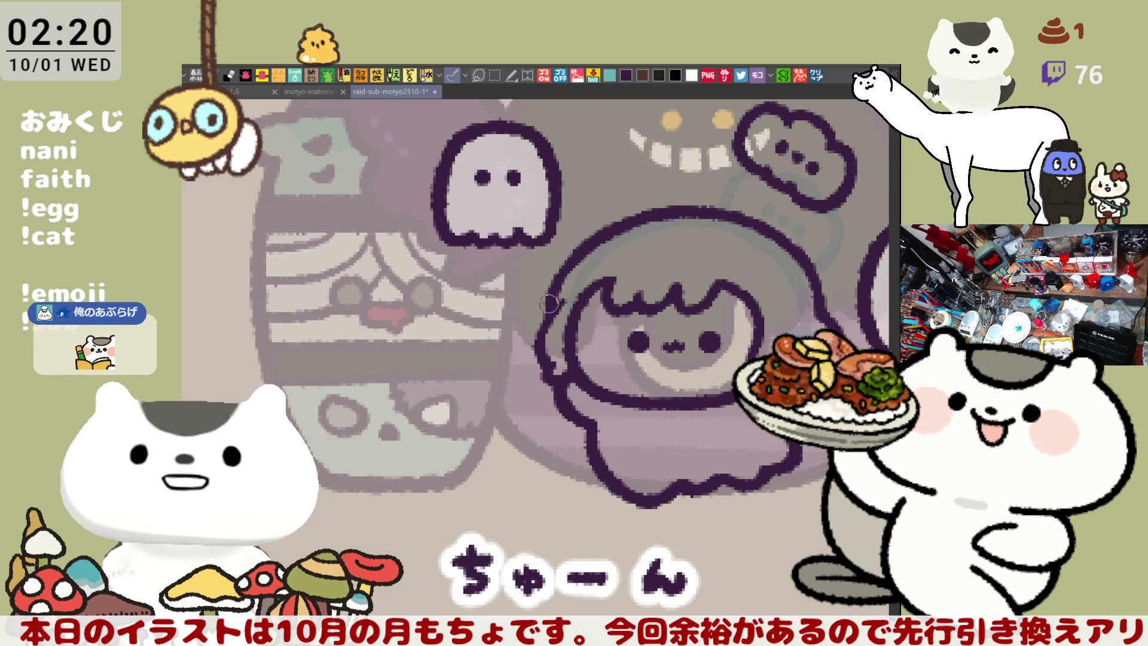
Step: Redraw a clean dark stroke along the left edge of the girl's hair
left_click_drag(560, 293, 524, 343)
key("ctrl+z")
left_click_drag(563, 293, 525, 342)
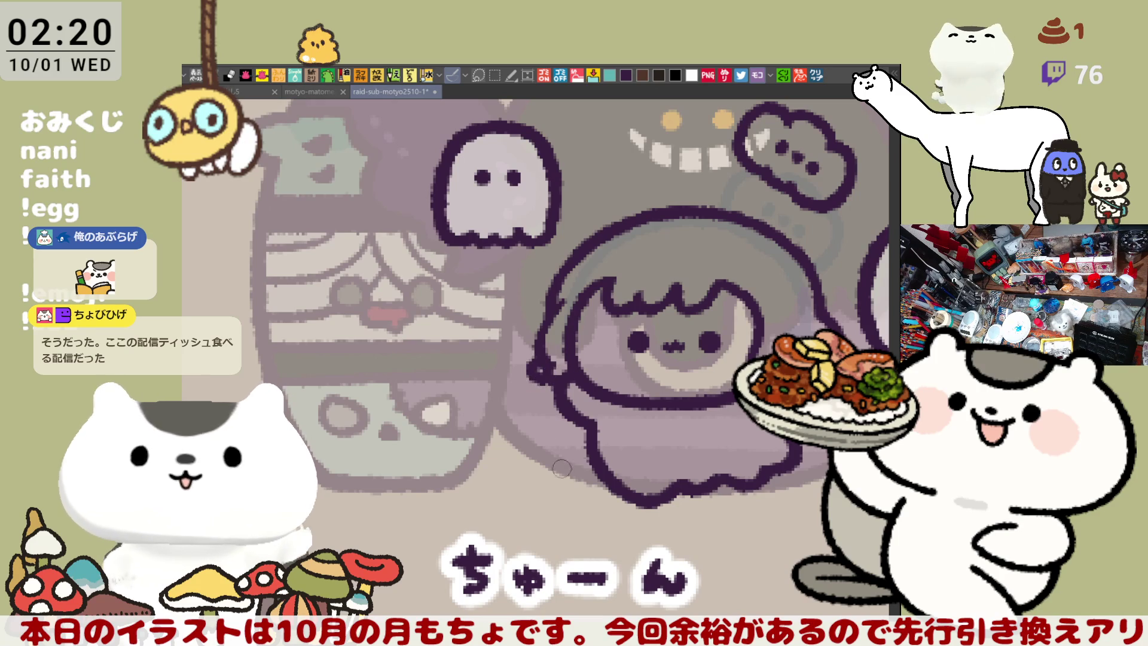
Step: Try thickening the hair's right edge, undo those strokes, and reposition the view
scroll(546, 444, "down", 2)
scroll(597, 247, "right", 5)
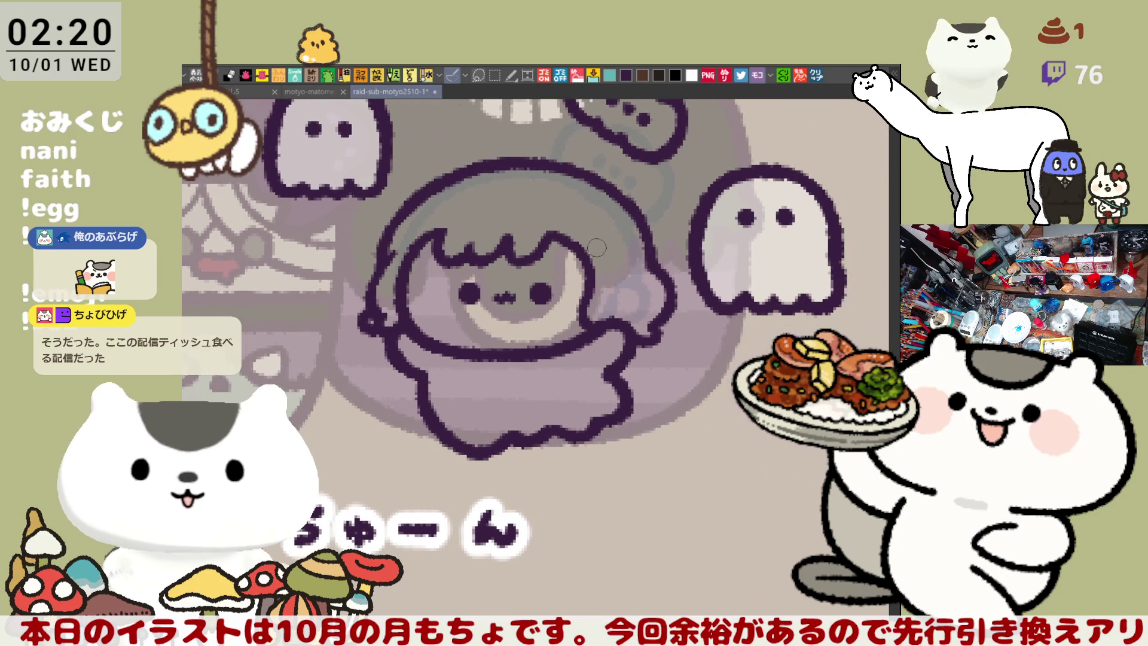
left_click_drag(571, 257, 603, 277)
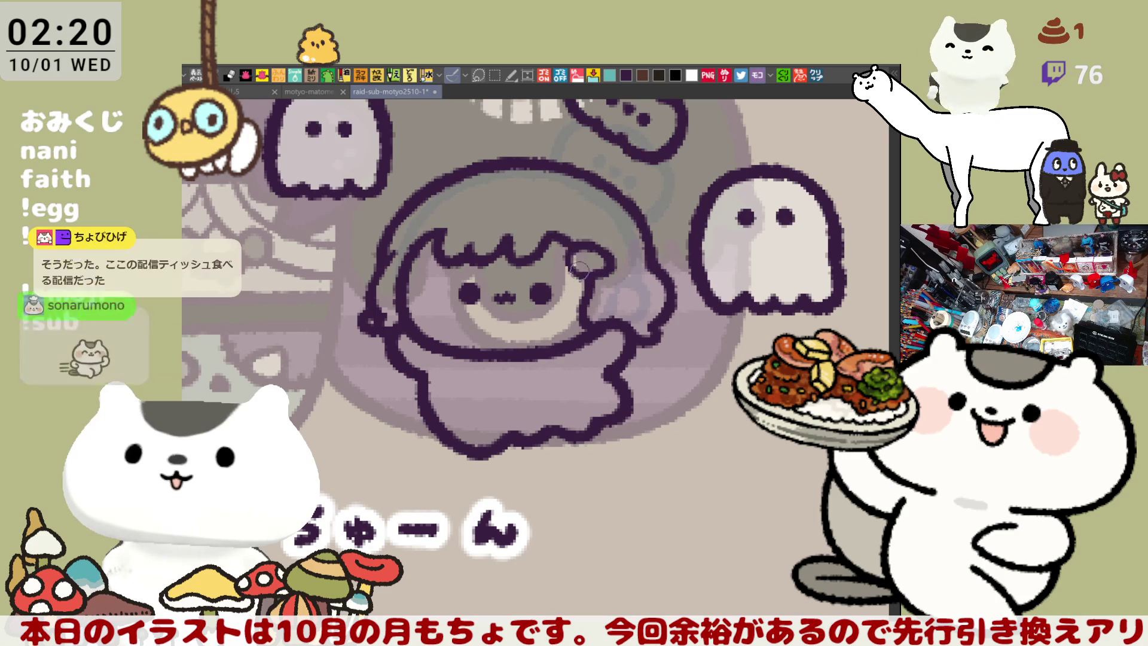
mouse_move(588, 262)
left_mouse_down()
mouse_move(610, 266)
mouse_move(575, 271)
left_mouse_up()
key("ctrl+z")
key("ctrl+z")
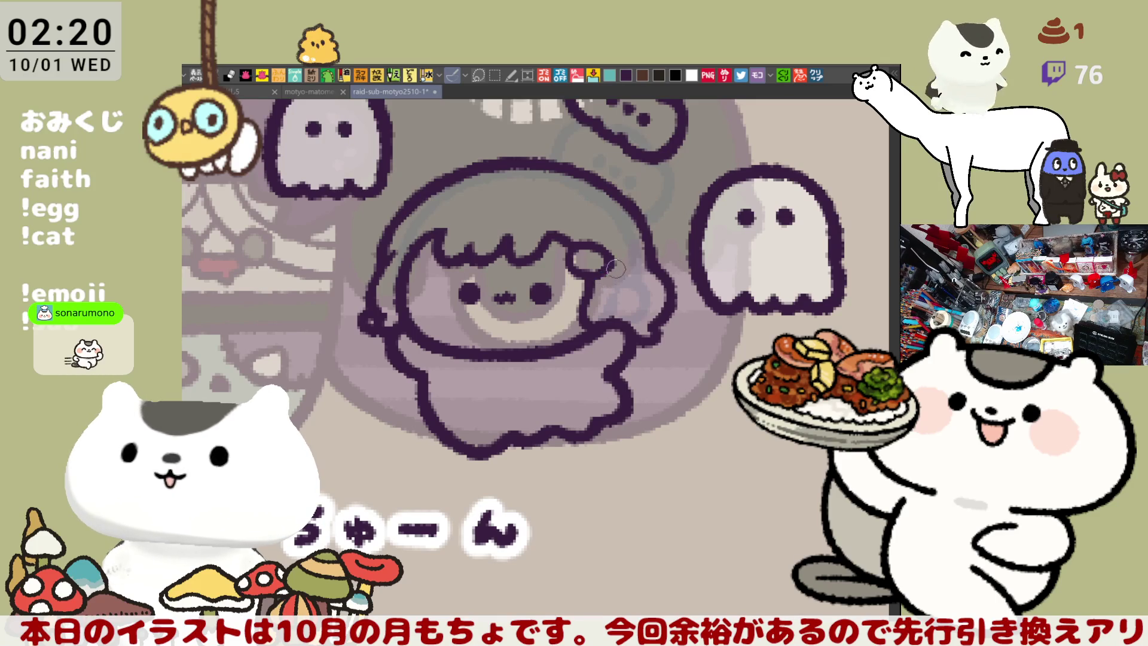
mouse_move(599, 310)
left_mouse_down()
mouse_move(628, 323)
mouse_move(604, 310)
mouse_move(600, 354)
left_mouse_up()
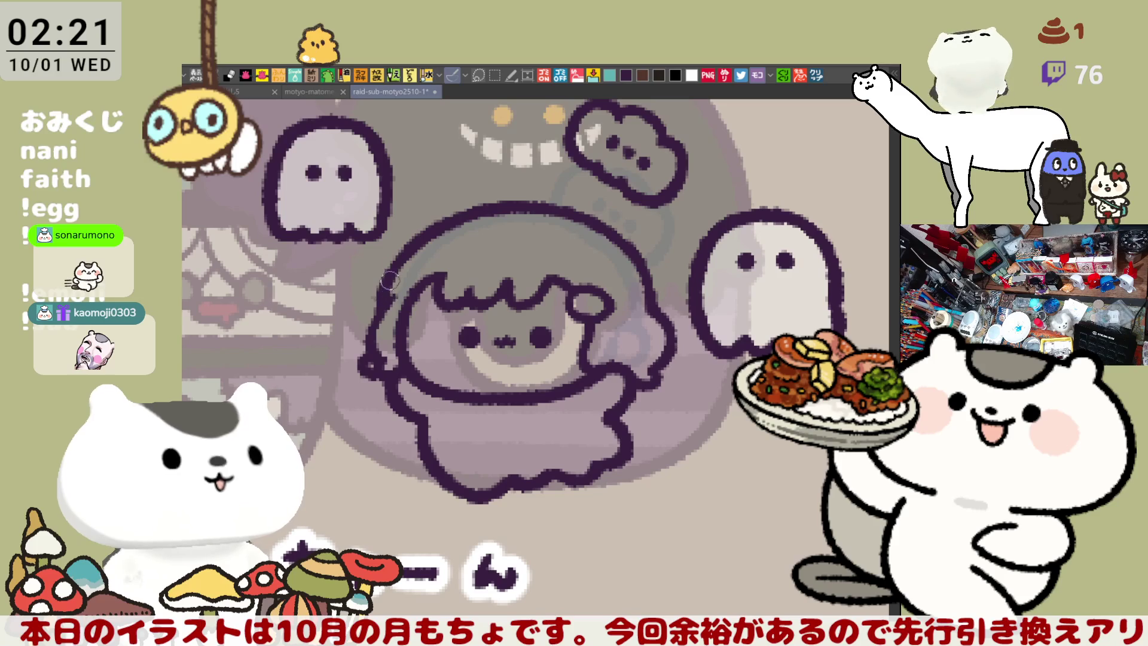
left_click_drag(447, 227, 456, 249)
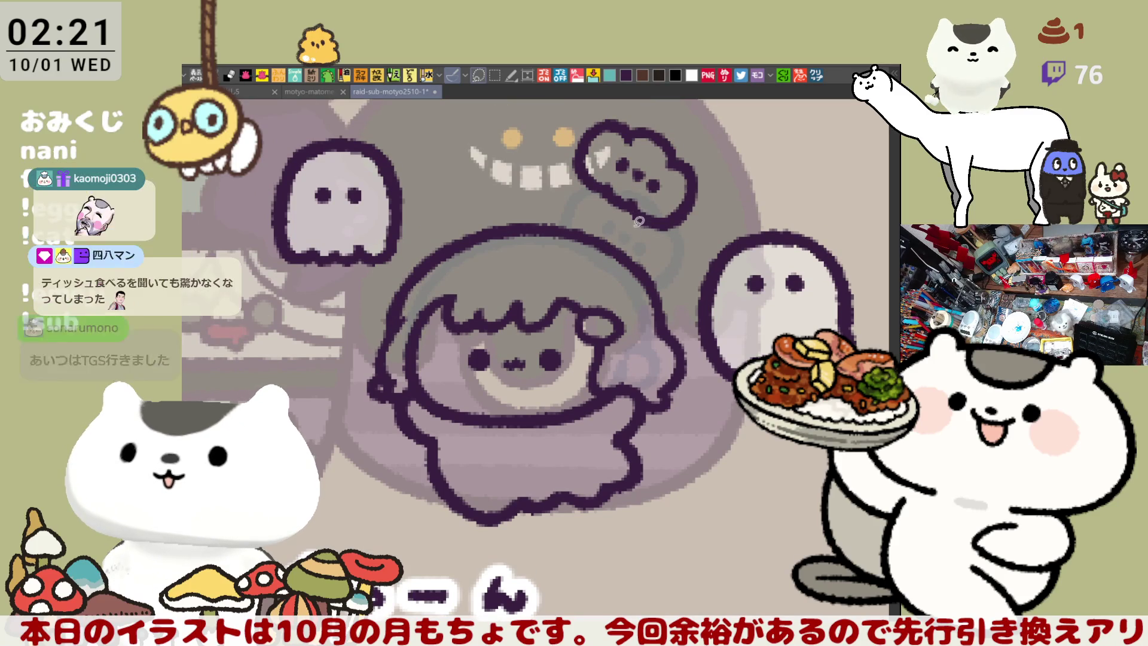
Step: Lasso-select and delete the floating cloud above the girl's head, then deselect
left_click_drag(639, 101, 621, 232)
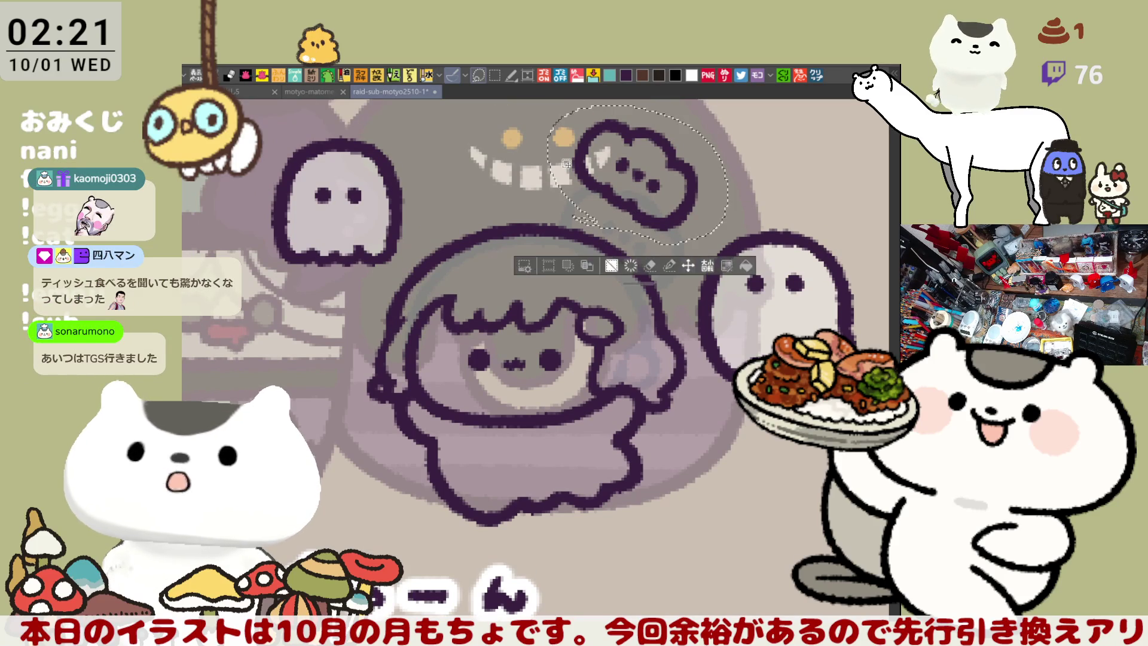
key("Delete")
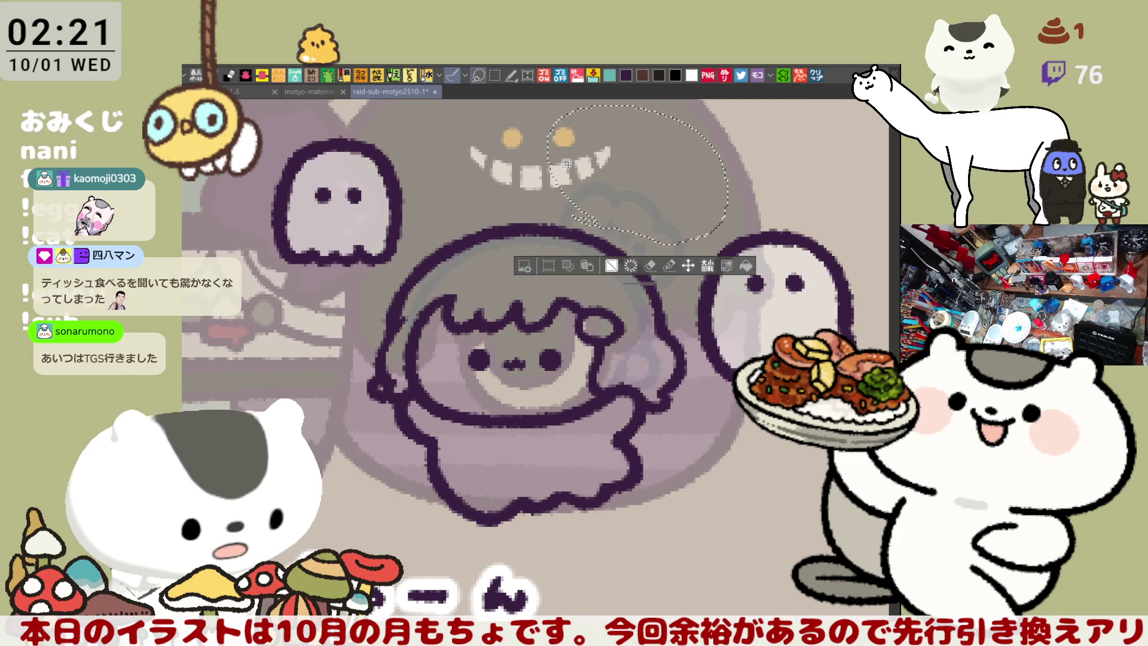
key("ctrl+d")
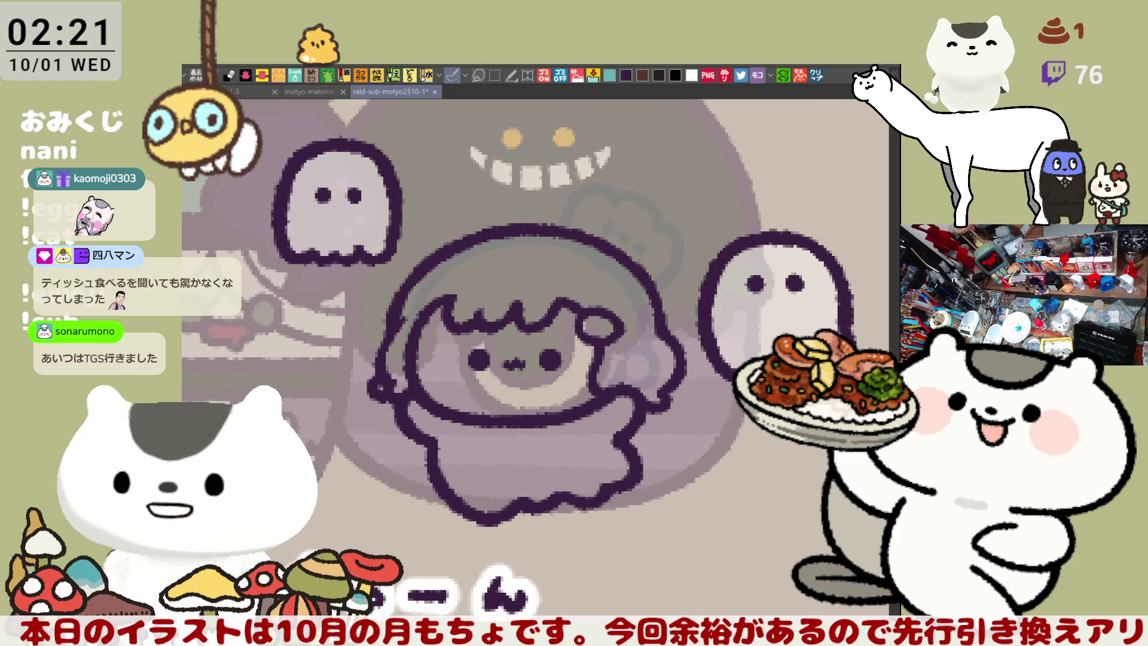
Step: Draw a tightly curled hair strand on top of the head
left_click_drag(530, 229, 589, 207)
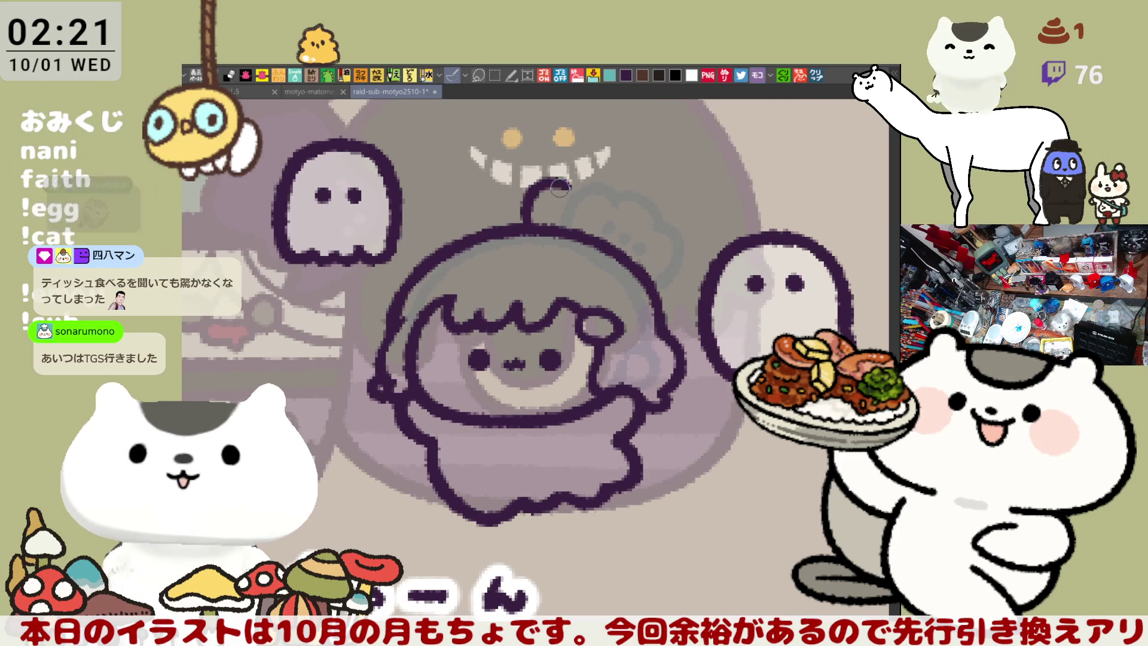
key("ctrl+z")
left_click_drag(525, 235, 579, 201)
key("ctrl+z")
left_click_drag(526, 235, 583, 187)
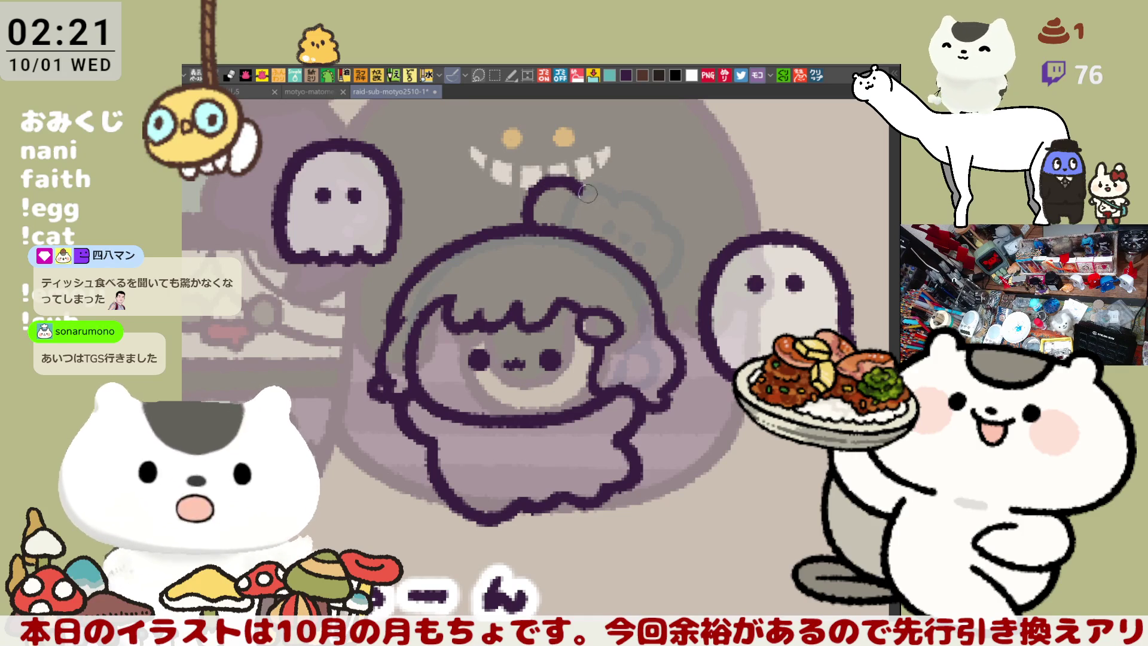
Step: Extend the curl into a bumpy bun outline, shifted right and down
left_click_drag(586, 196, 628, 235)
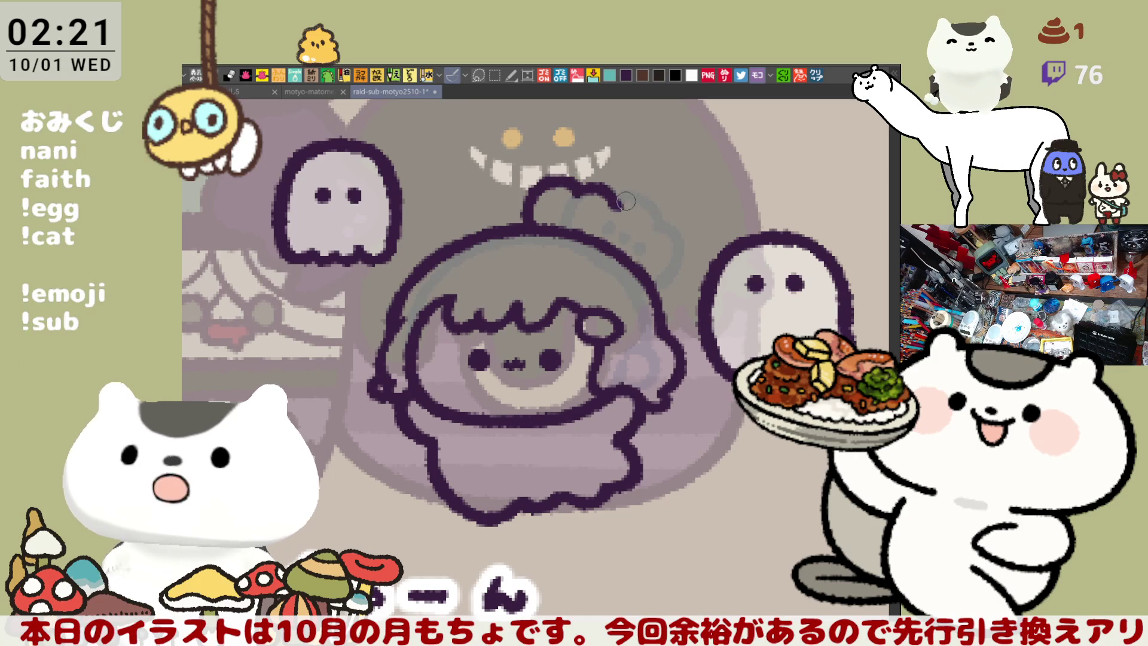
key("ctrl+z")
left_click_drag(604, 196, 620, 255)
key("ctrl+z")
left_click_drag(616, 195, 631, 262)
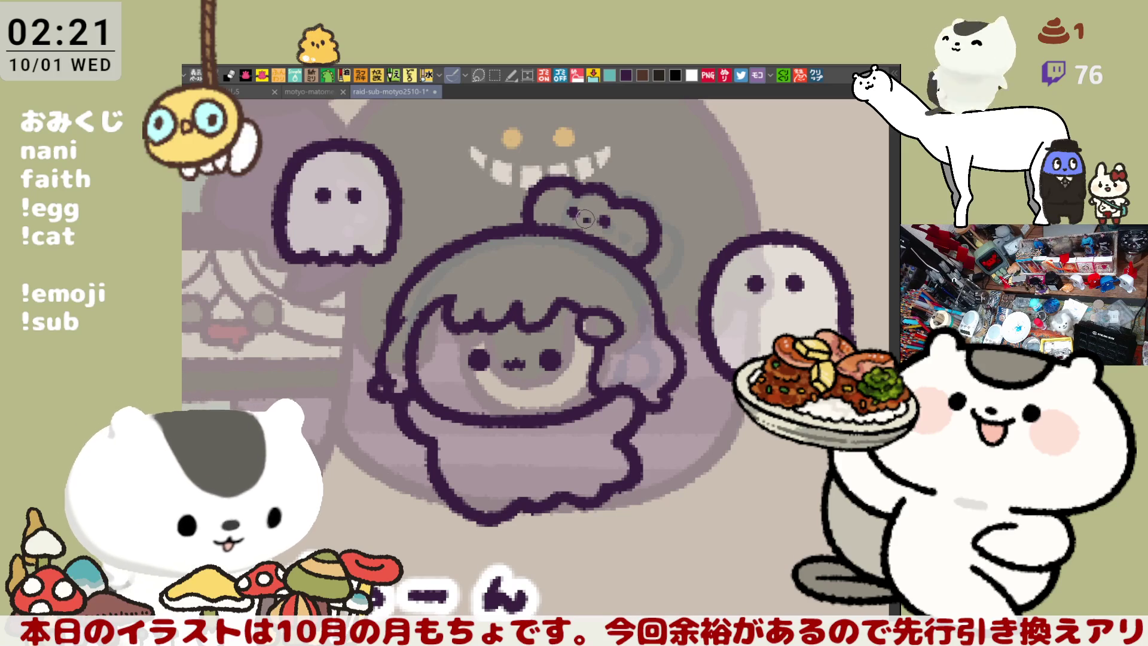
left_click_drag(589, 219, 633, 224)
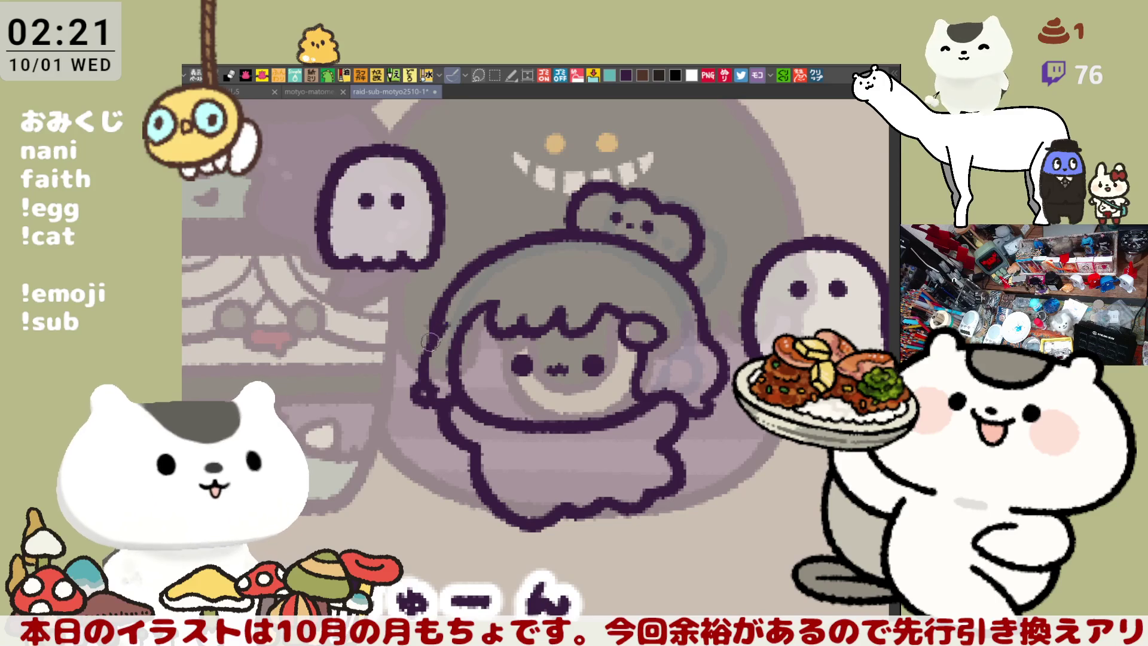
Step: Lasso-fill the girl's head, bun and body with a flat beige base colour
scroll(439, 341, "down", 2)
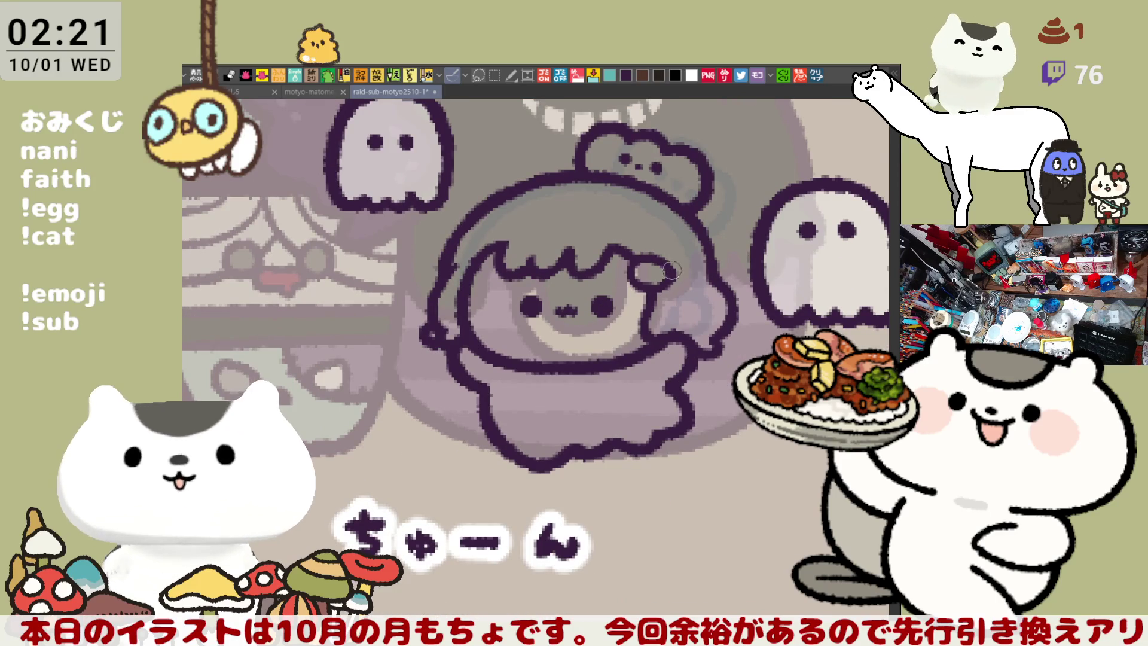
scroll(681, 283, "down", 1)
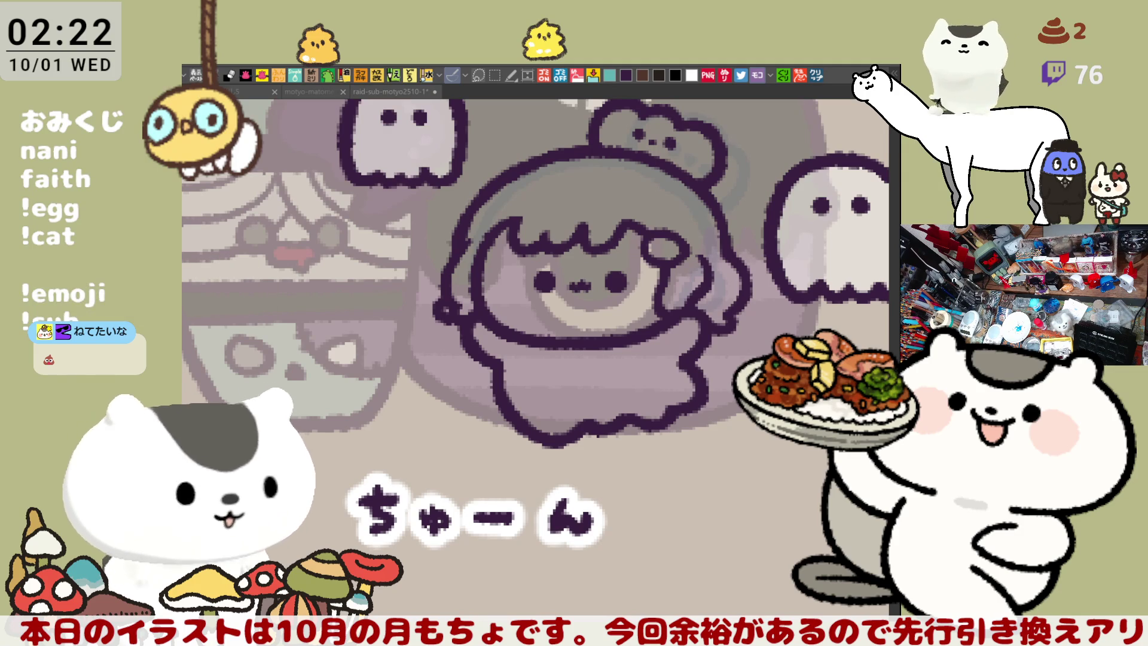
left_click_drag(562, 381, 515, 368)
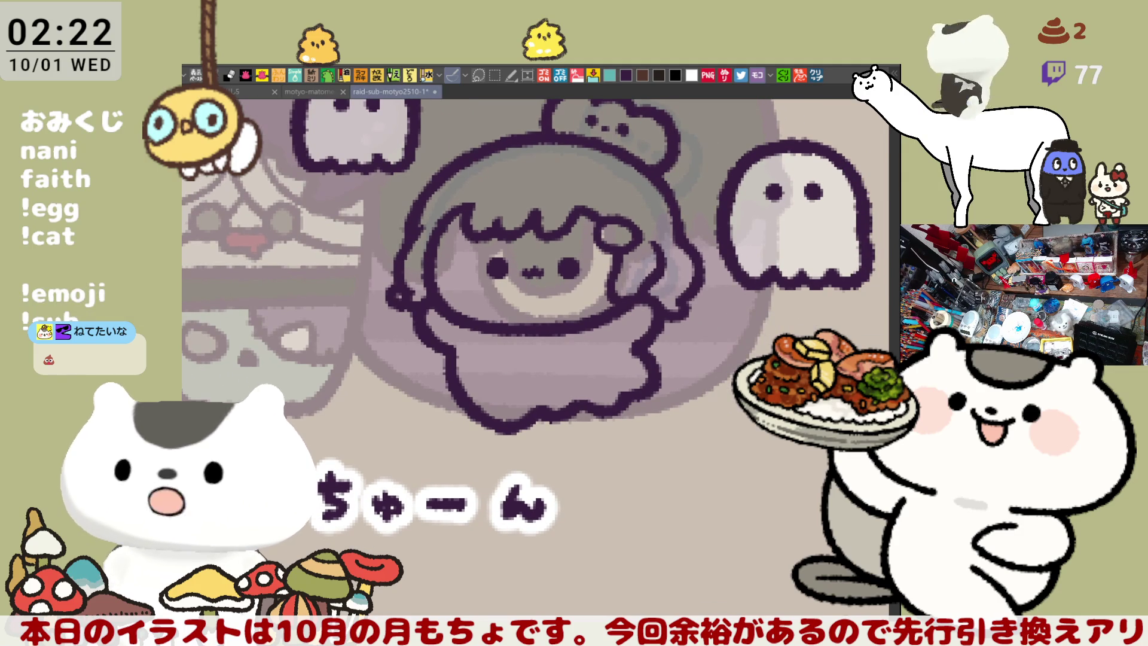
mouse_move(478, 488)
left_mouse_down()
mouse_move(539, 562)
mouse_move(499, 185)
mouse_move(556, 559)
left_mouse_up()
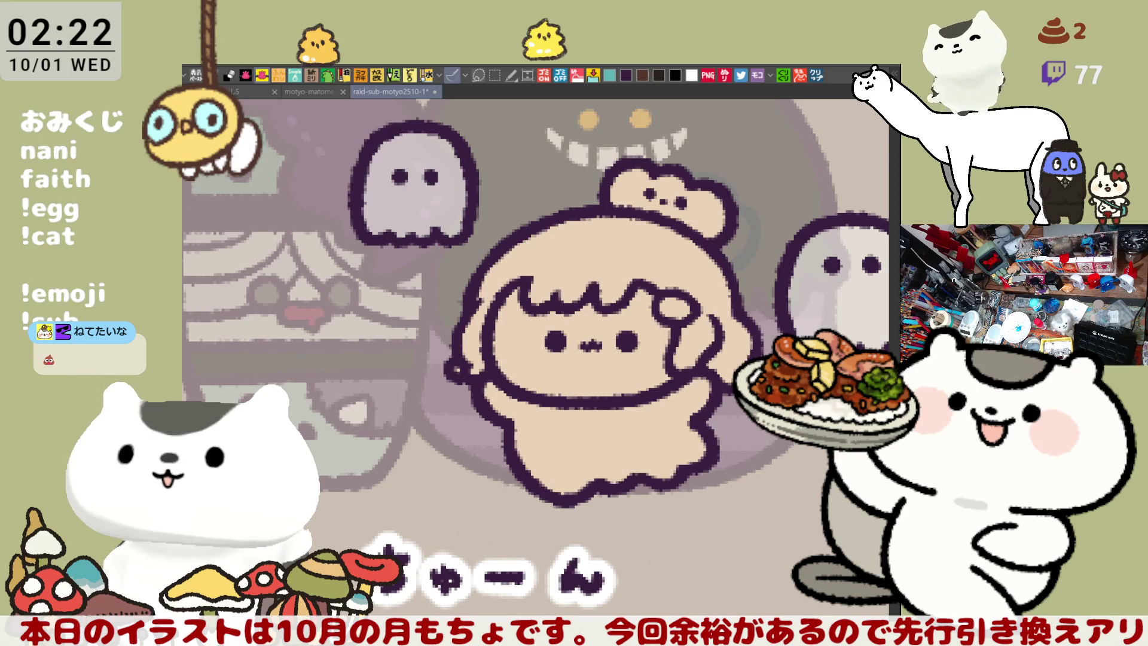
Step: Fill the bun orange with darker left shading, and the face light pinkish white
left_click(709, 214)
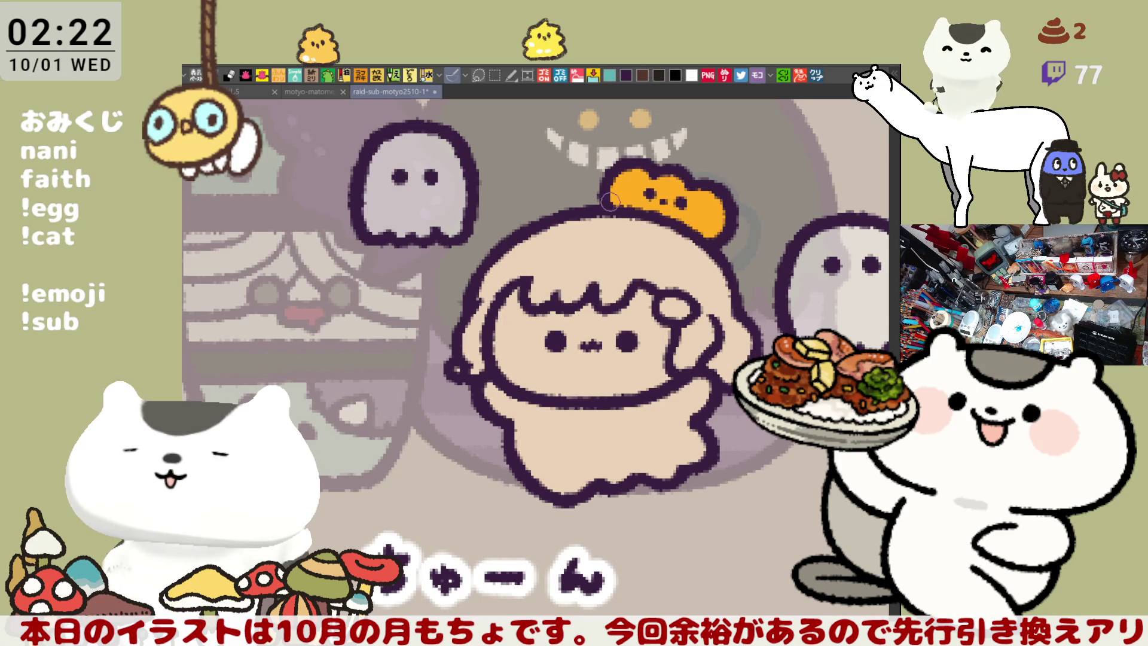
left_click_drag(639, 191, 700, 215)
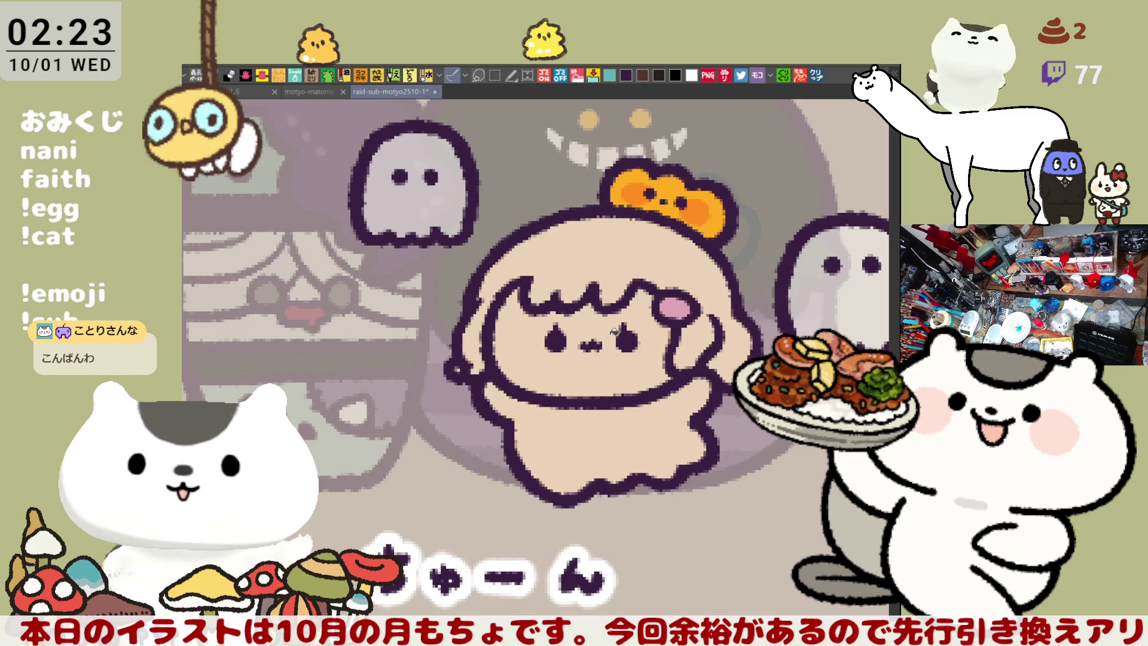
left_click(634, 323)
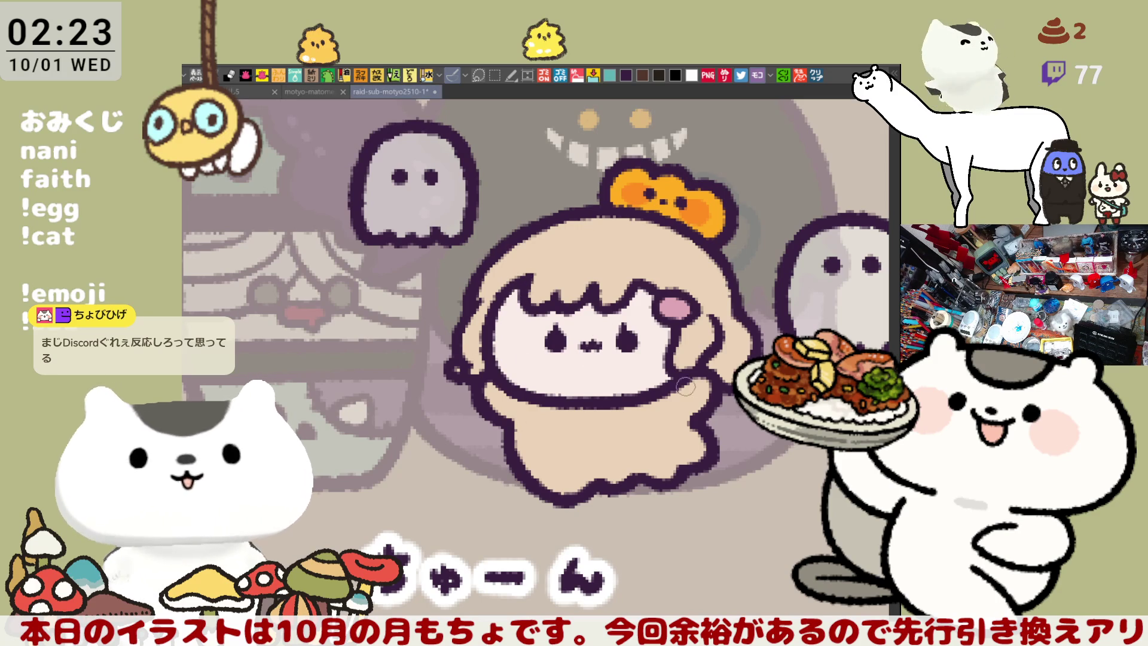
Step: Airbrush pink blush on both cheeks and fill the girl's body white
left_click_drag(520, 349, 535, 347)
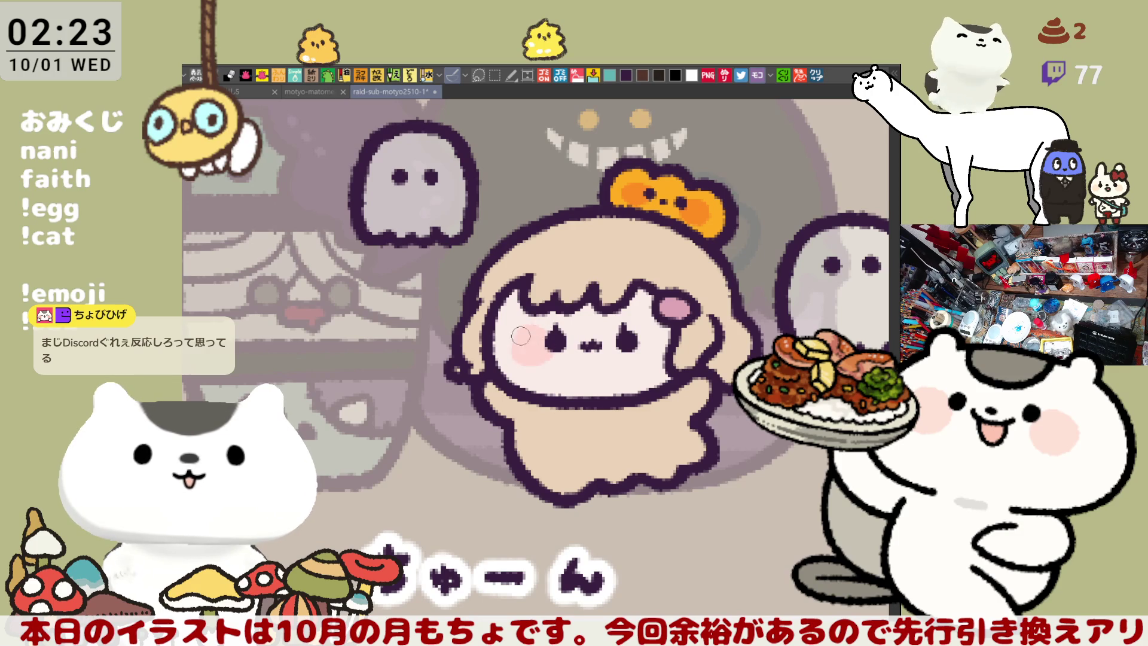
left_click_drag(668, 341, 649, 347)
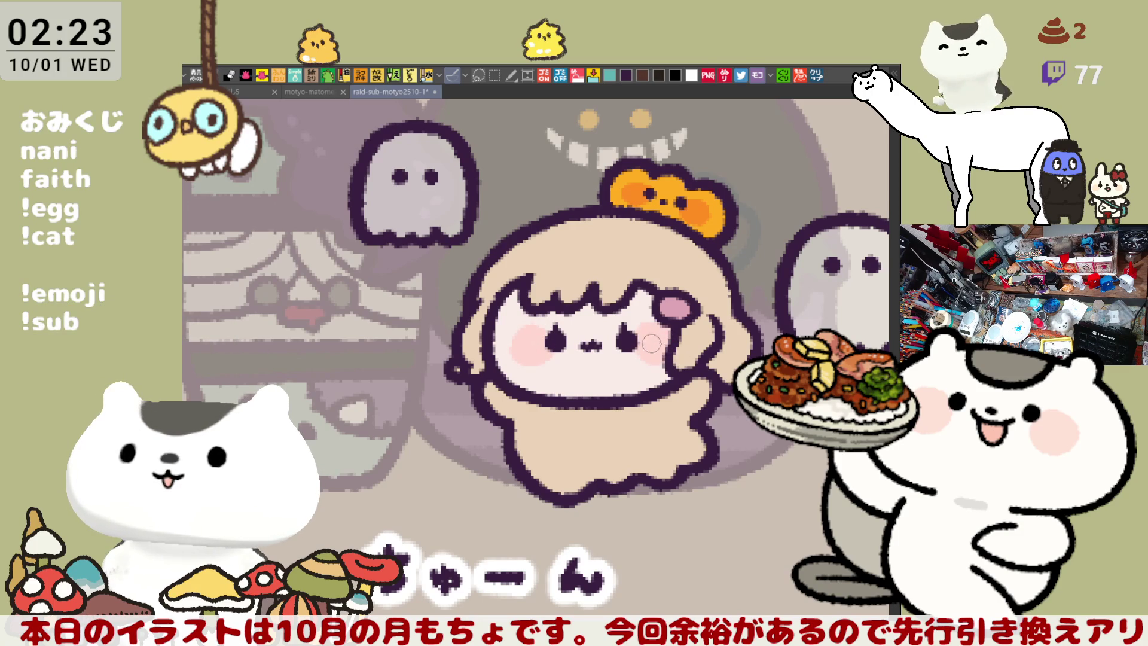
left_click(581, 459)
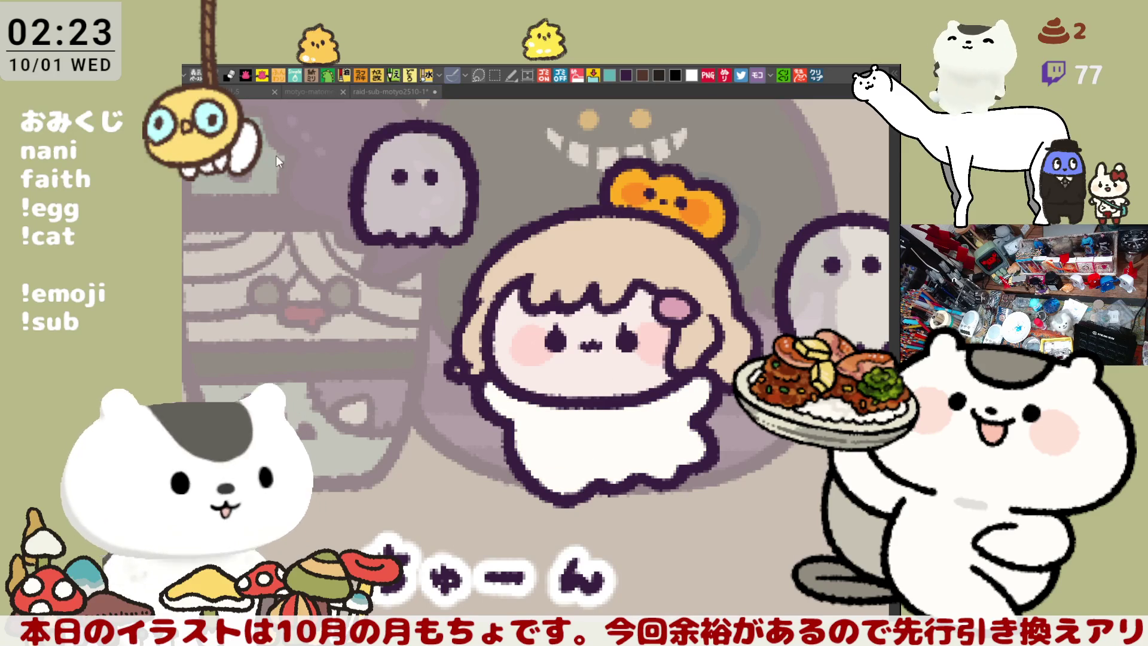
Step: Paint a soft light highlight patch across the top of the girl's hair
left_click_drag(530, 248, 616, 254)
key("ctrl+z")
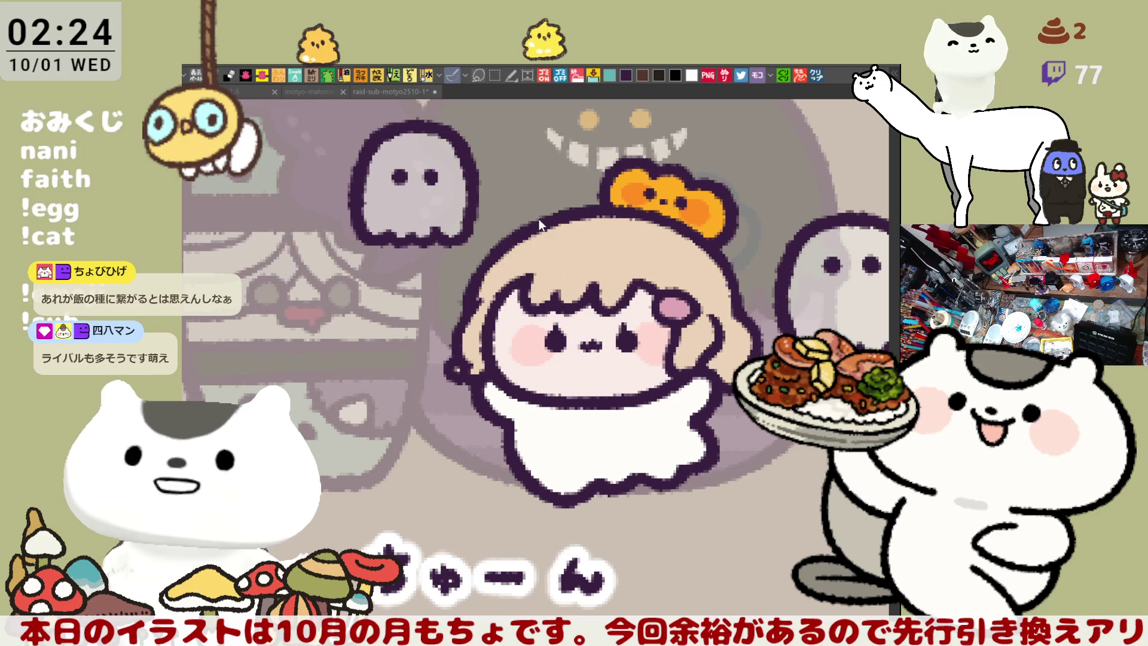
left_click(576, 231)
left_click_drag(549, 242, 622, 250)
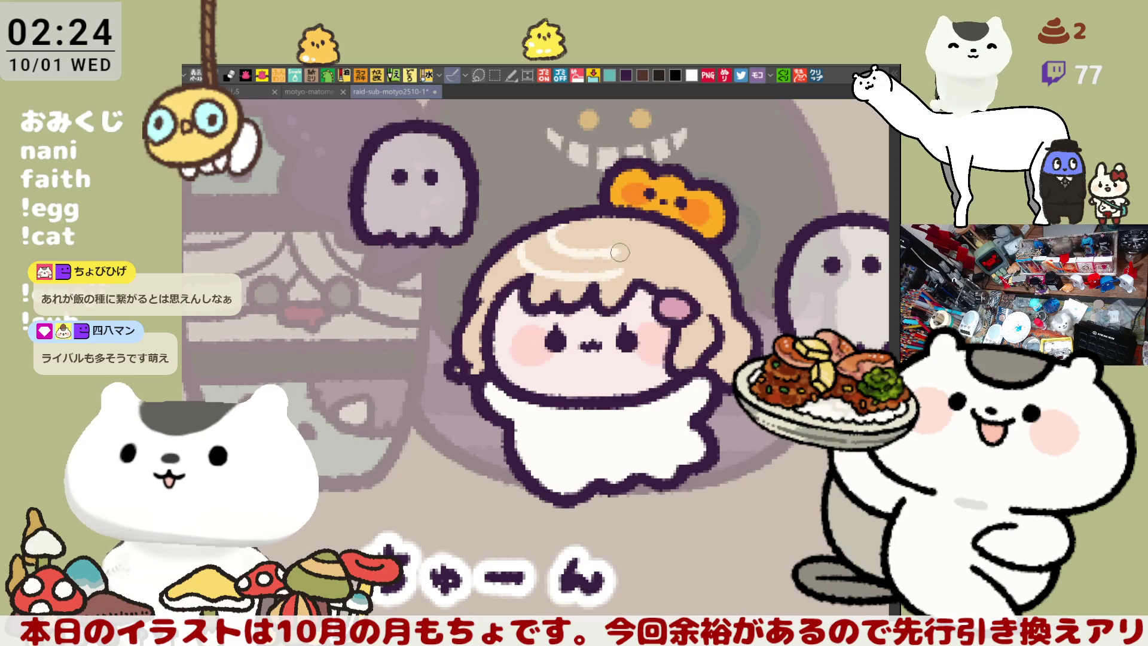
left_click_drag(537, 237, 623, 269)
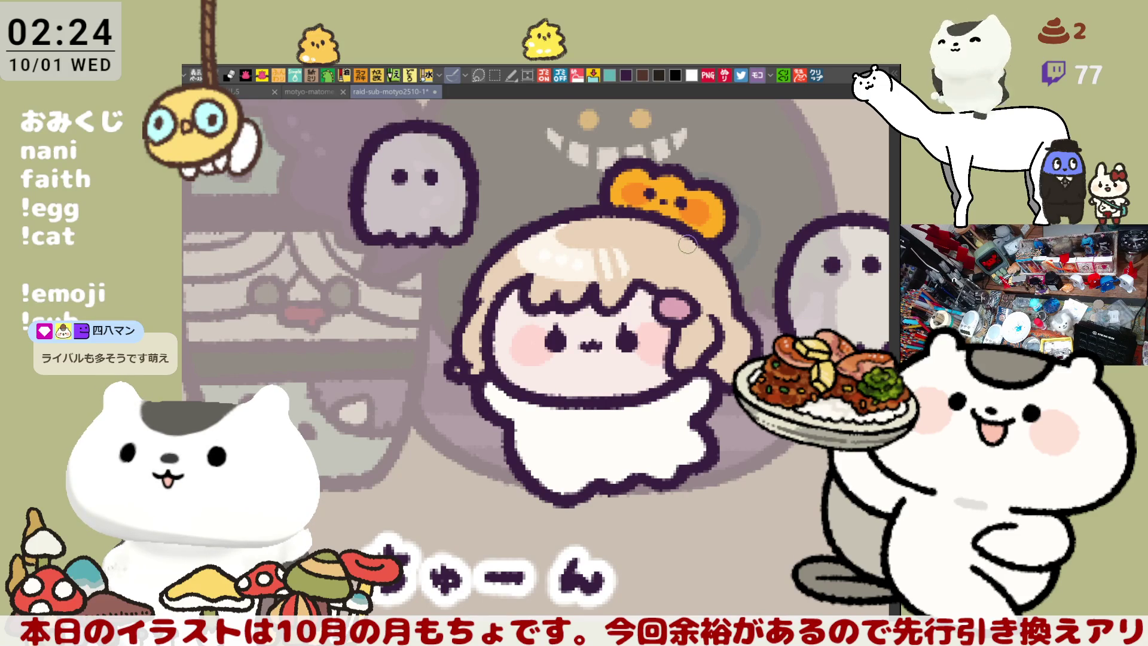
left_click_drag(685, 244, 651, 226)
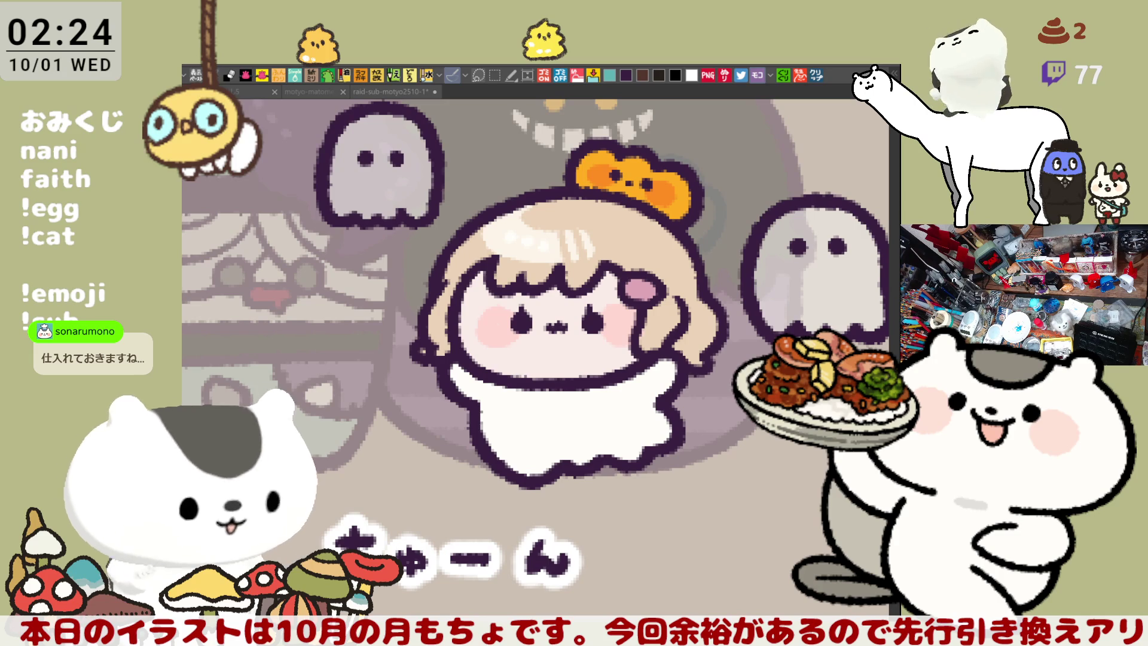
Step: Zoom in and dab a small light shine onto the pink hair clip
scroll(540, 408, "up", 1)
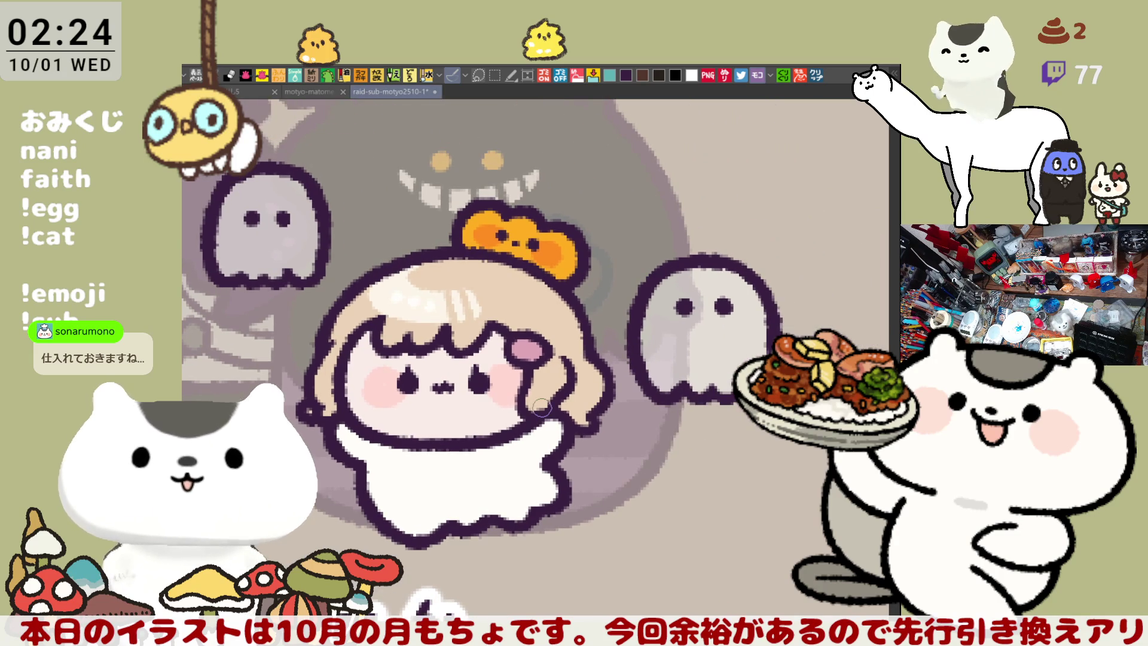
scroll(540, 408, "up", 1)
scroll(541, 408, "up", 1)
scroll(650, 275, "up", 2)
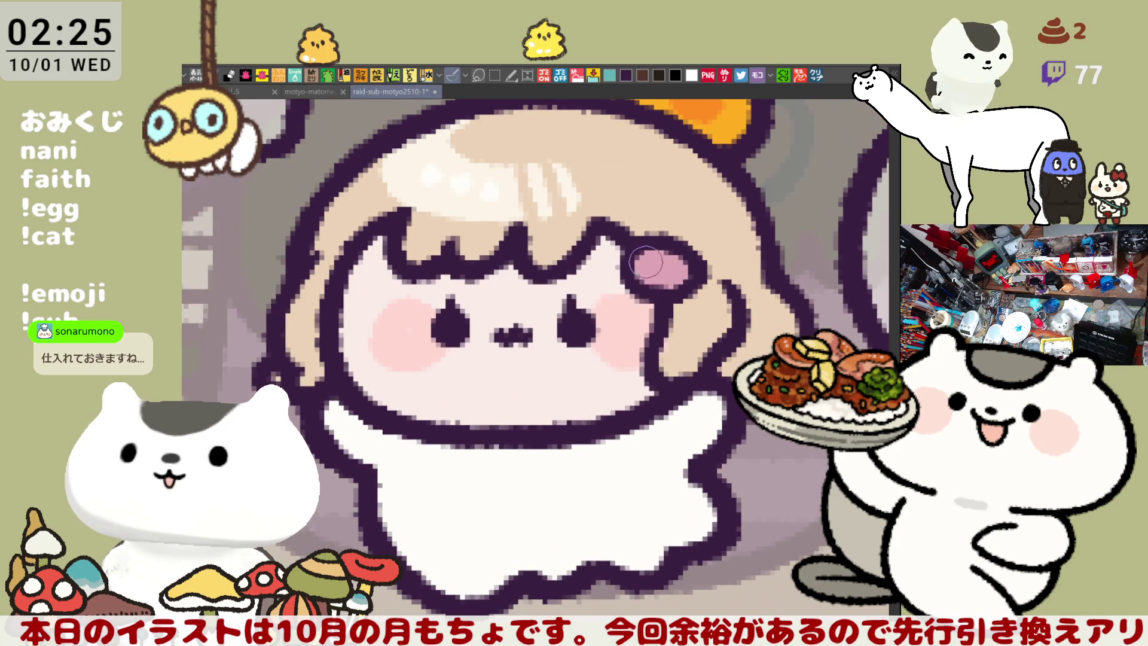
left_click_drag(648, 266, 657, 262)
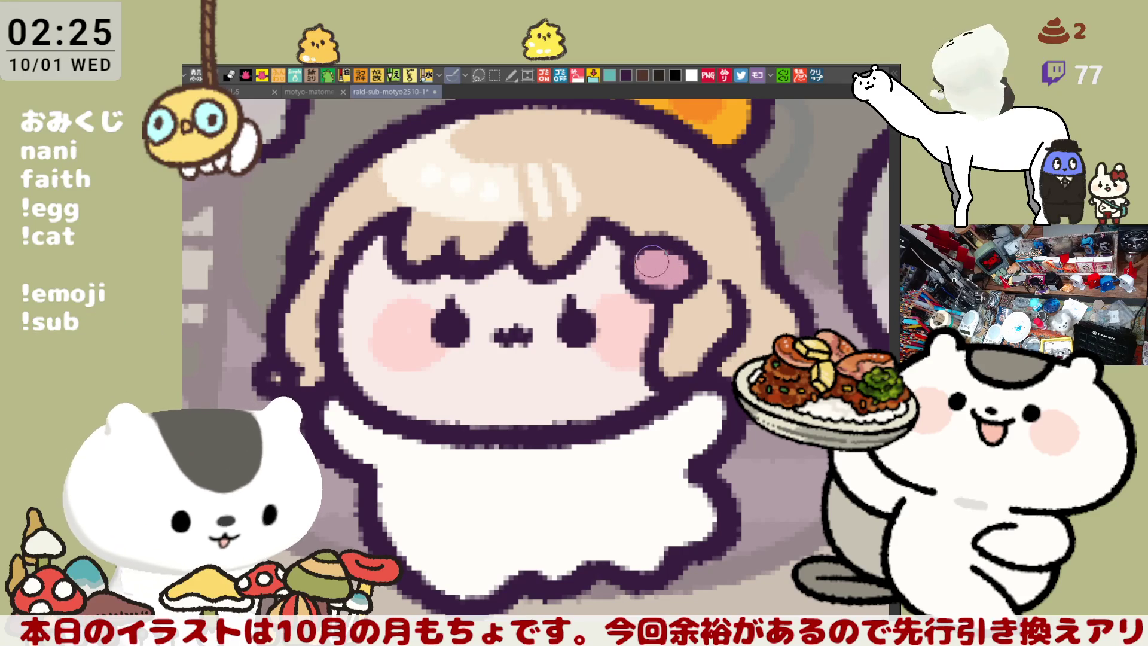
left_click_drag(658, 265, 669, 261)
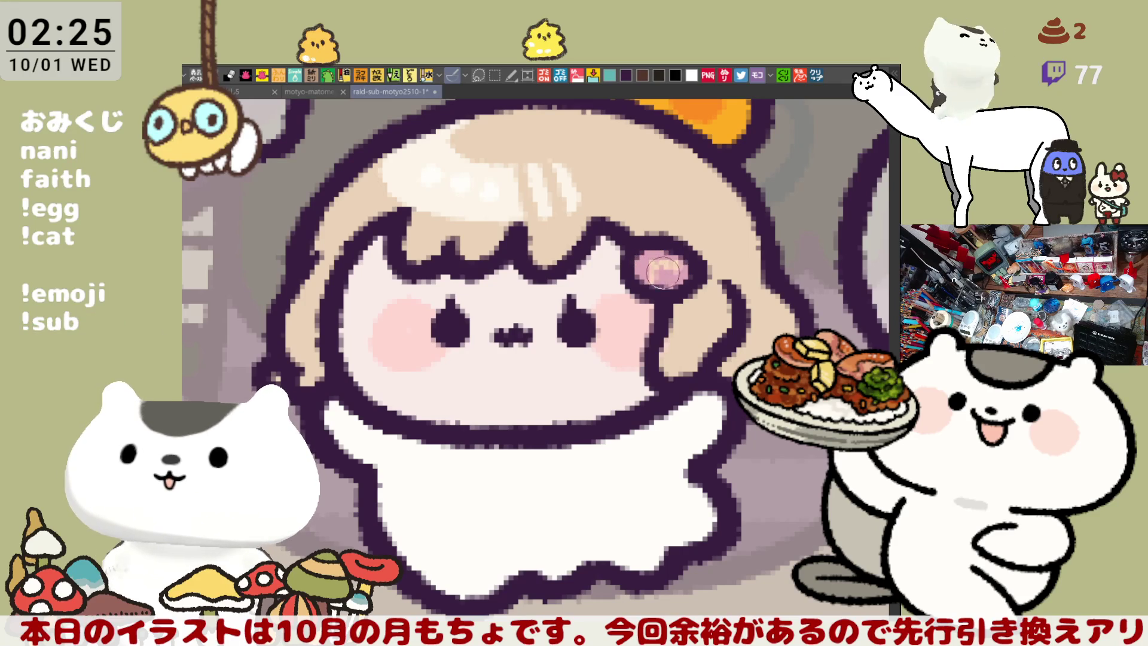
scroll(676, 275, "down", 1)
scroll(640, 377, "down", 1)
scroll(643, 376, "down", 1)
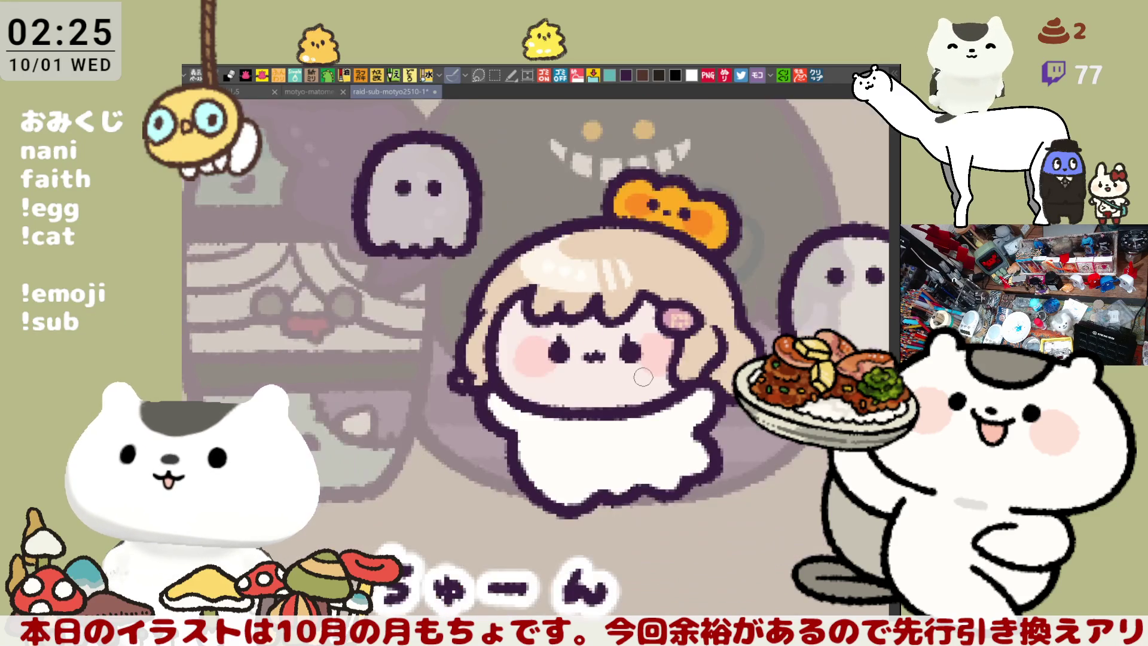
scroll(643, 377, "down", 1)
scroll(643, 377, "down", 1)
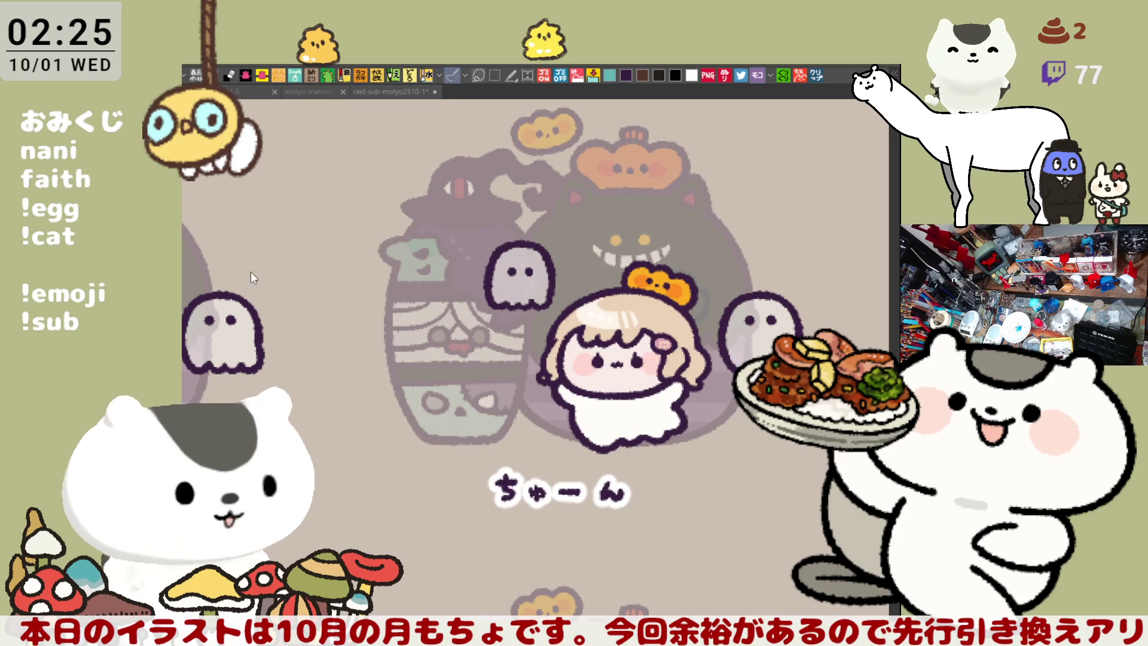
scroll(679, 366, "up", 3)
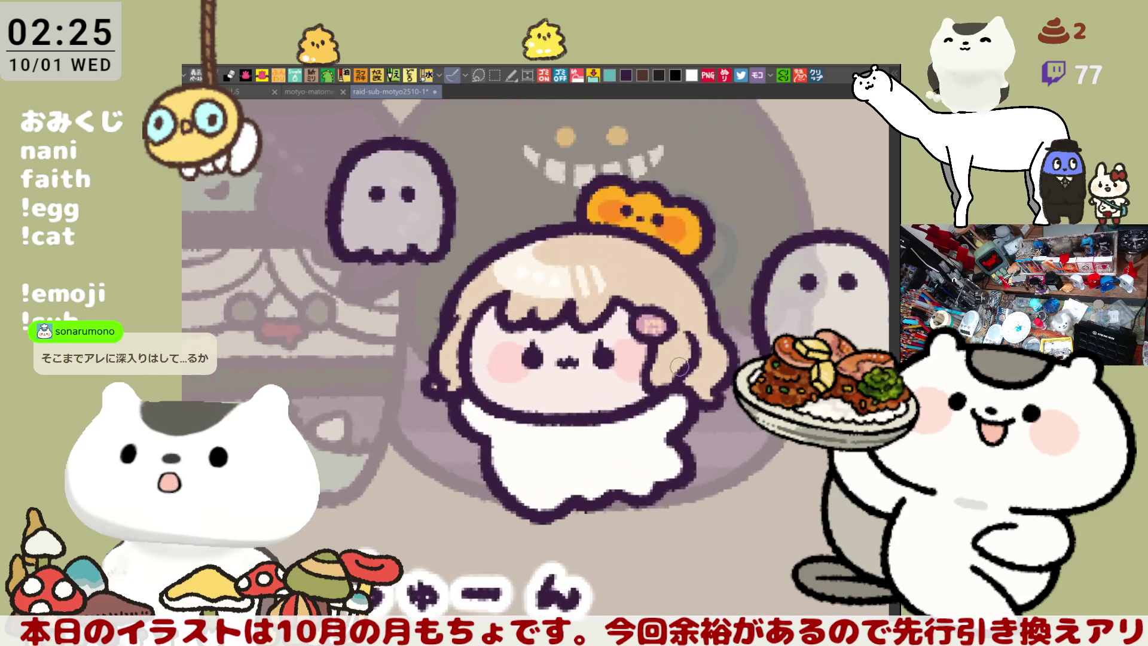
scroll(678, 367, "up", 2)
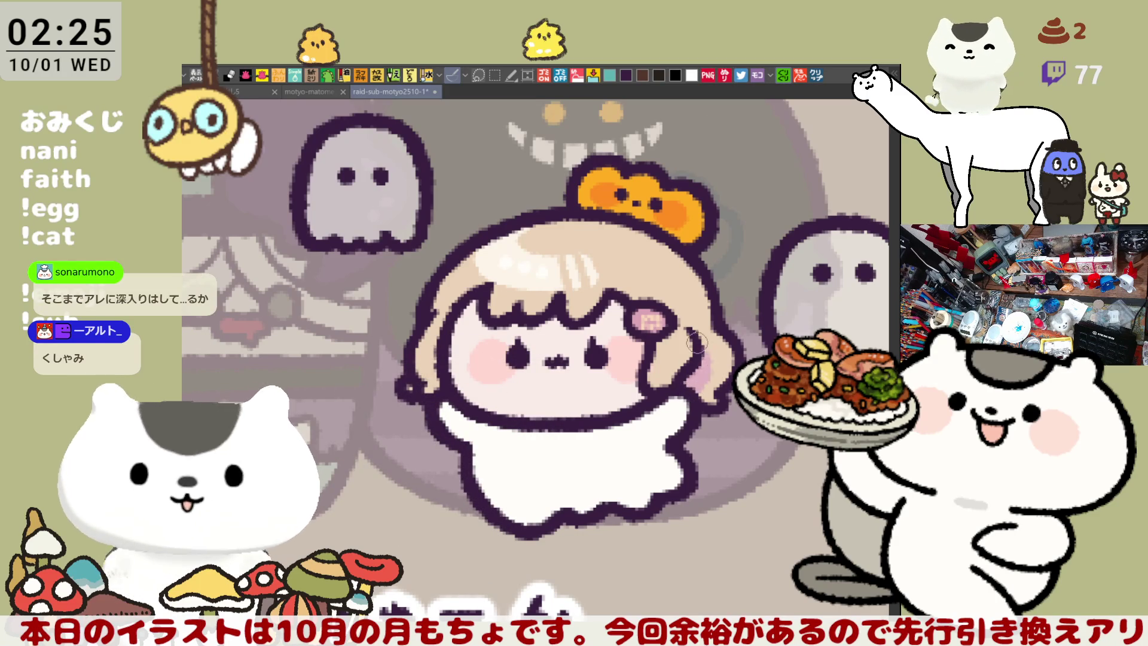
Step: Lighten the hair edge right of the face, checking it in a mirrored view
left_click_drag(688, 390, 698, 351)
key("h")
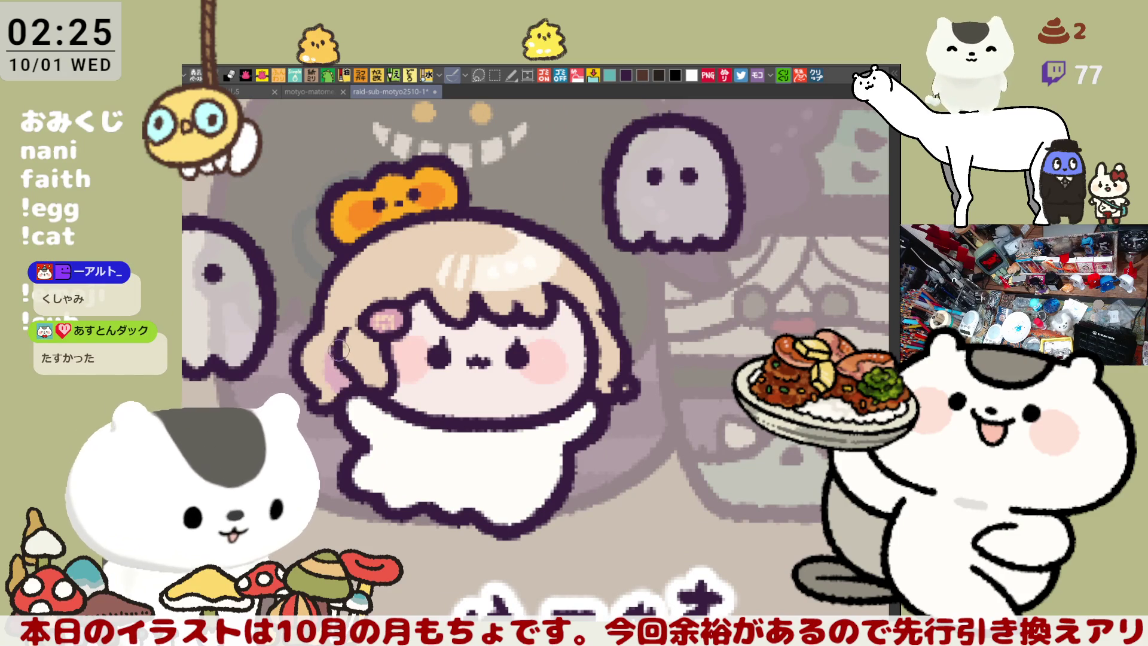
left_click_drag(326, 359, 341, 372)
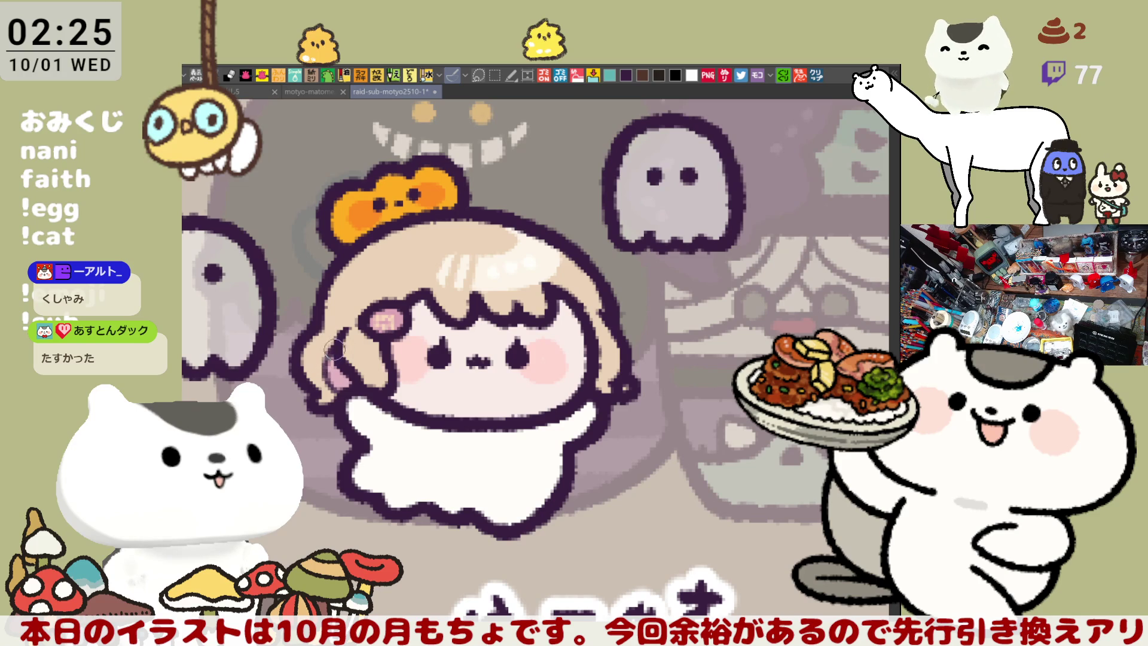
left_click_drag(332, 351, 433, 325)
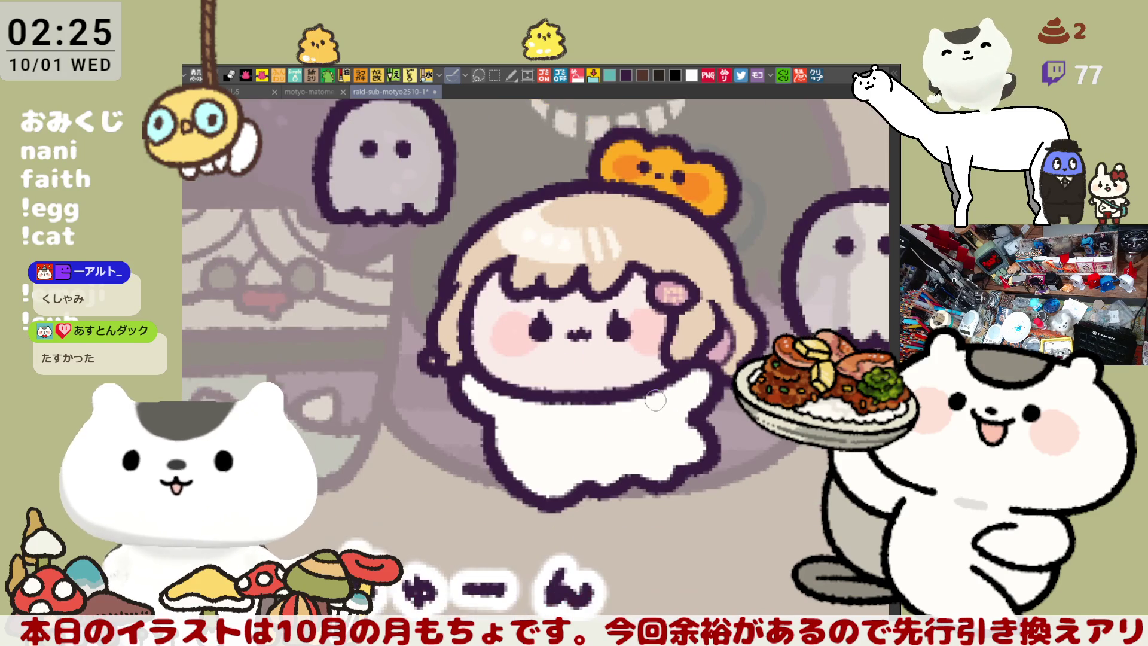
scroll(656, 400, "down", 5)
scroll(655, 400, "down", 1)
scroll(655, 399, "down", 1)
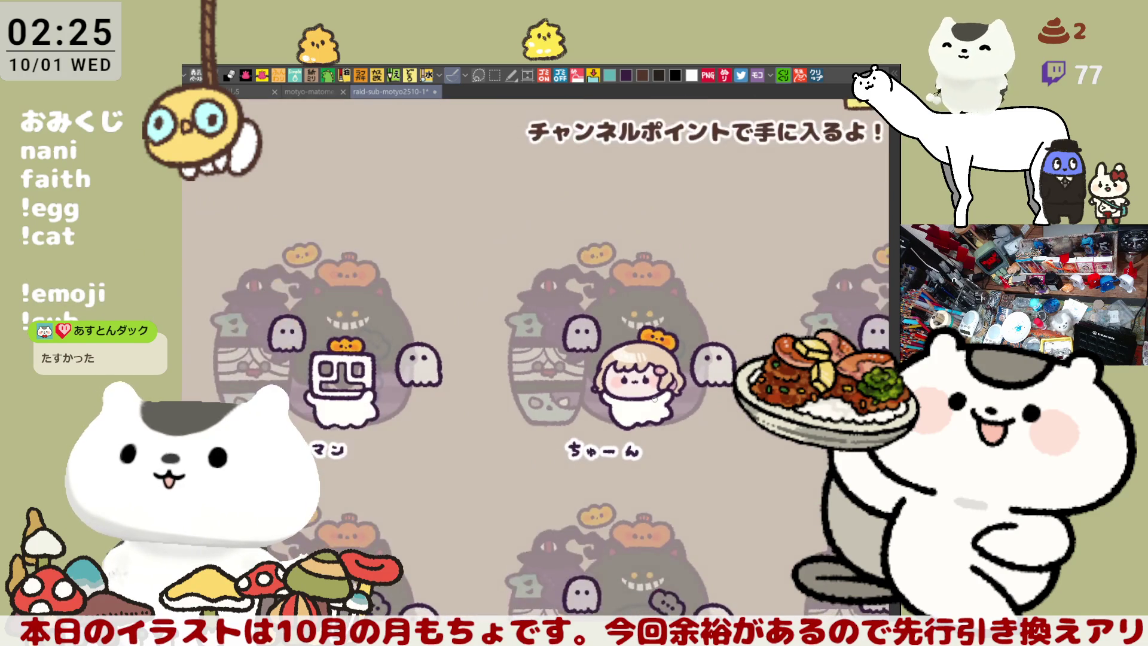
Step: Pan from the ちゃーん tile to the ねる tile and zoom in on its face
scroll(656, 399, "up", 1)
left_click_drag(655, 399, 379, 353)
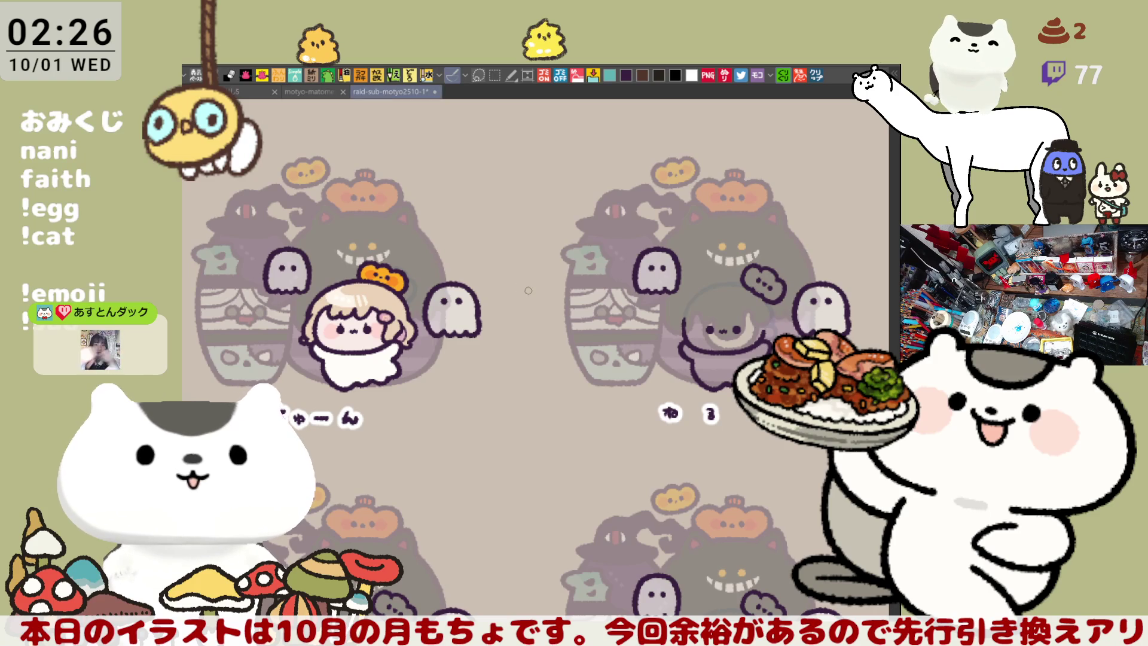
scroll(522, 291, "down", 2)
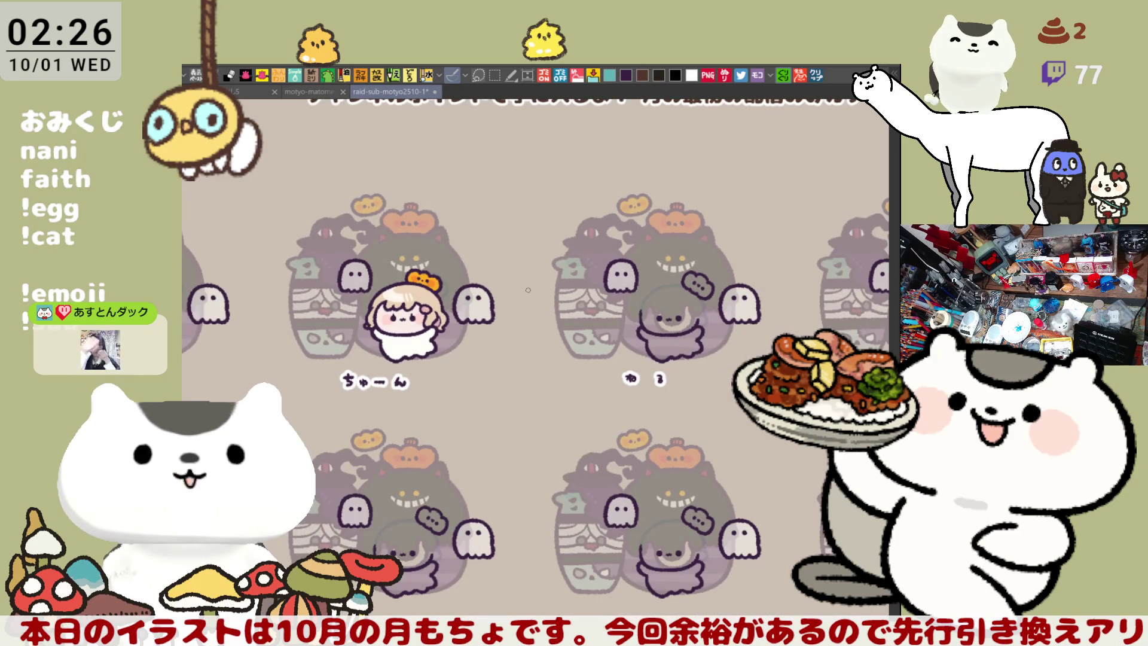
scroll(526, 290, "down", 1)
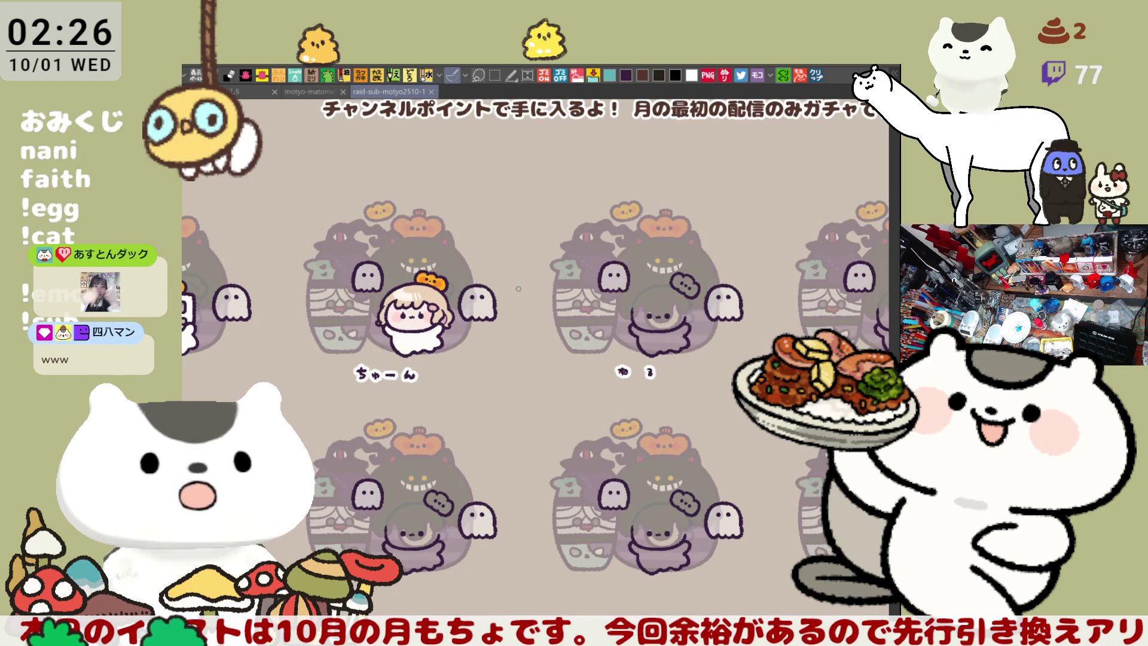
left_click_drag(525, 290, 411, 305)
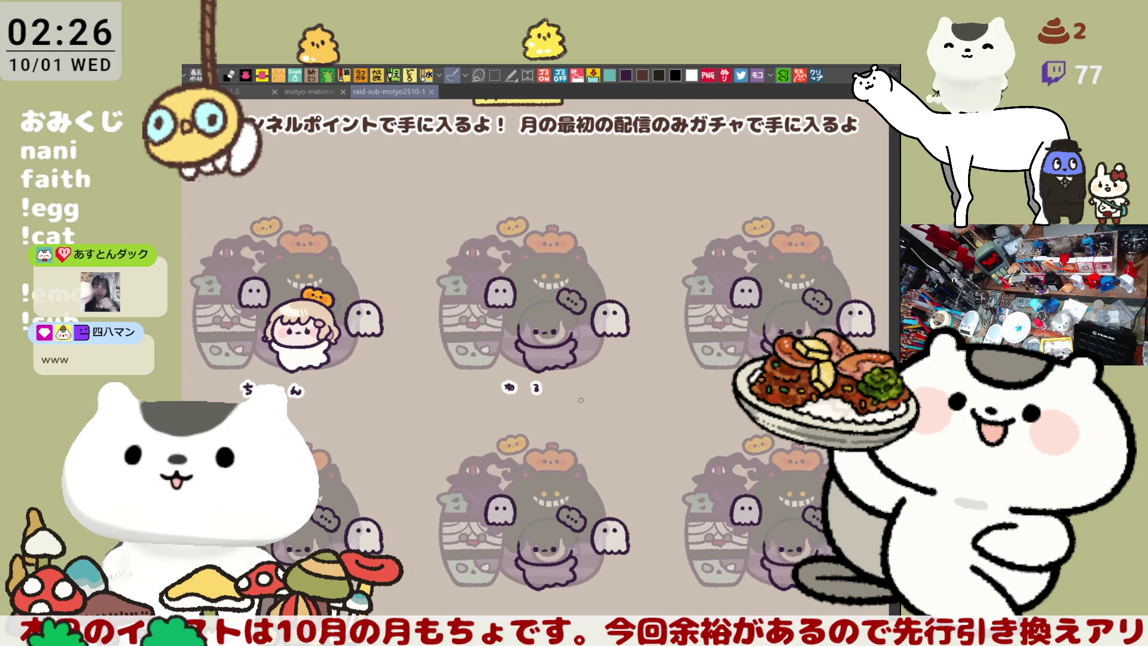
scroll(580, 400, "up", 2)
scroll(580, 399, "up", 1)
scroll(580, 399, "up", 1)
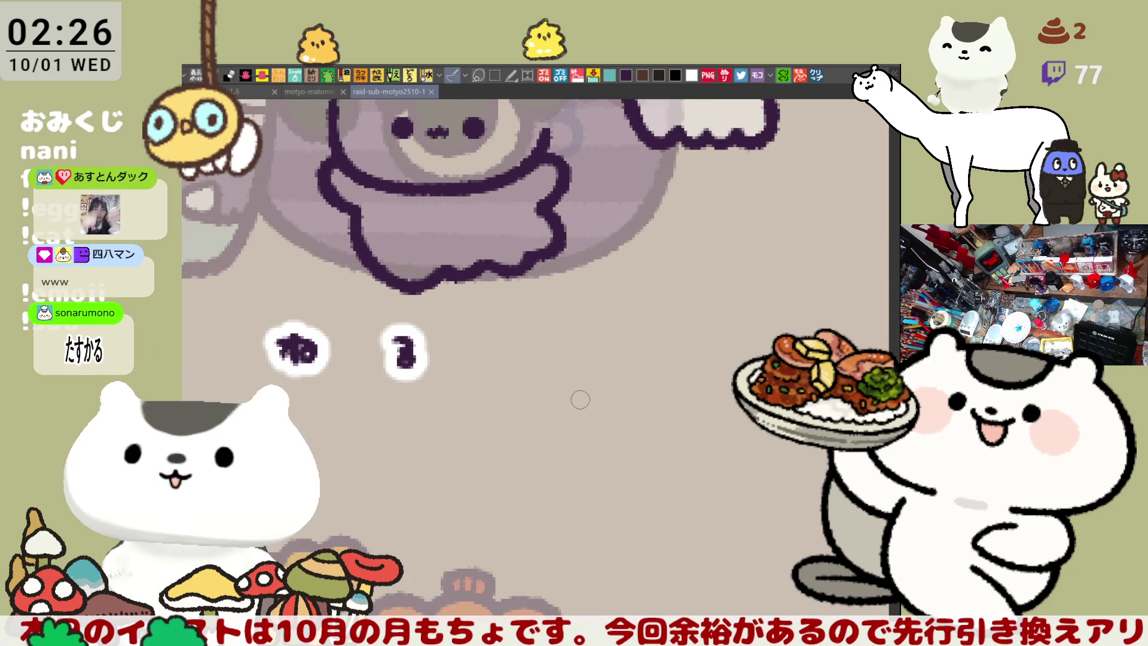
left_click_drag(580, 399, 599, 575)
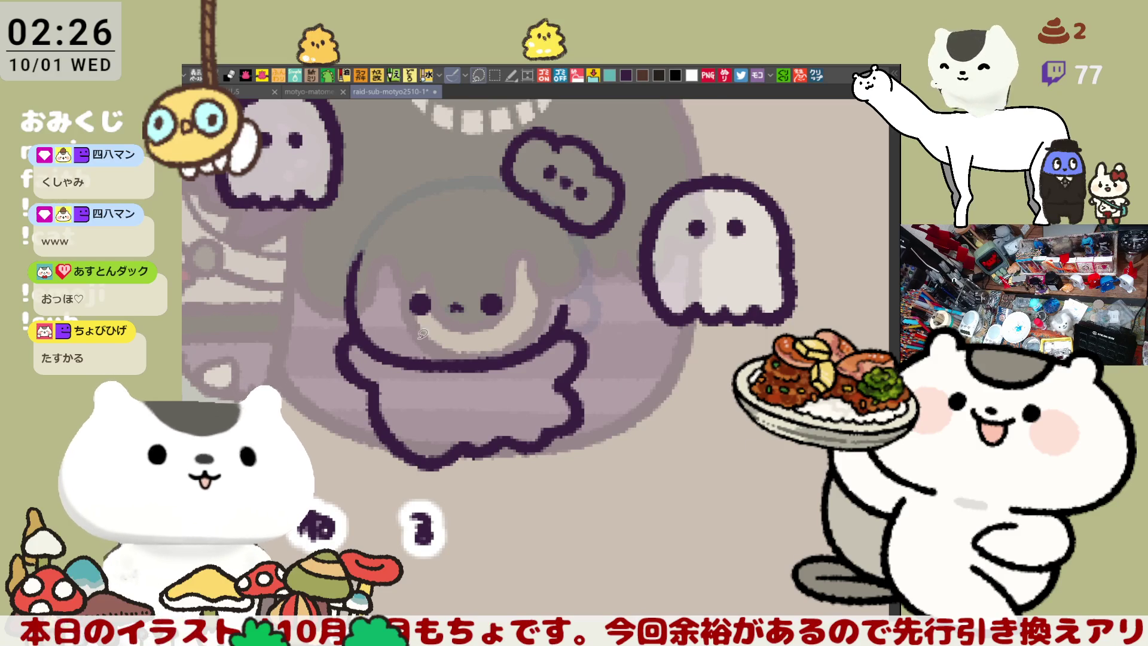
Step: Move the ねる character's face slightly lower and draw a small mouth under the nose
left_click_drag(444, 341, 492, 302)
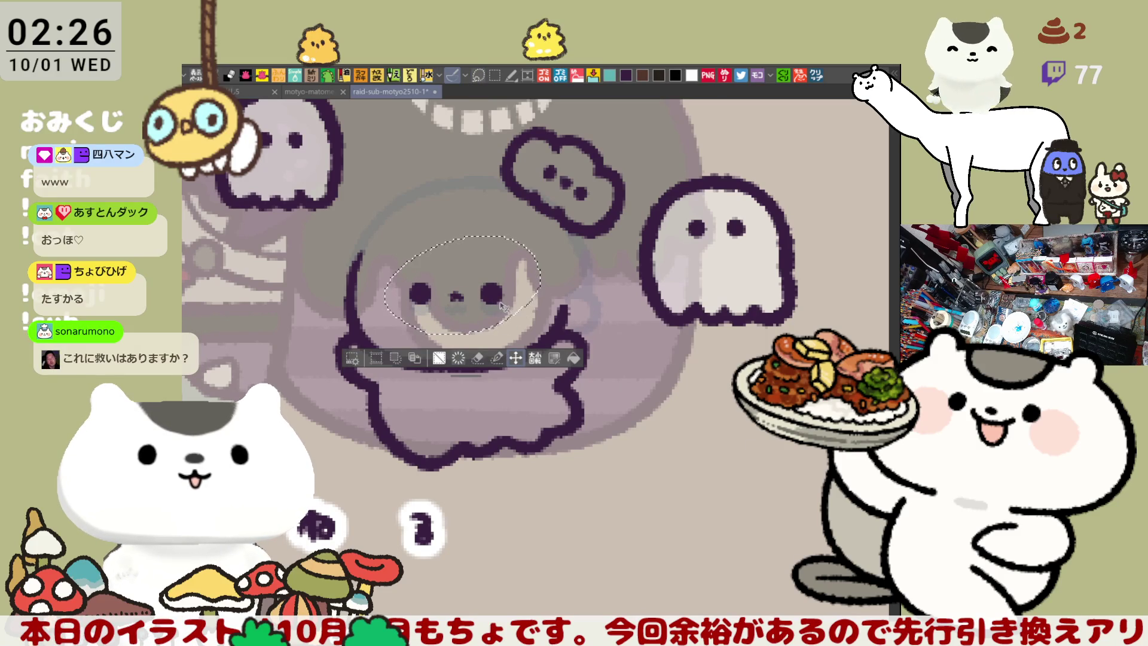
left_click_drag(500, 306, 497, 300)
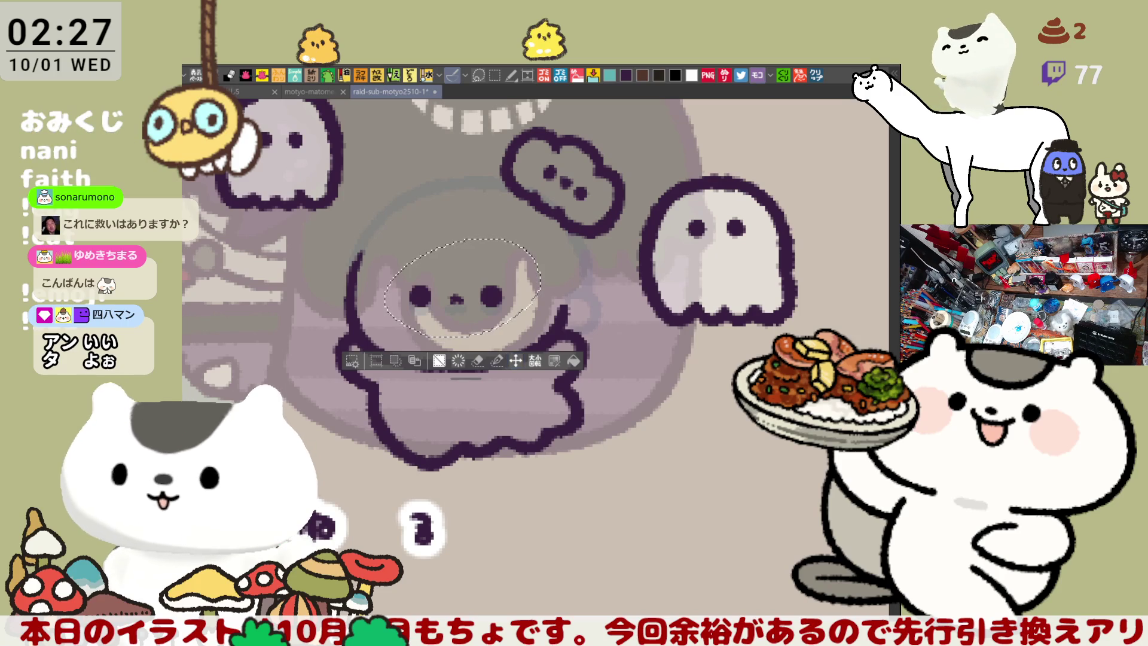
key("ctrl+d")
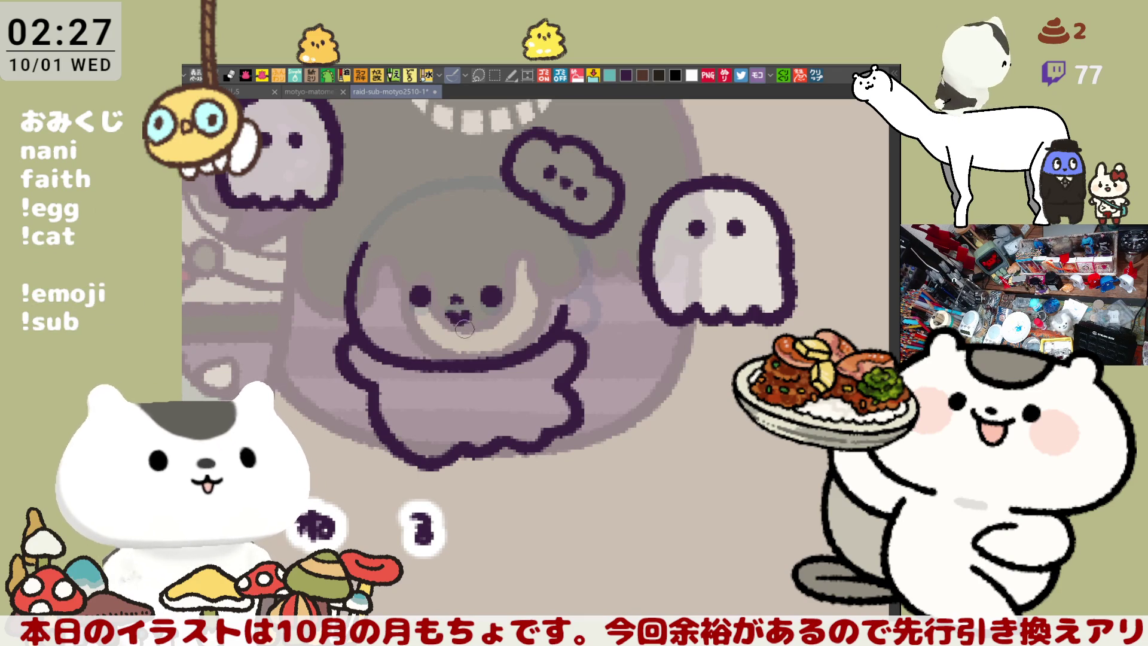
mouse_move(447, 311)
left_mouse_down()
mouse_move(467, 312)
mouse_move(491, 353)
left_mouse_up()
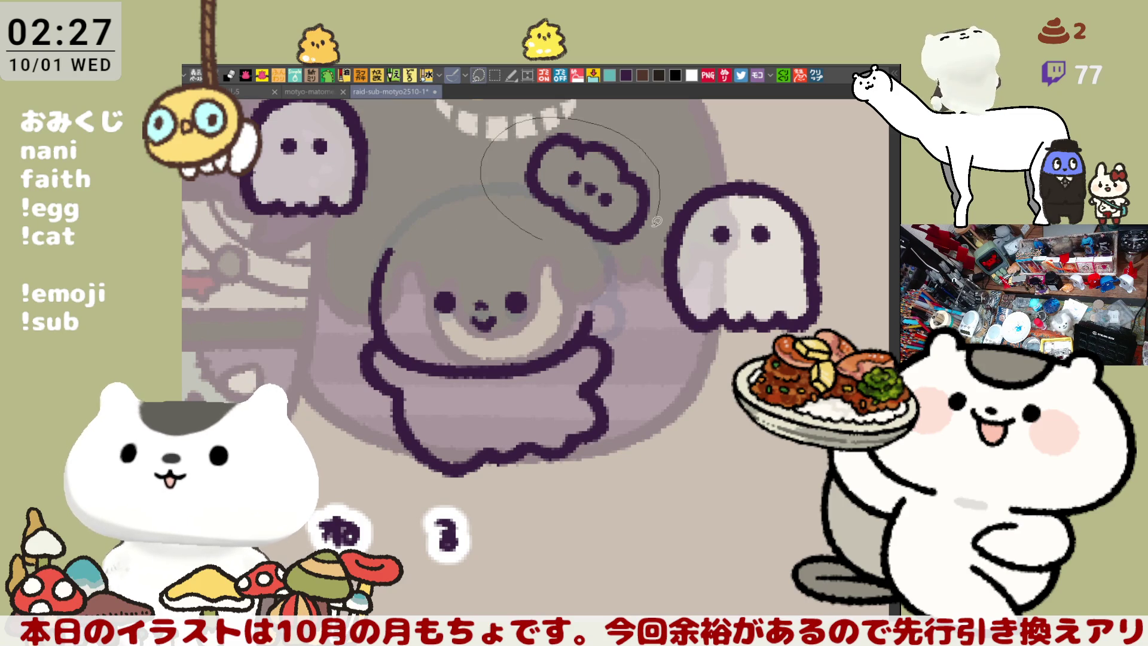
Step: Lasso-select and delete the speech bubble above the character's head, then deselect
left_click_drag(660, 212, 595, 267)
key("Delete")
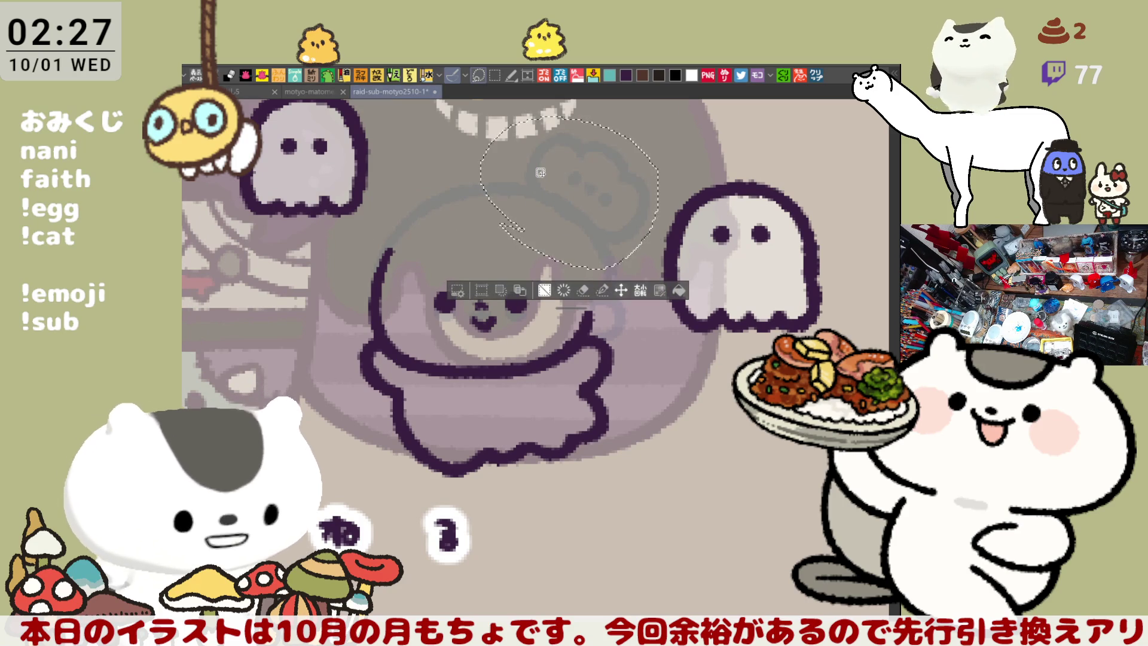
scroll(635, 420, "down", 2)
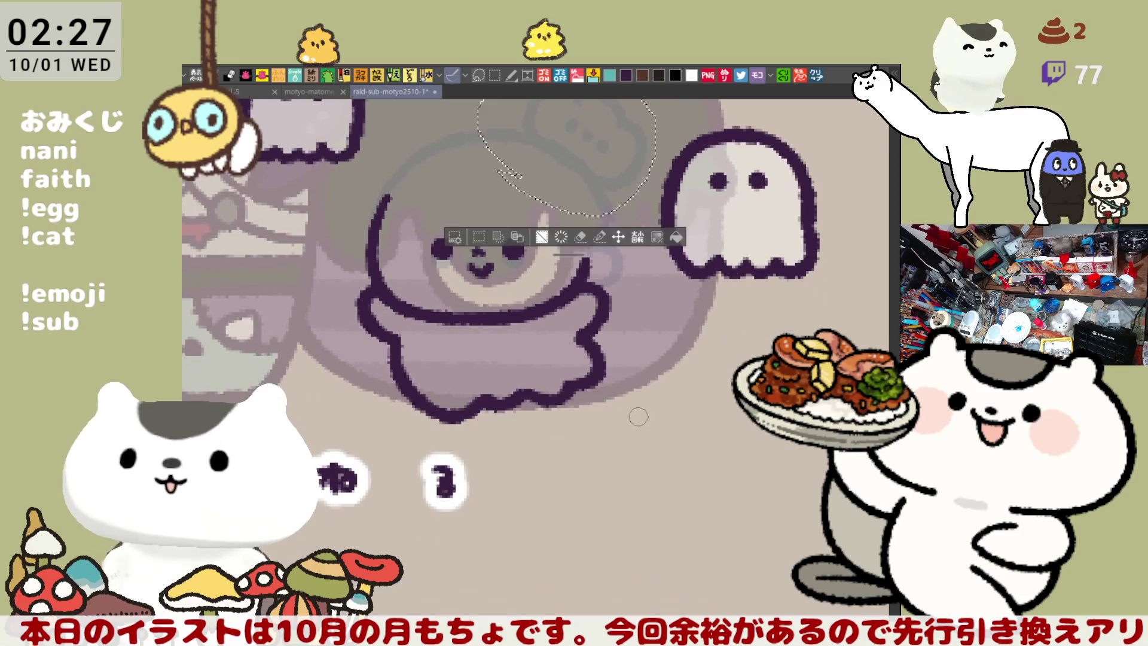
key("ctrl+d")
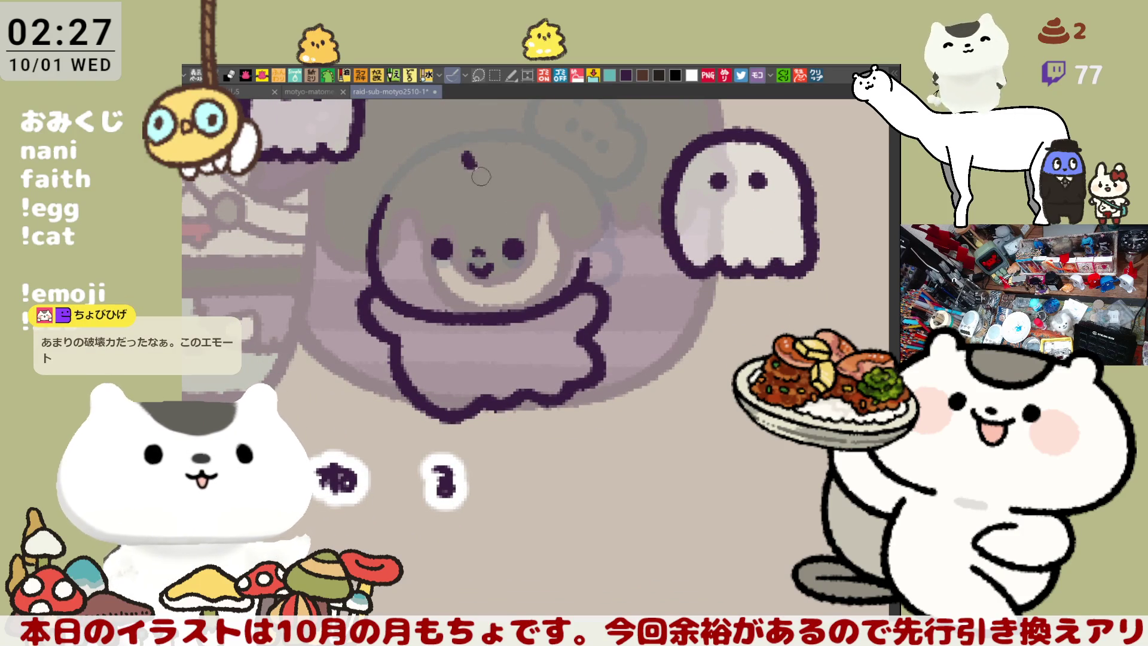
Step: Draw the curved fringe line across the forehead and thicken the short hair dash
left_click_drag(461, 158, 538, 192)
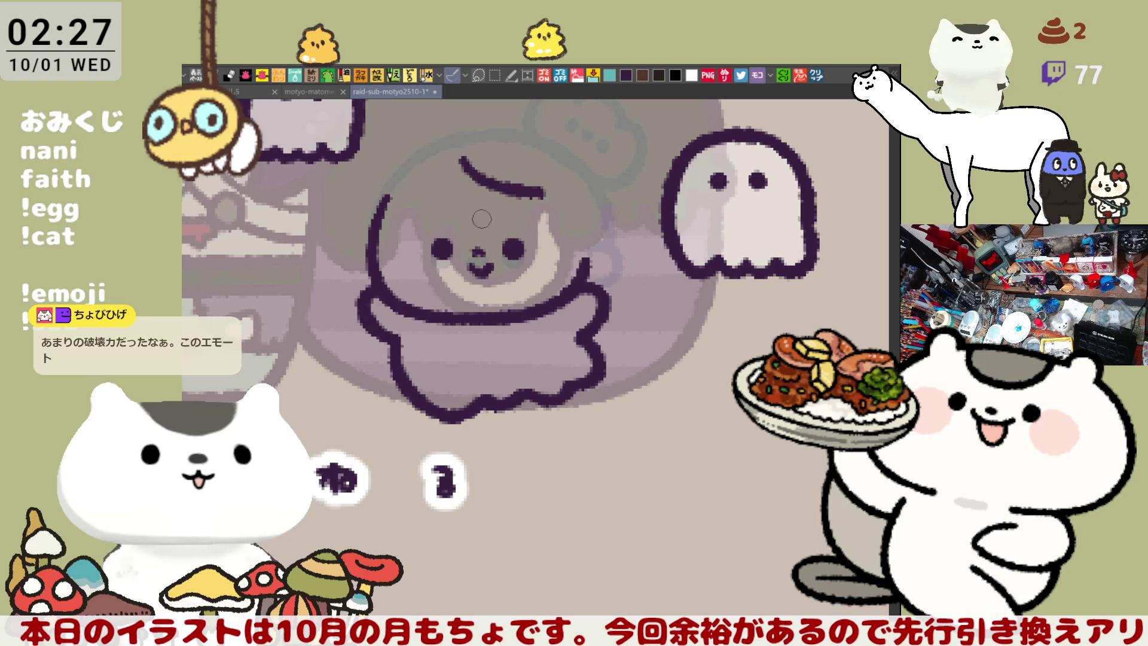
key("ctrl+z")
left_click_drag(460, 160, 539, 199)
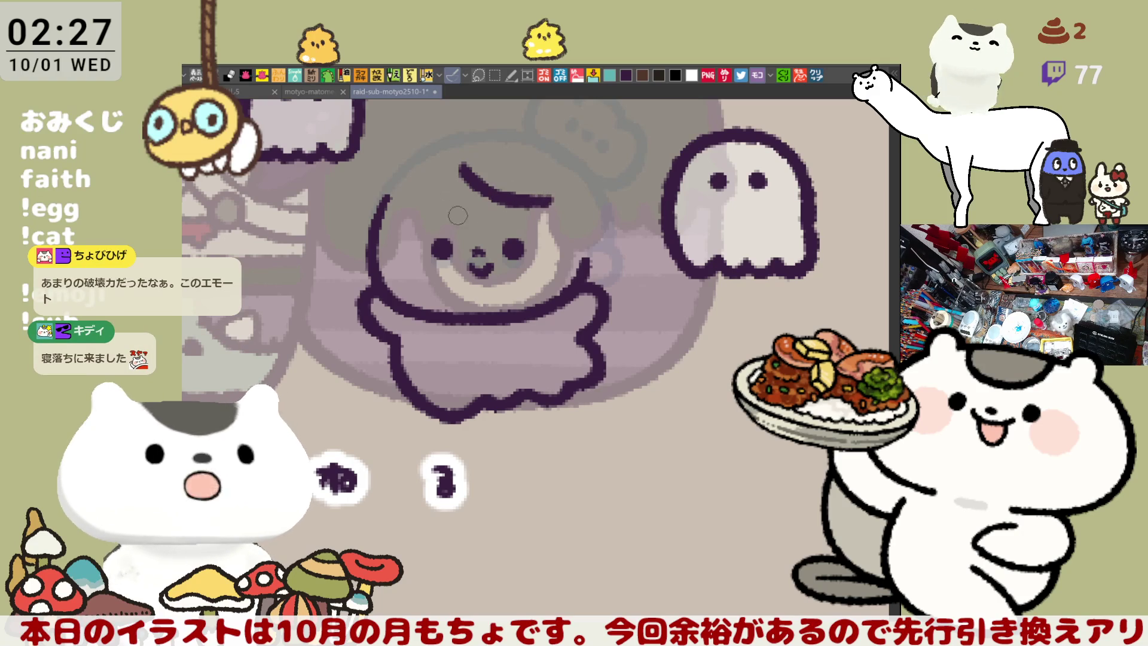
key("ctrl+z")
left_click_drag(470, 166, 550, 197)
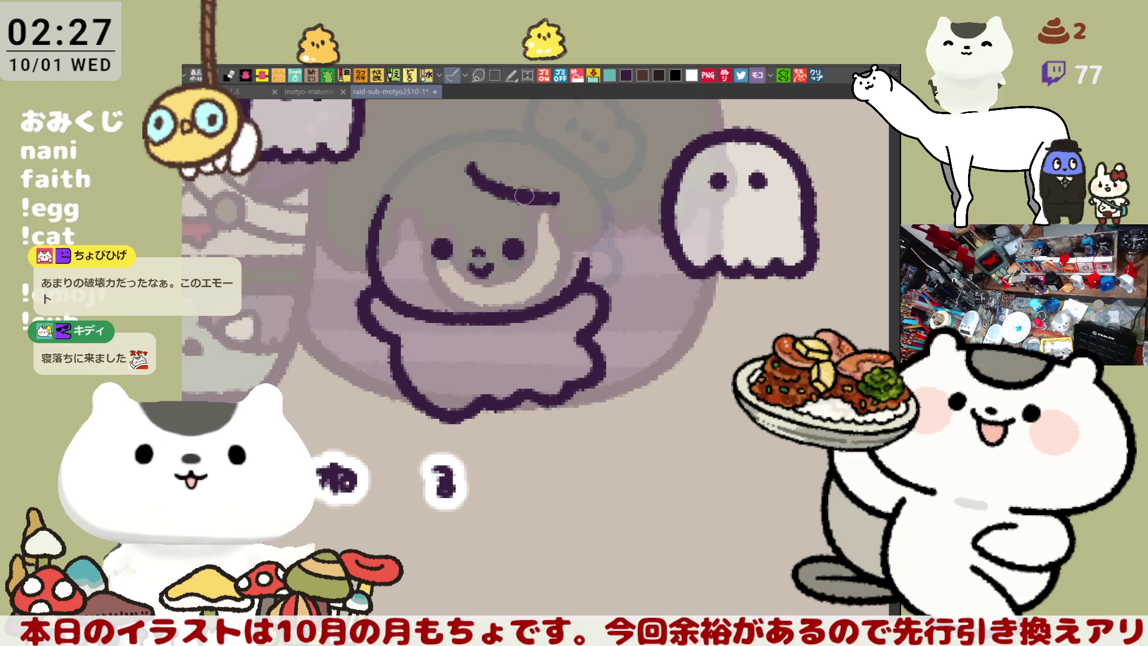
key("ctrl+z")
left_click_drag(464, 162, 550, 197)
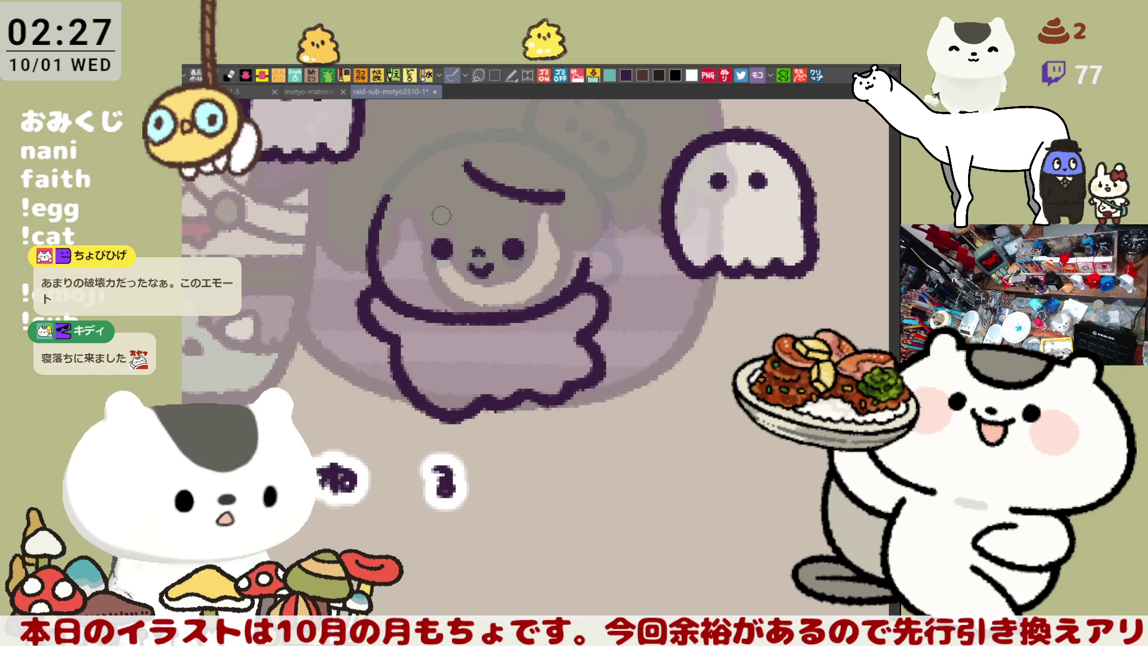
left_click_drag(437, 217, 453, 216)
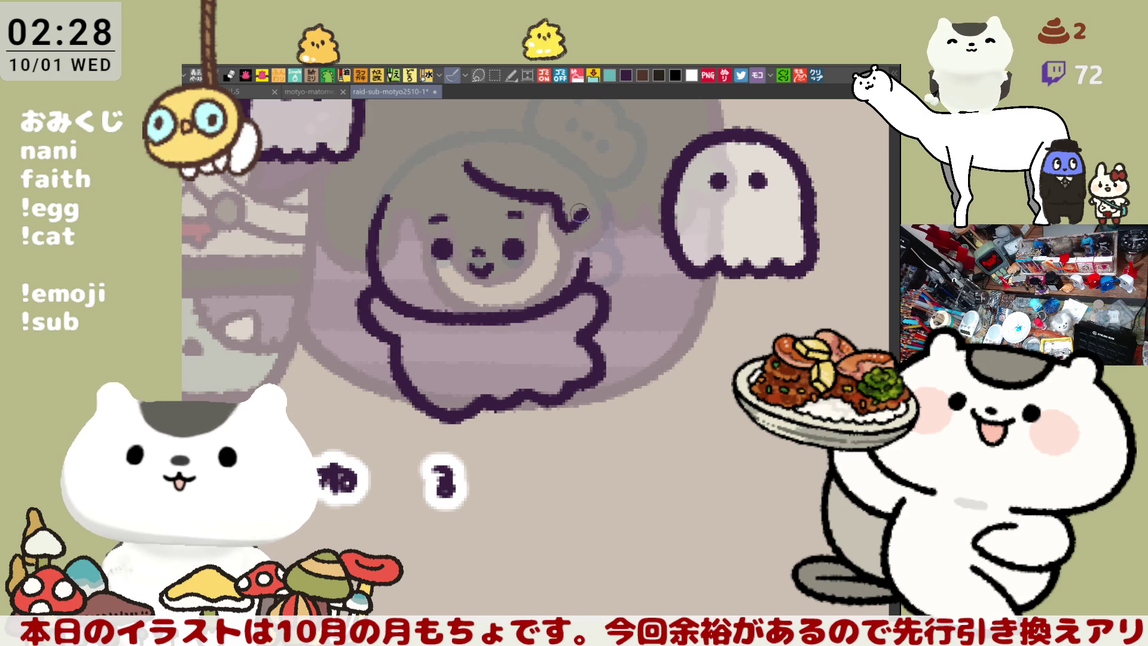
Step: Extend the fringe line to the right and down the right side of the head
left_click_drag(554, 199, 583, 217)
key("ctrl+z")
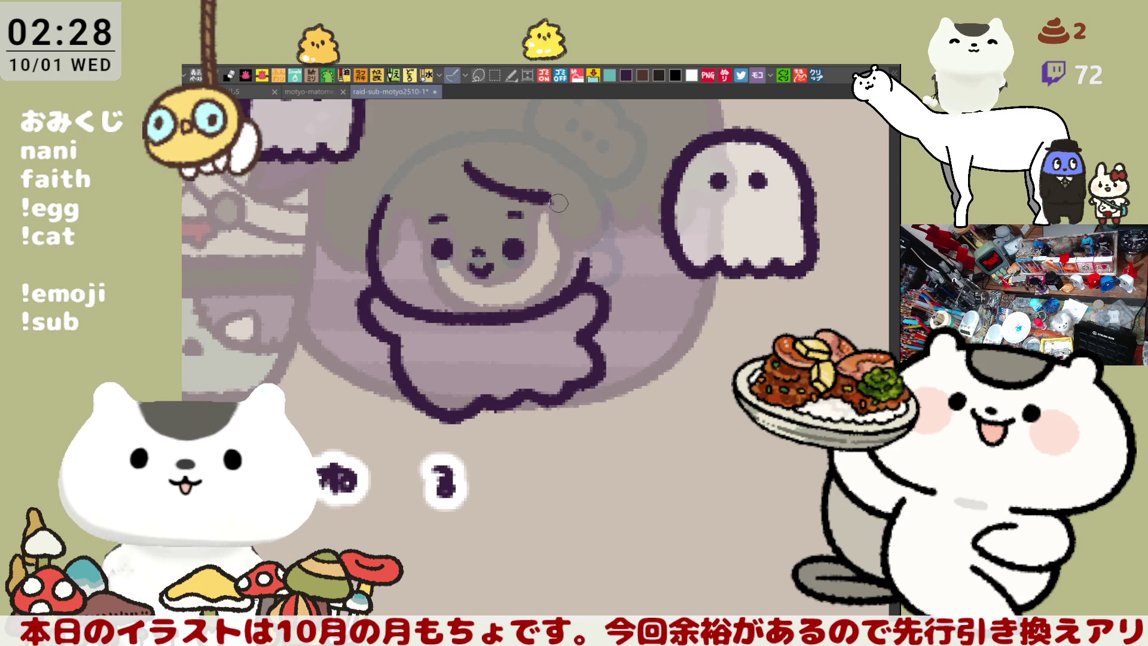
left_click_drag(556, 201, 576, 210)
key("ctrl+z")
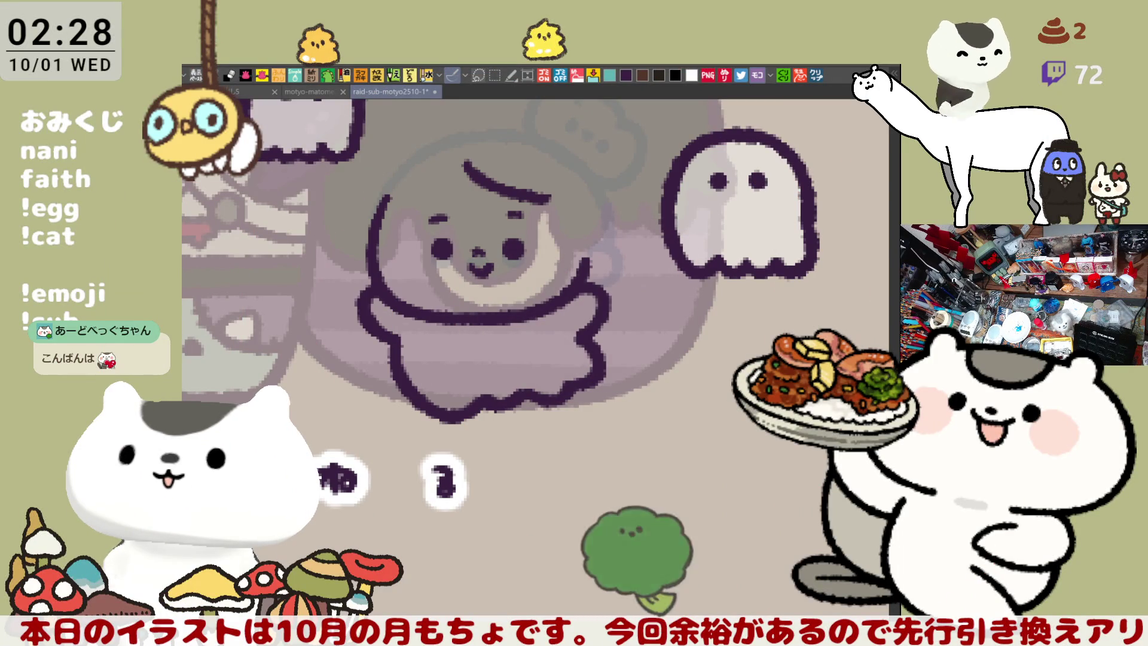
scroll(586, 299, "up", 1)
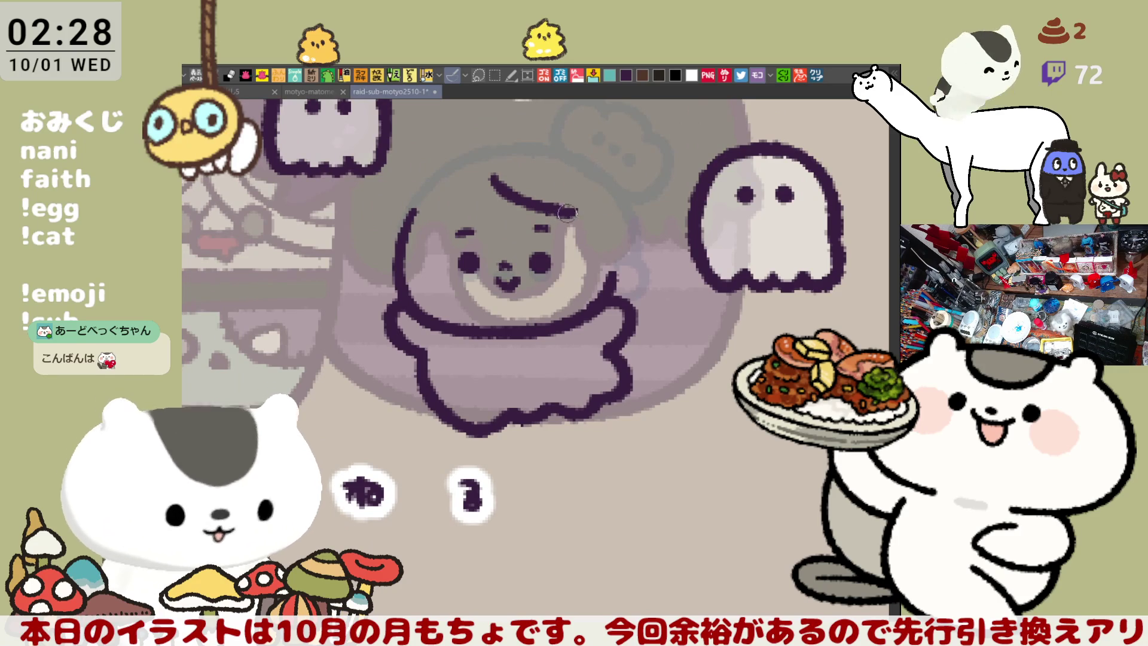
left_click_drag(556, 208, 600, 216)
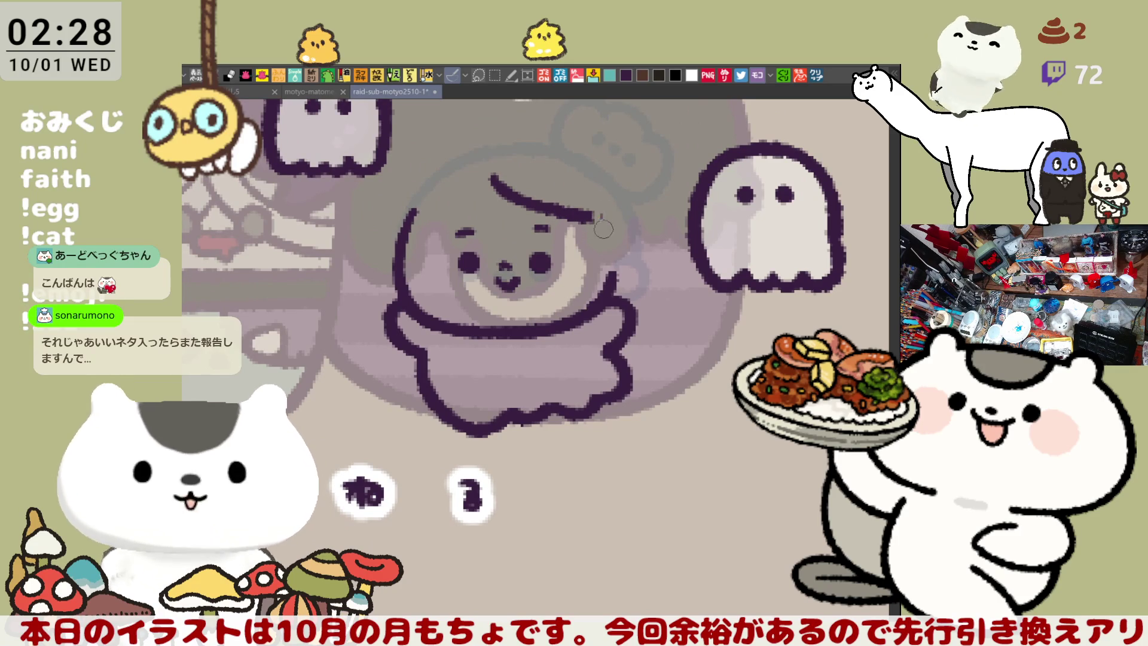
left_click_drag(589, 212, 619, 239)
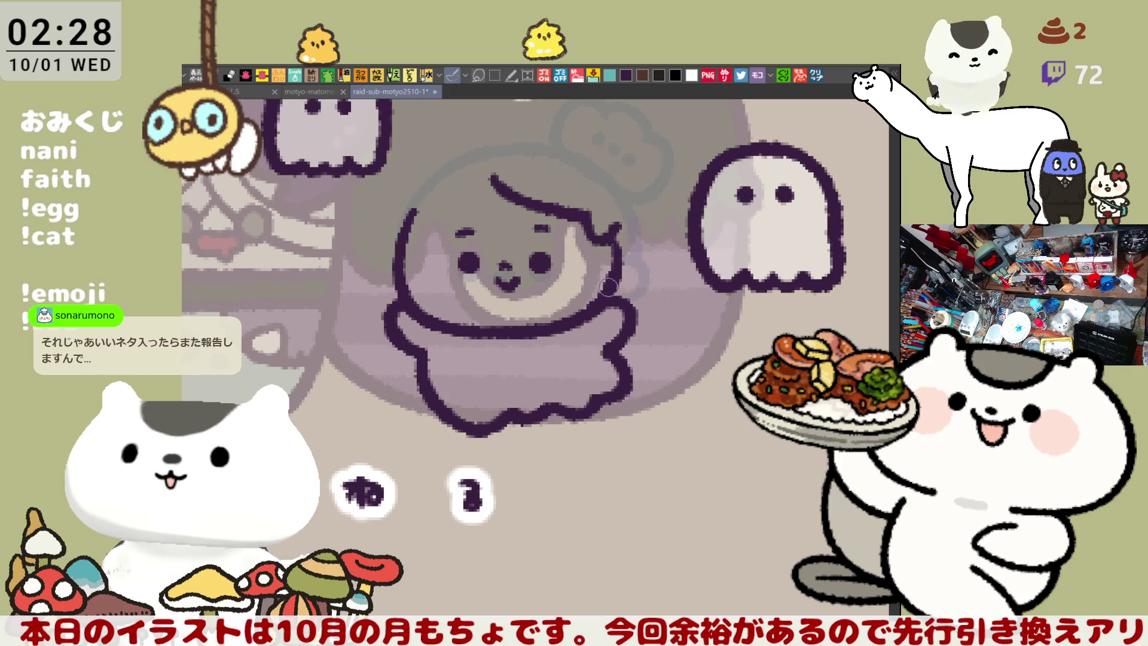
Step: Add a small ear curl right of the face with the hair tip leading into it
left_click_drag(624, 242, 618, 284)
key("ctrl+z")
left_click_drag(625, 242, 616, 285)
key("ctrl+z")
left_click_drag(623, 242, 616, 283)
key("ctrl+z")
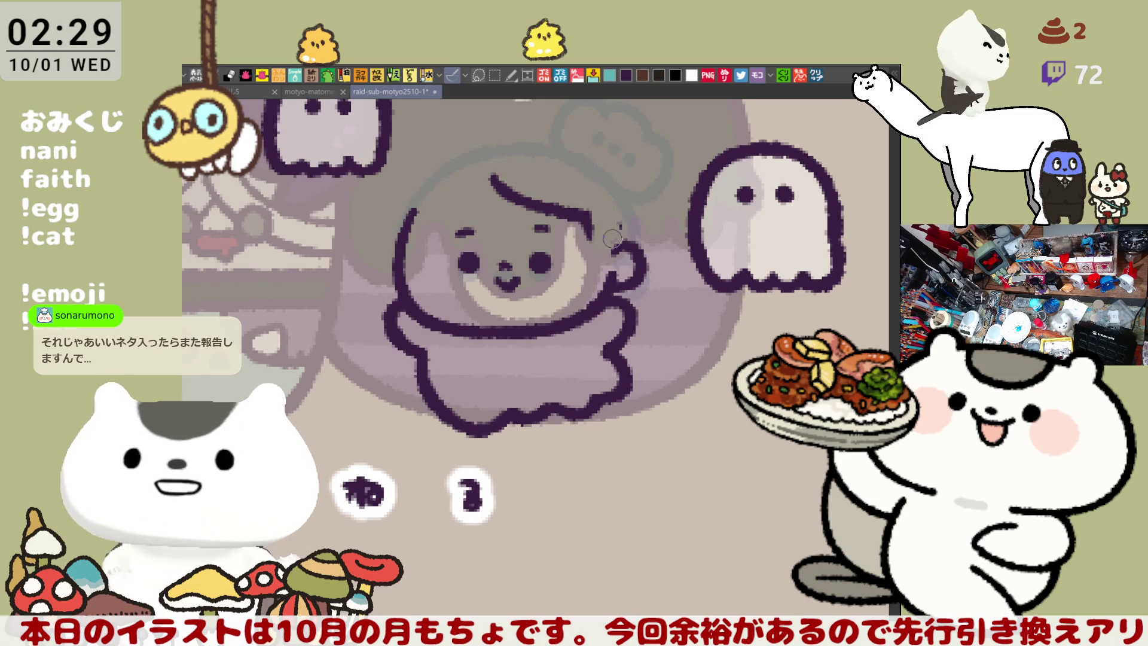
left_click_drag(585, 220, 616, 245)
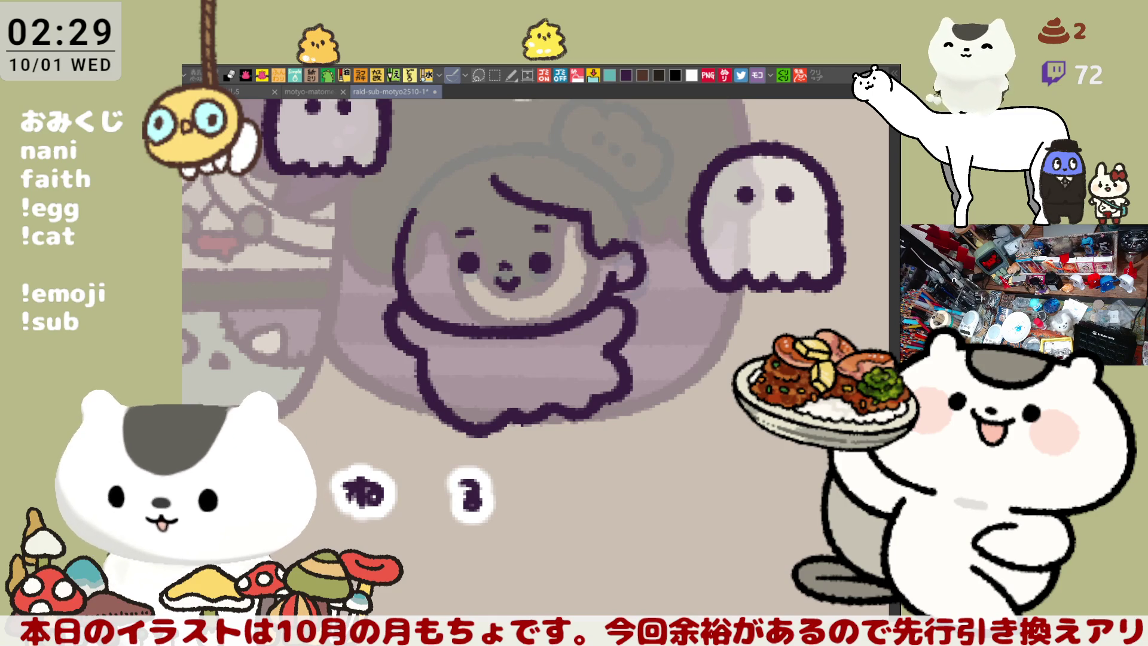
Step: Try outline arcs over the head's top in a mirrored view, undoing each attempt
mouse_move(436, 197)
left_mouse_down()
mouse_move(481, 225)
mouse_move(532, 195)
left_mouse_up()
key("ctrl+z")
left_click_drag(458, 242, 532, 195)
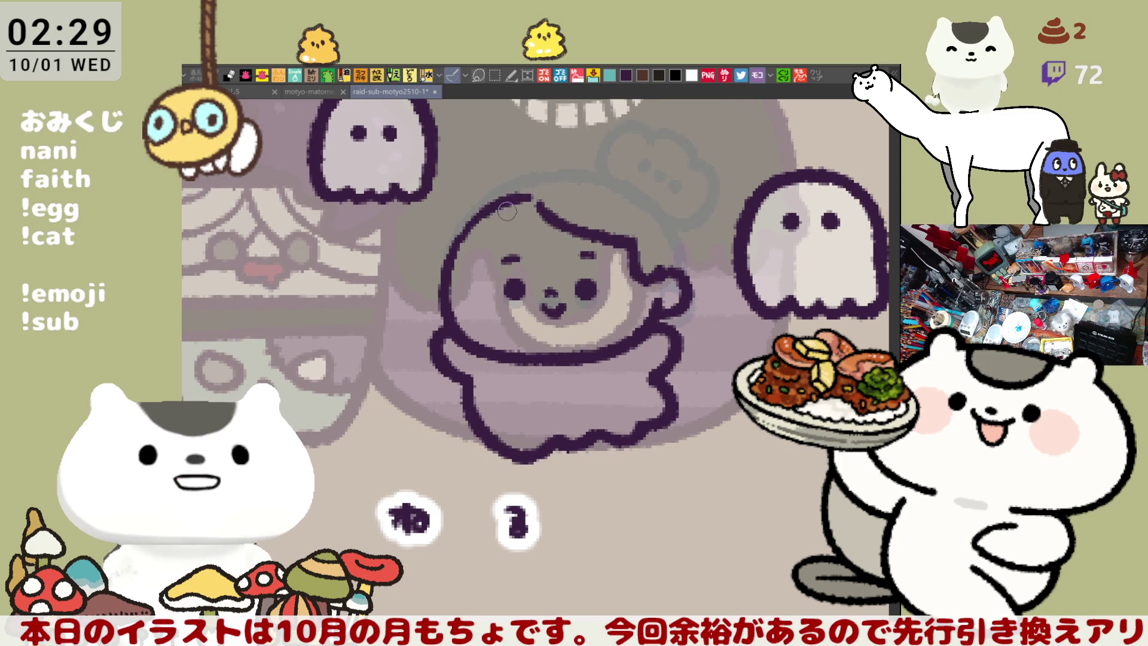
key("ctrl+z")
key("h")
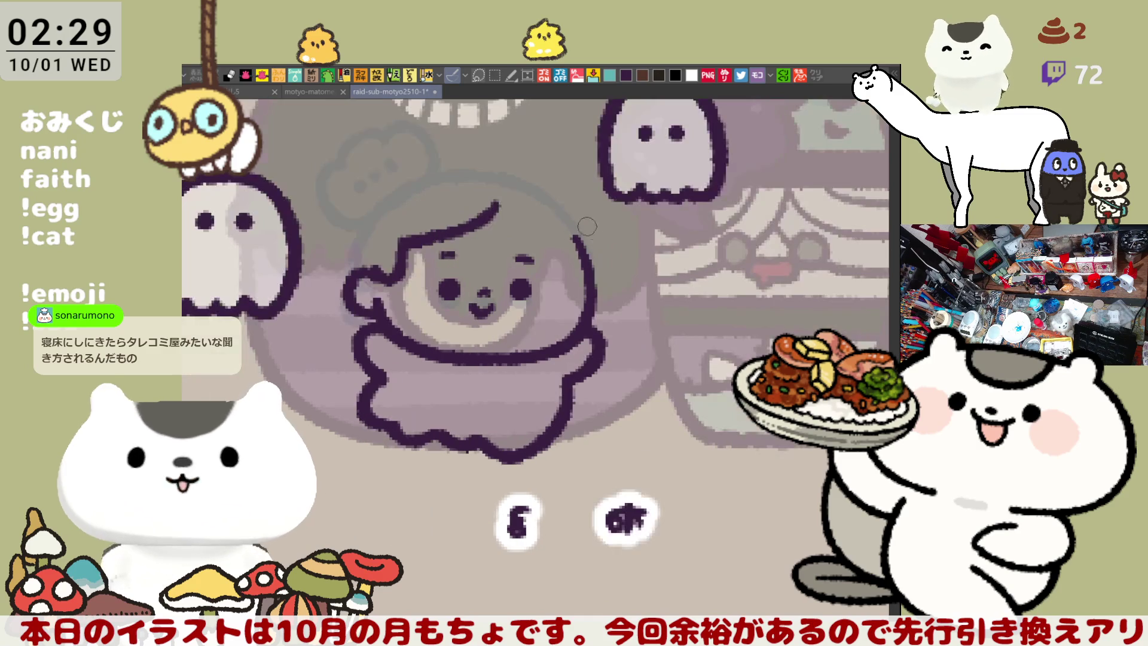
left_click_drag(513, 205, 580, 244)
key("ctrl+z")
left_click_drag(499, 202, 586, 254)
key("ctrl+z")
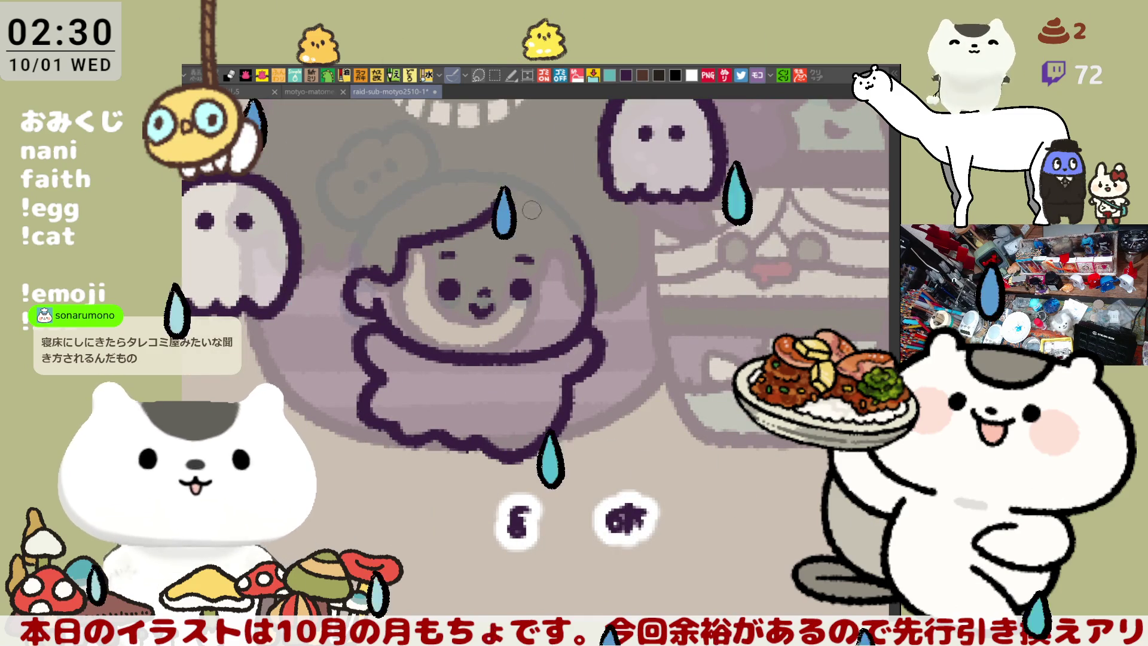
Step: With the view rotated upright, ink the left head outline up toward the top
mouse_move(570, 250)
left_mouse_down()
mouse_move(616, 234)
mouse_move(546, 239)
left_mouse_up()
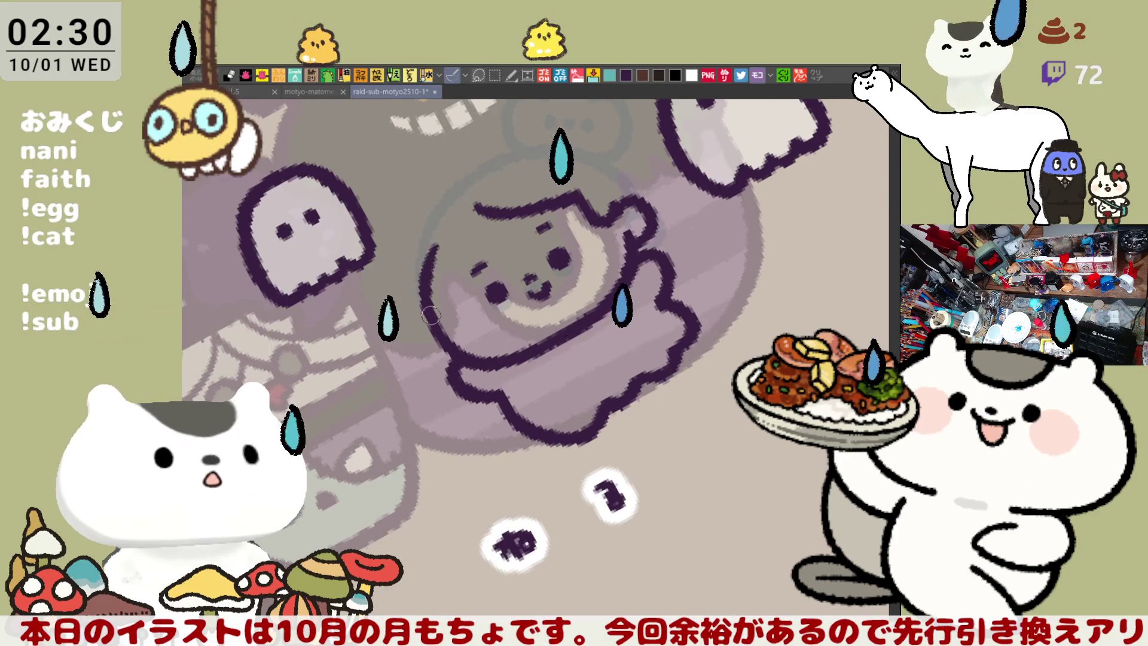
left_click_drag(437, 246, 633, 209)
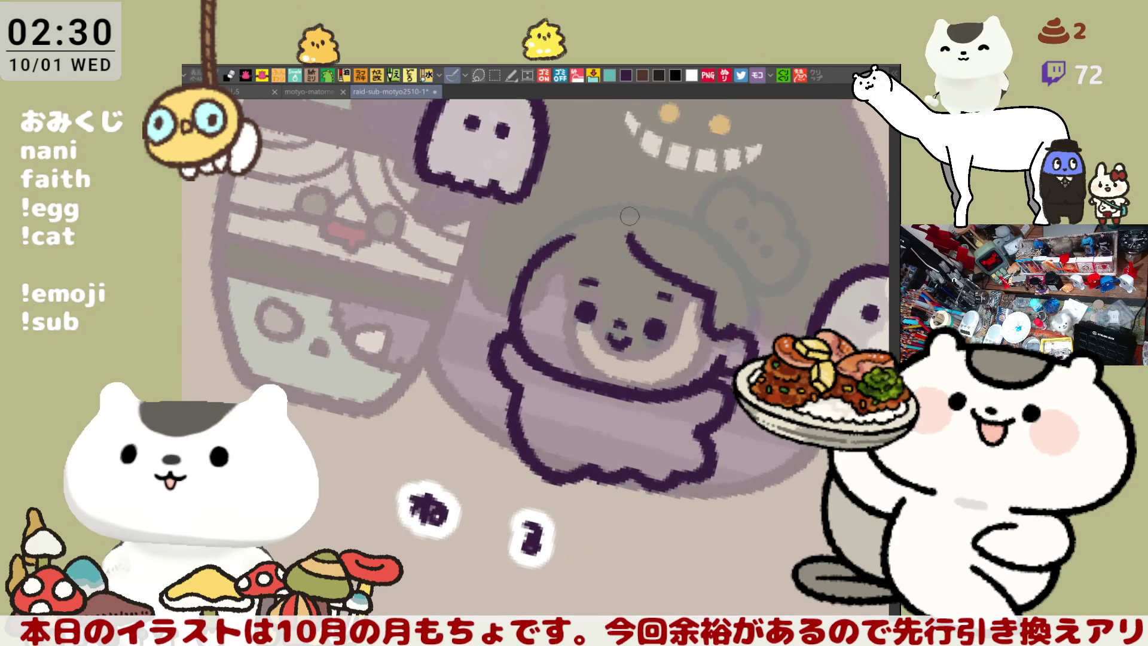
left_click_drag(575, 233, 524, 224)
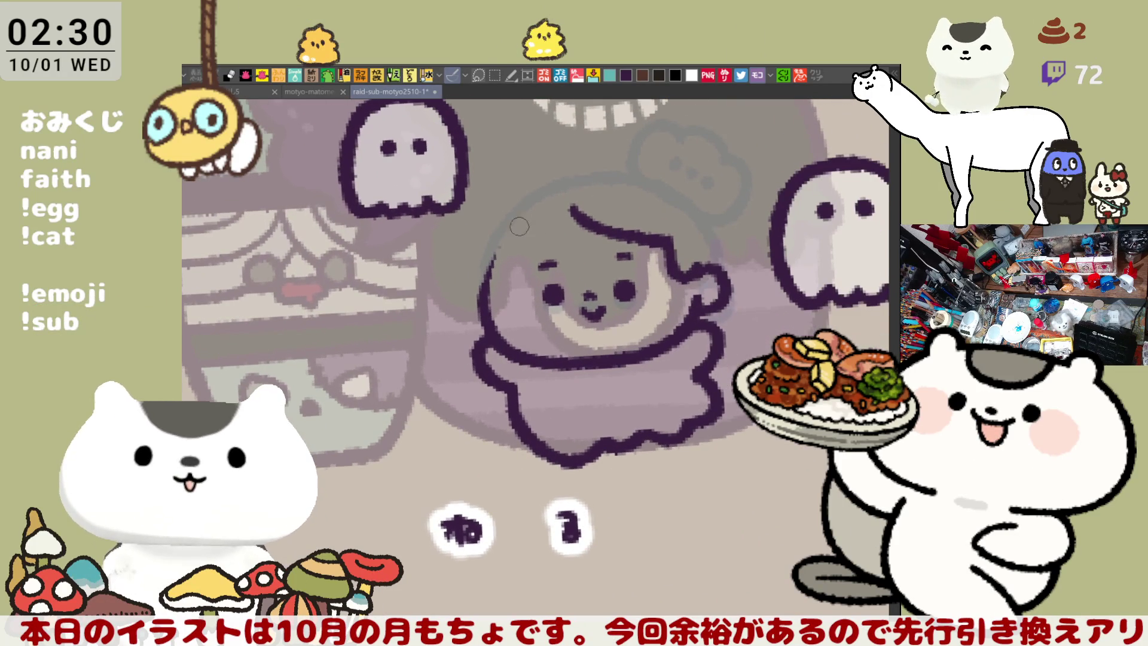
key("ctrl+z")
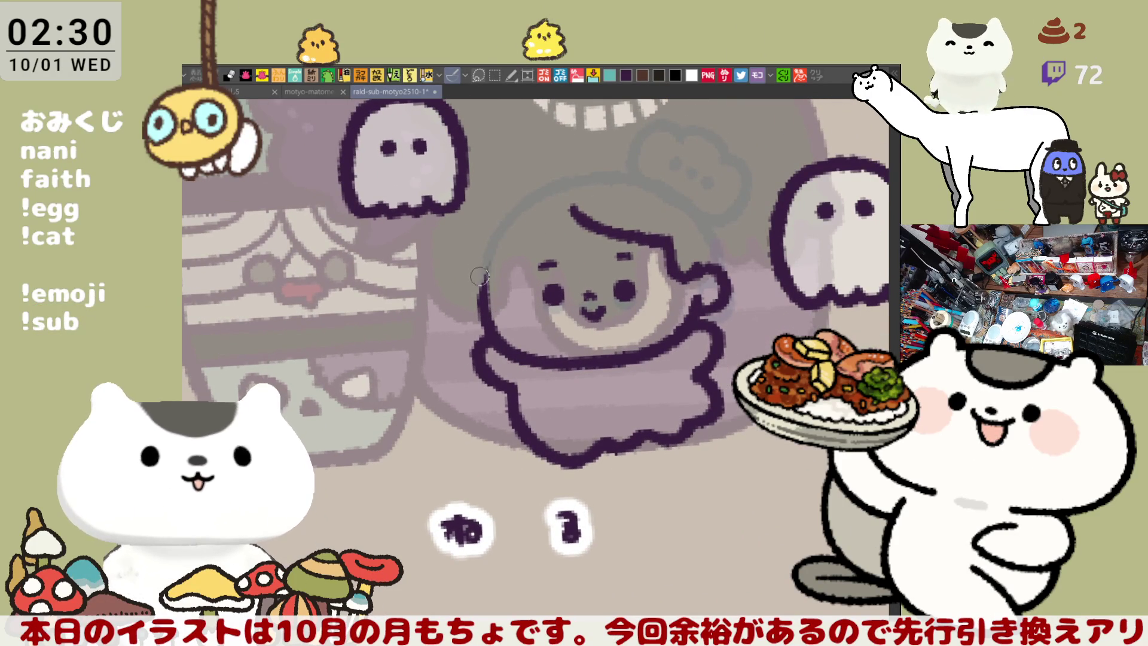
left_click_drag(502, 232, 478, 311)
key("ctrl+z")
left_click_drag(502, 229, 483, 301)
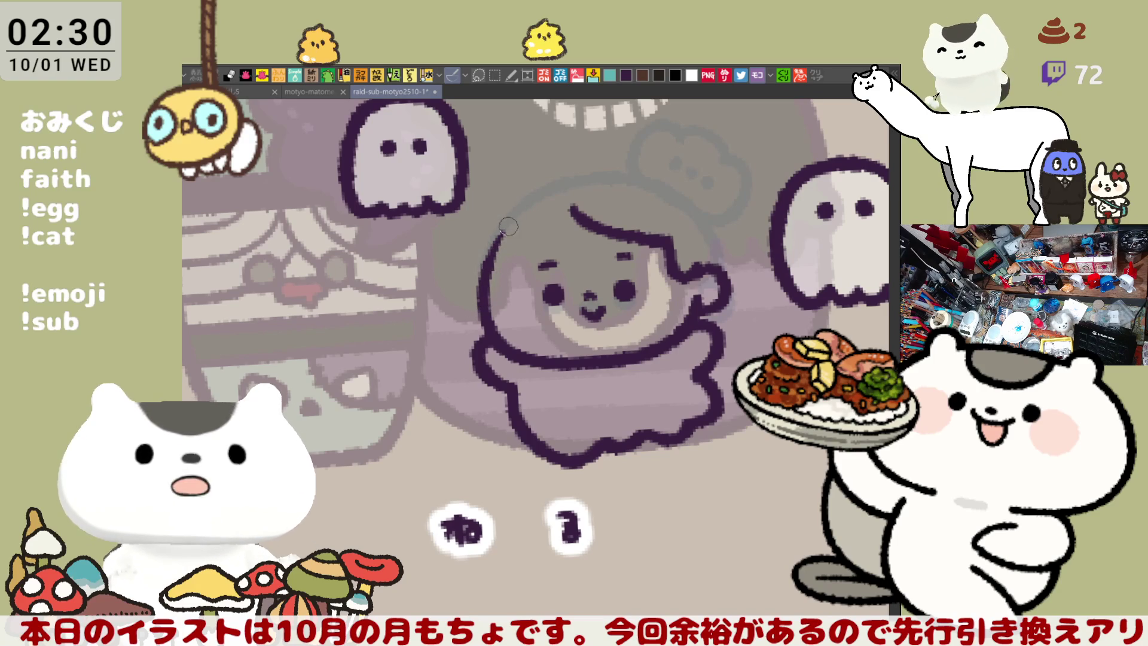
left_click_drag(518, 220, 572, 202)
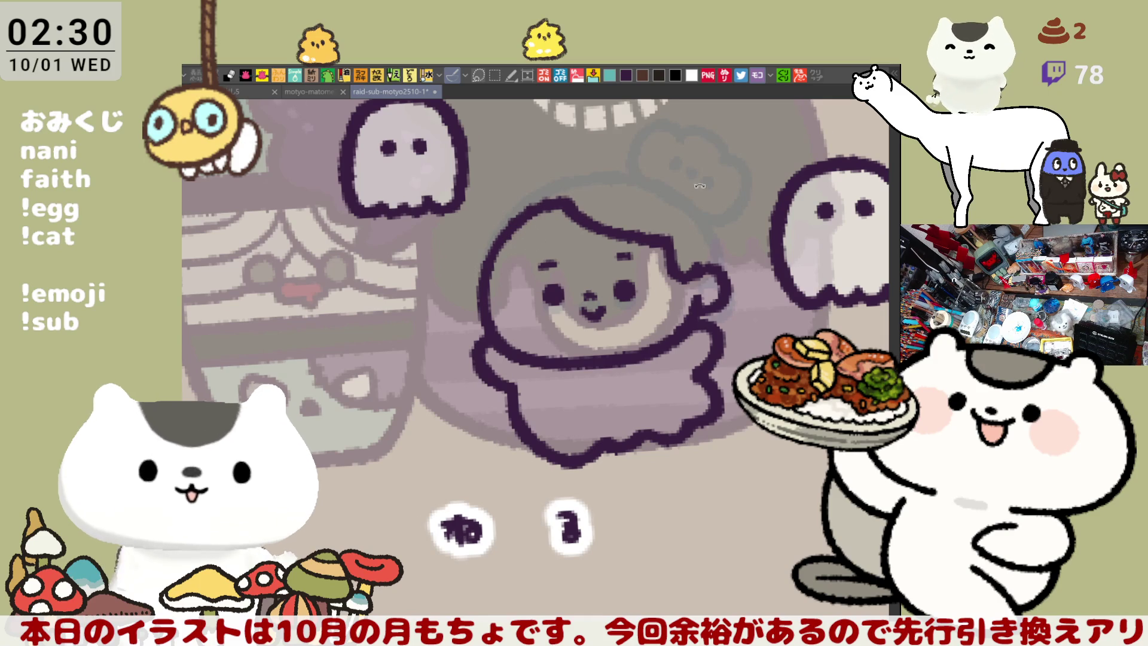
left_click_drag(688, 186, 718, 204)
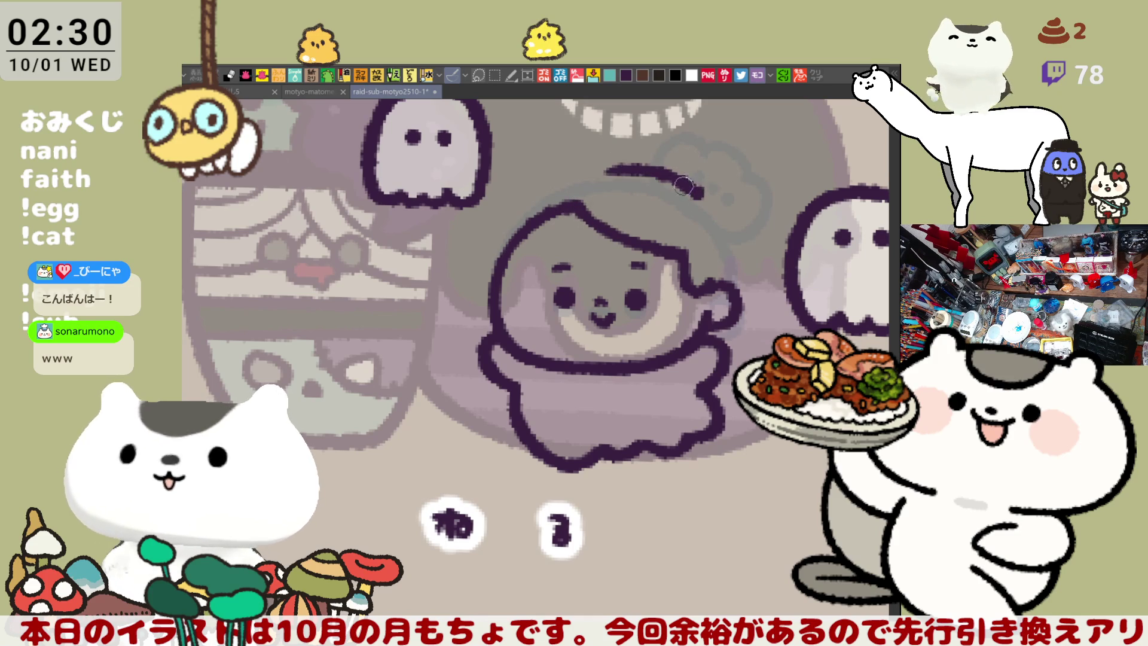
Step: Draw the dark arc over the top of the head and down its right side, then save
left_click_drag(598, 167, 690, 190)
key("ctrl+z")
left_click_drag(604, 171, 714, 203)
key("ctrl+z")
mouse_move(607, 172)
left_mouse_down()
mouse_move(714, 205)
mouse_move(747, 254)
left_mouse_up()
key("ctrl+z")
left_click_drag(715, 202, 741, 249)
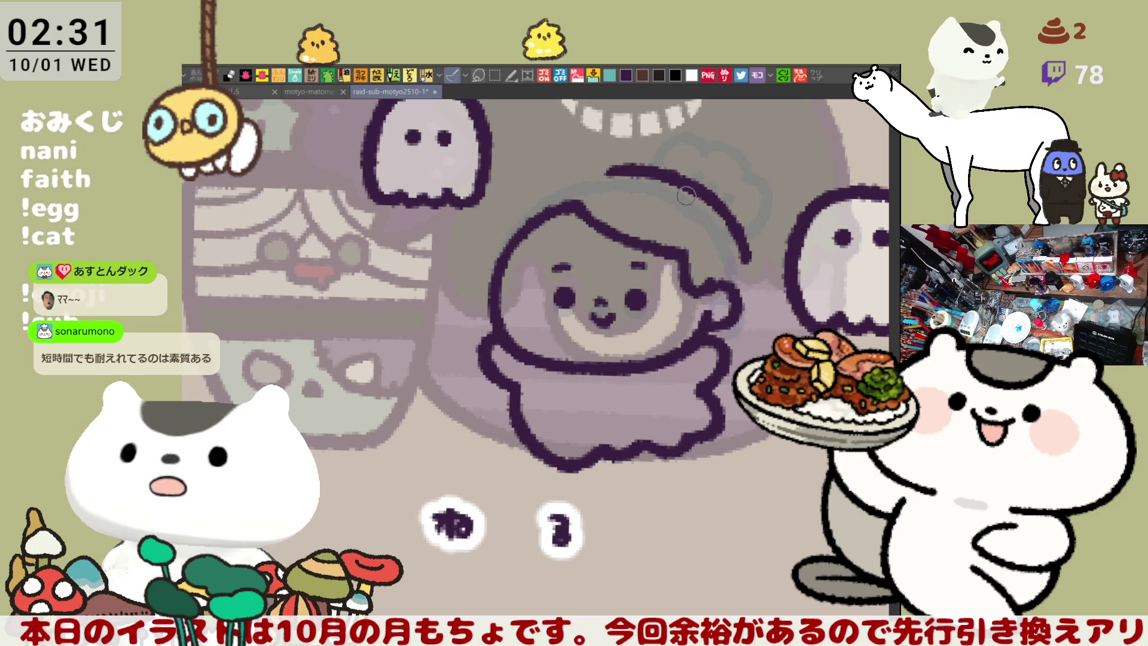
key("ctrl+s")
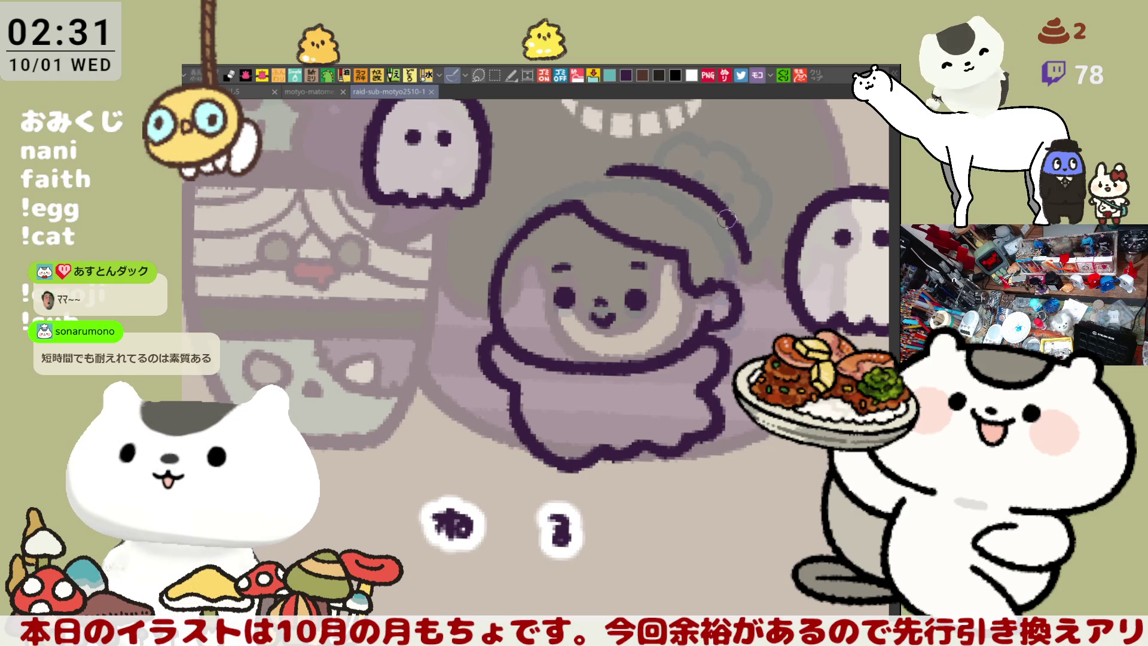
Step: Touch up the end of the hair line and erase its hooked tip
left_click_drag(740, 248, 747, 261)
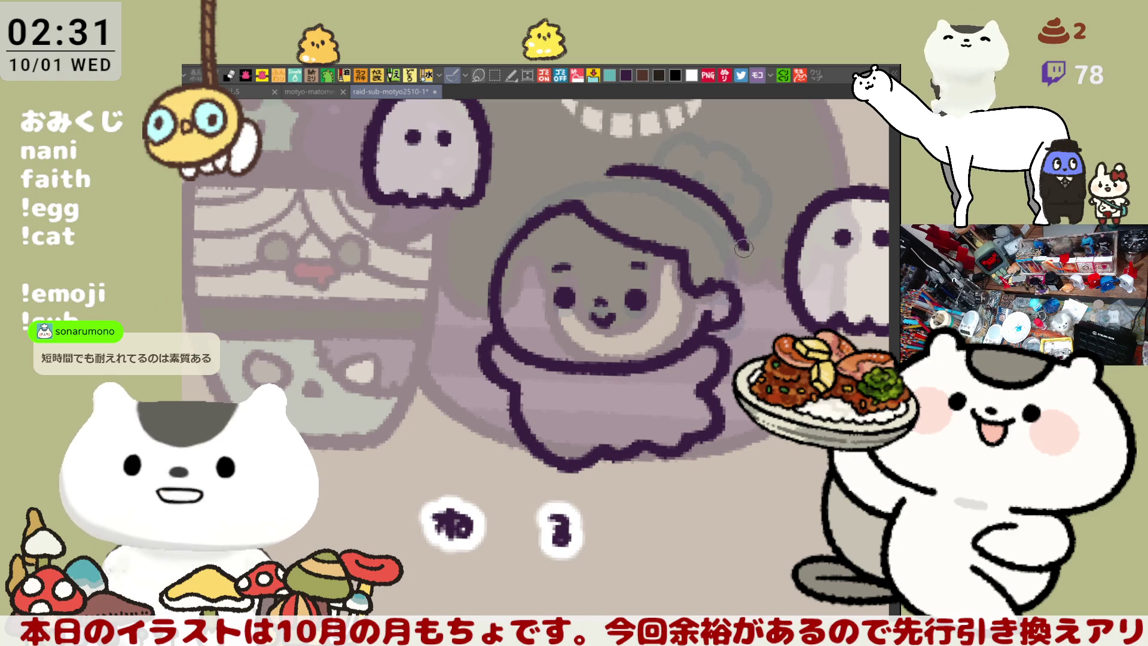
mouse_move(753, 284)
left_mouse_down()
mouse_move(754, 250)
mouse_move(750, 260)
left_mouse_up()
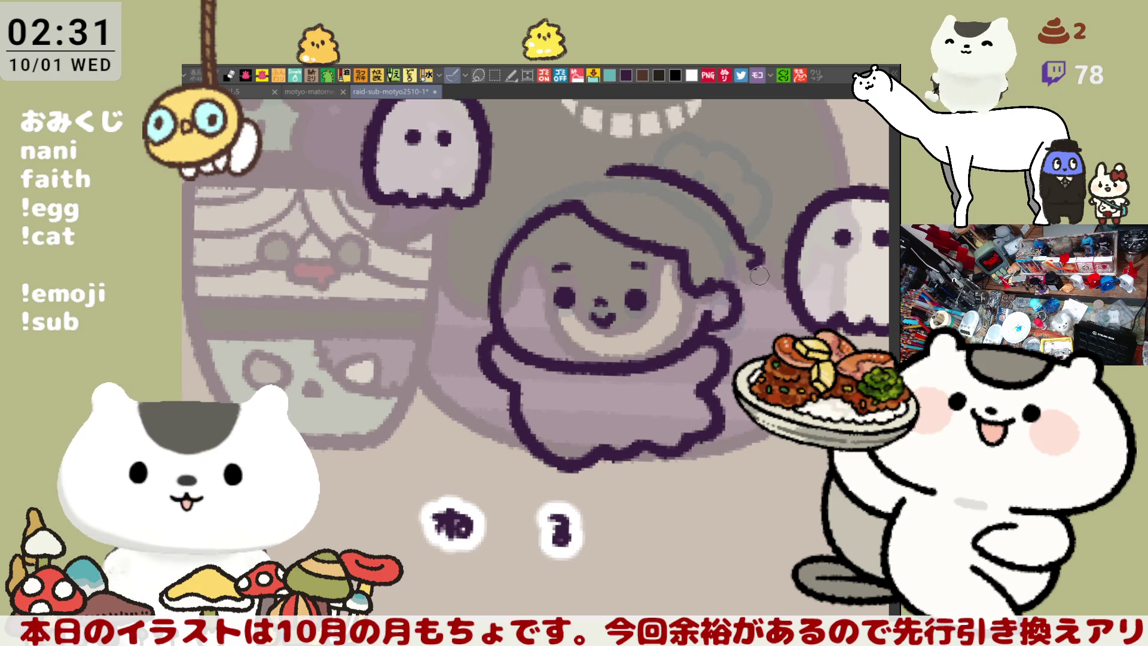
scroll(743, 275, "right", 3)
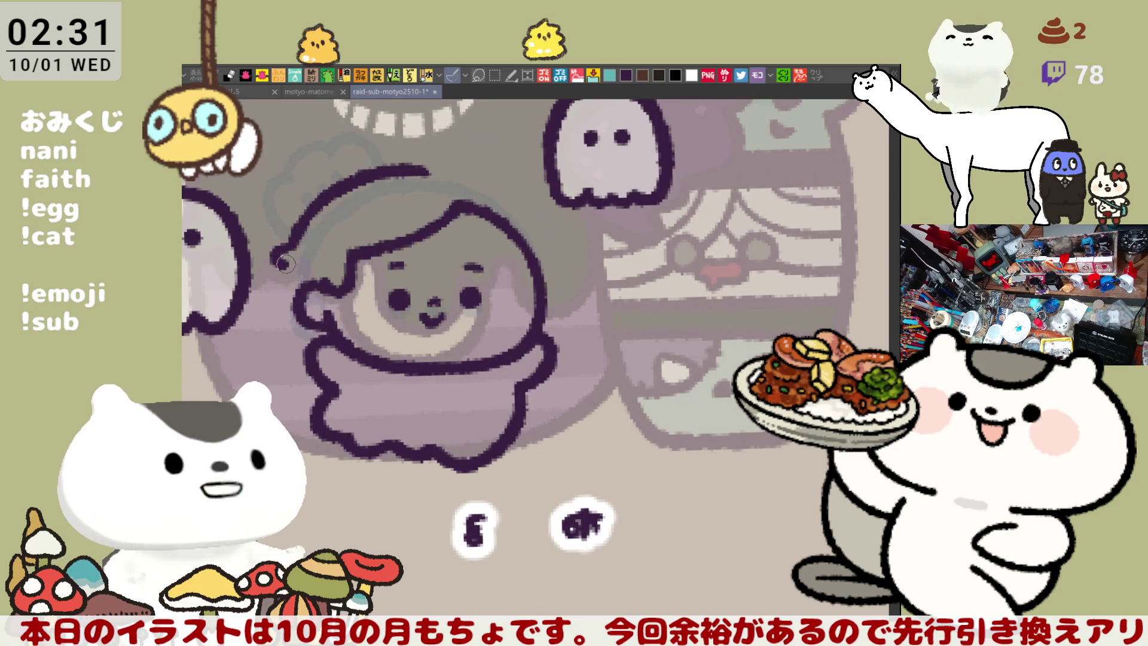
Step: Retry the hair line's ending strokes, keep the longer downward stroke, and save the sheet
left_click_drag(274, 254, 281, 284)
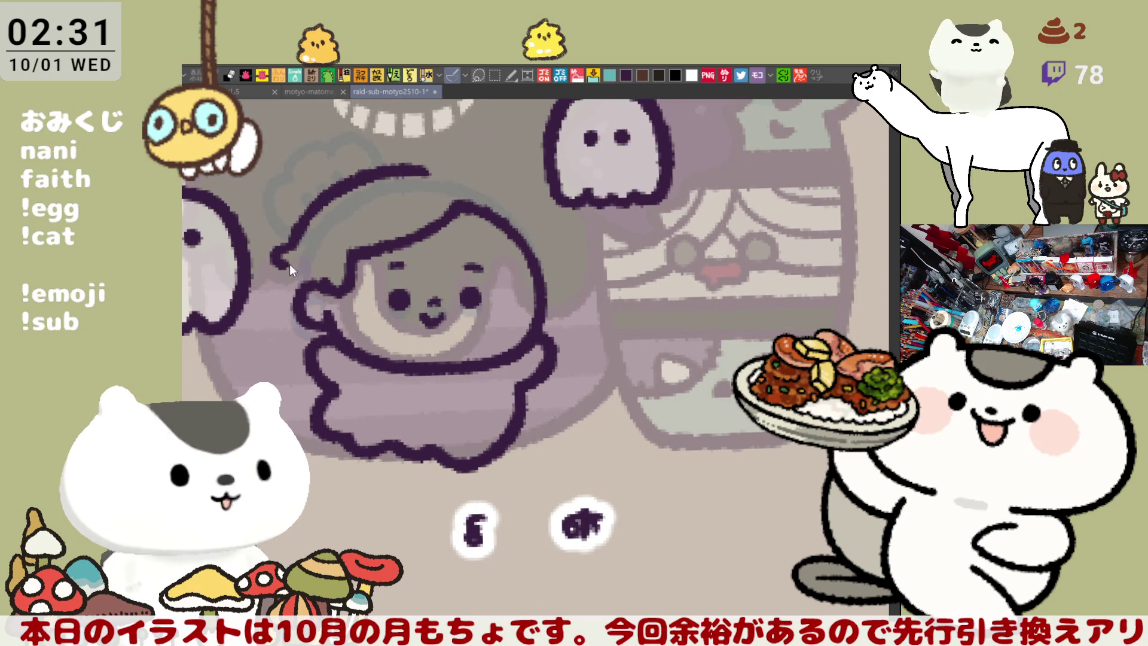
key("ctrl+z")
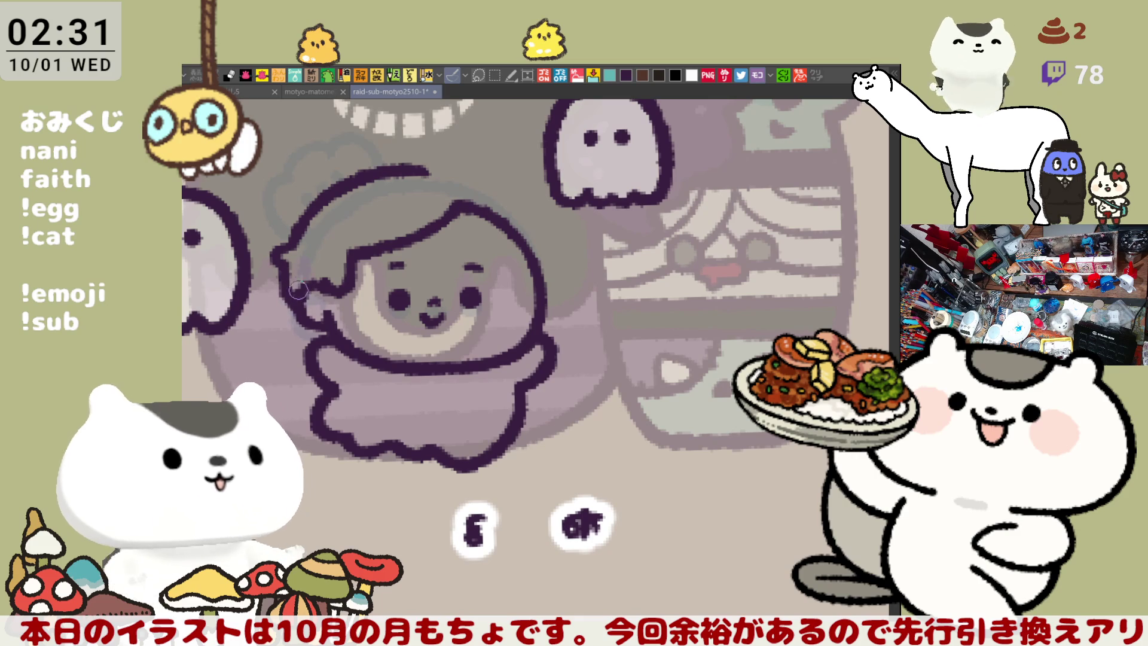
left_click_drag(280, 257, 296, 308)
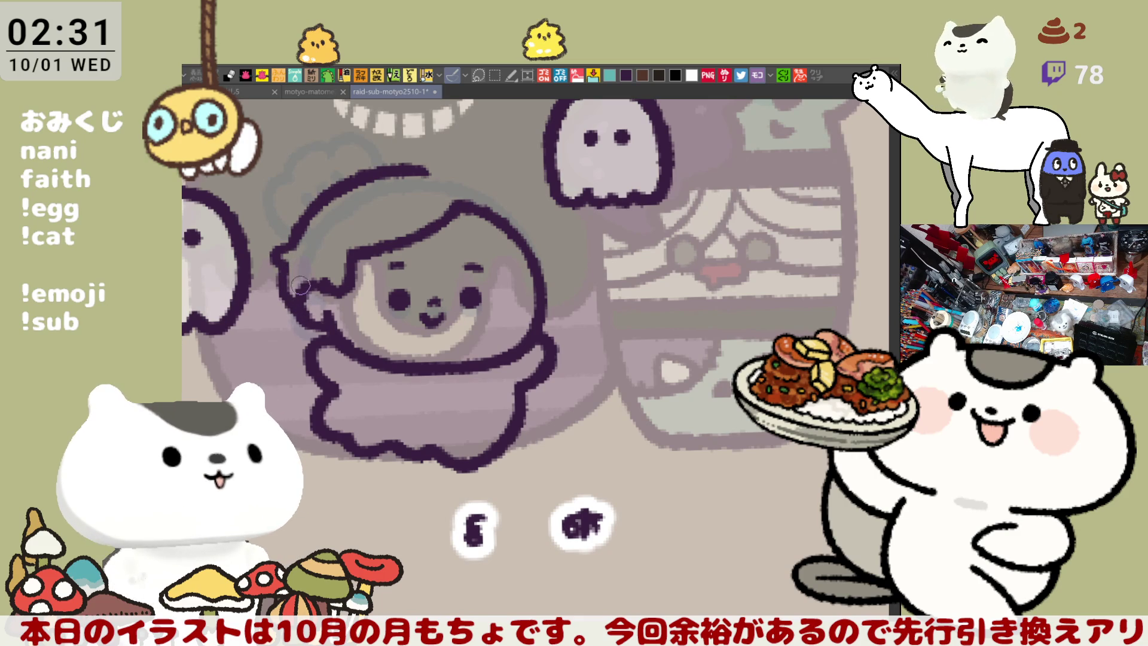
key("ctrl+z")
left_click_drag(276, 255, 292, 307)
key("ctrl+z")
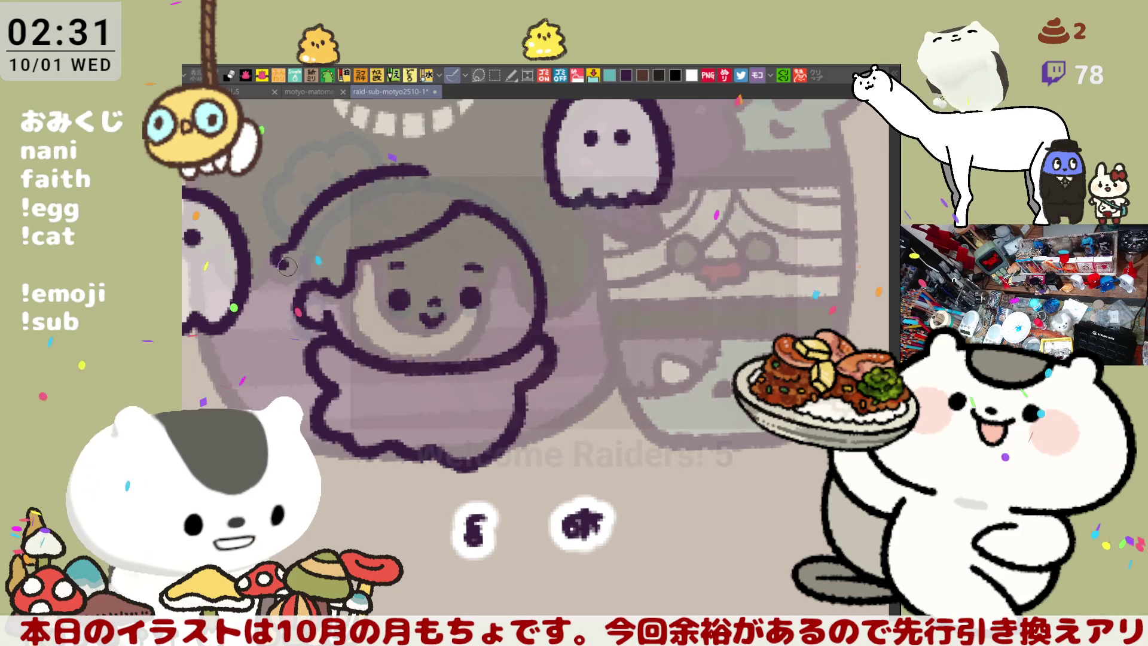
key("ctrl+s")
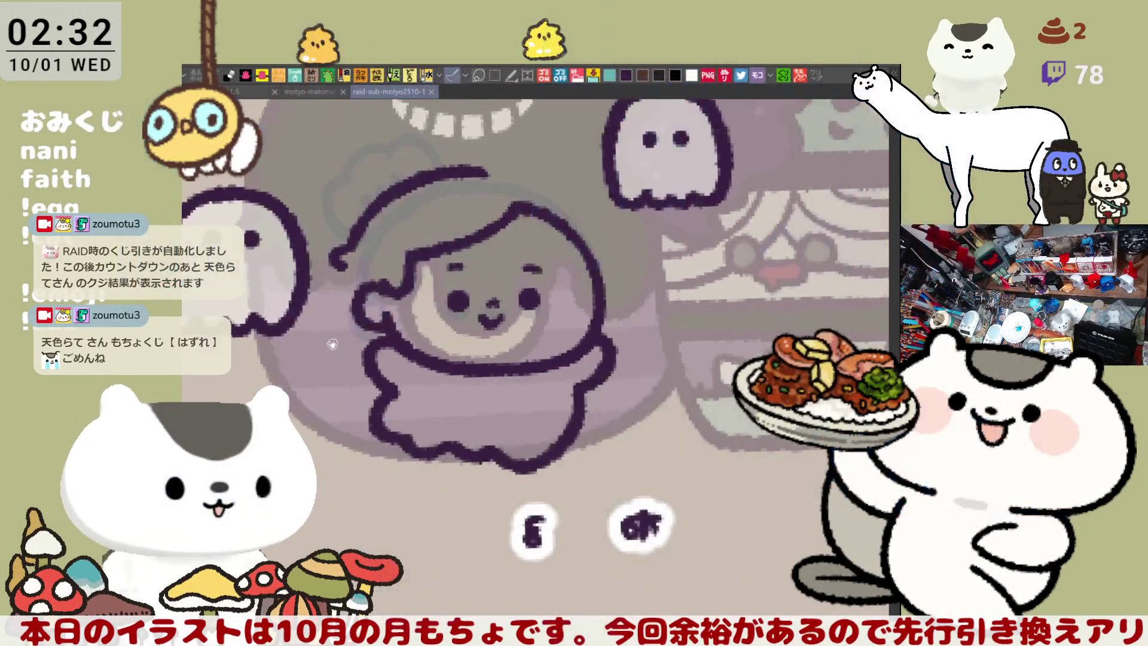
left_click_drag(333, 344, 438, 310)
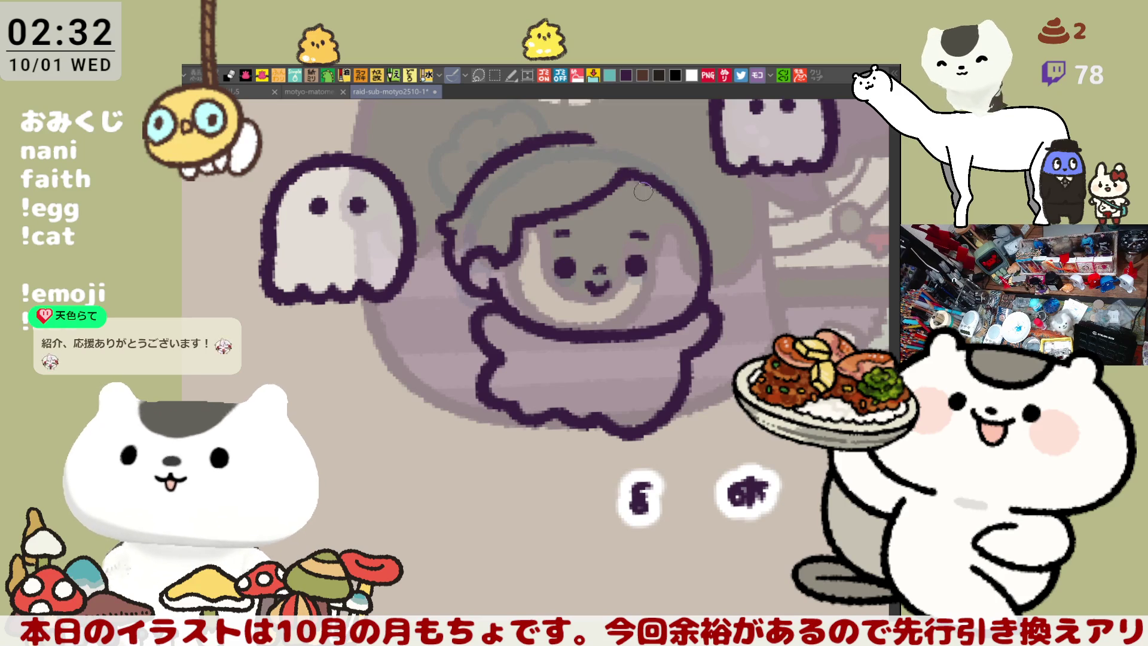
Step: In a mirrored view, draw a short outline arc beside the face, then flip back
key("h")
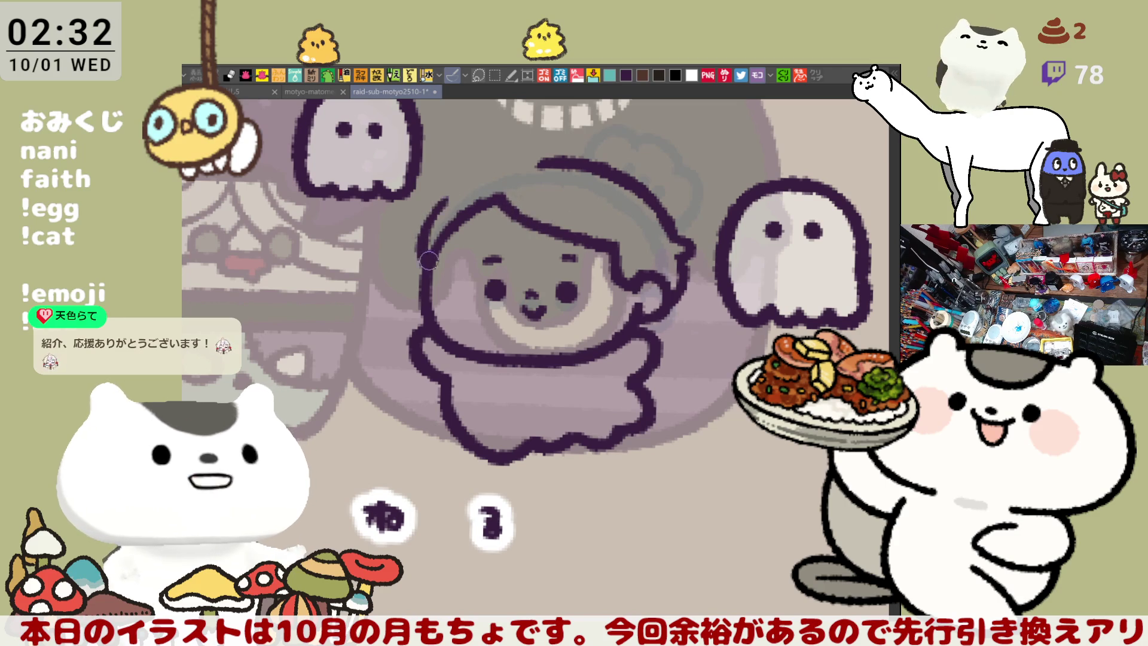
left_click_drag(438, 216, 427, 280)
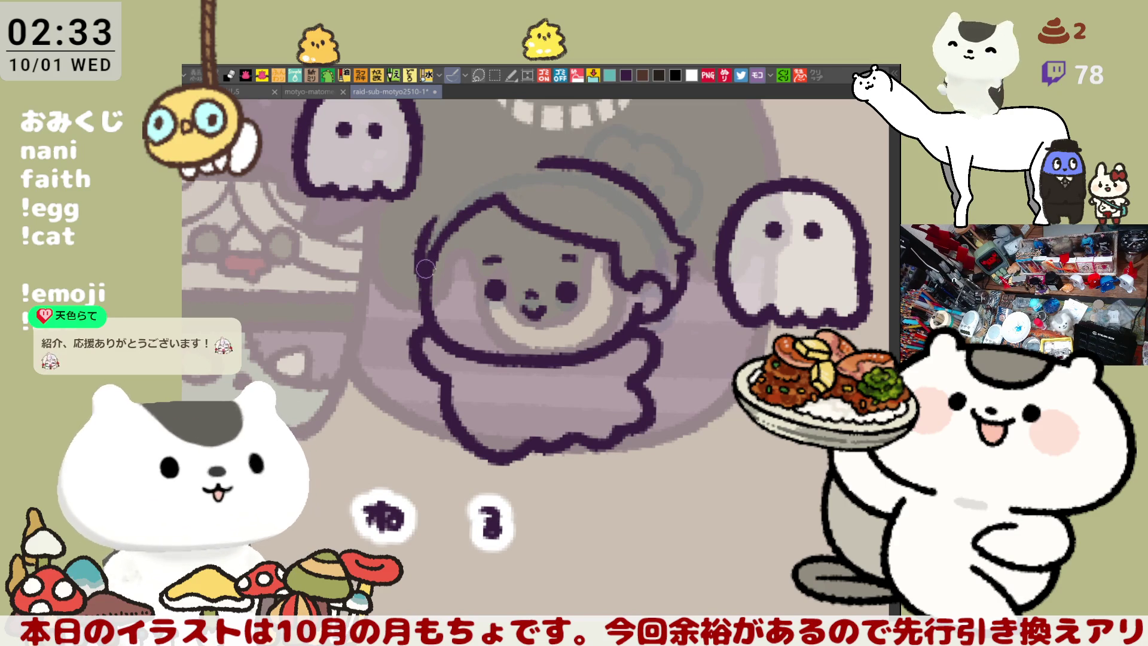
key("ctrl+z")
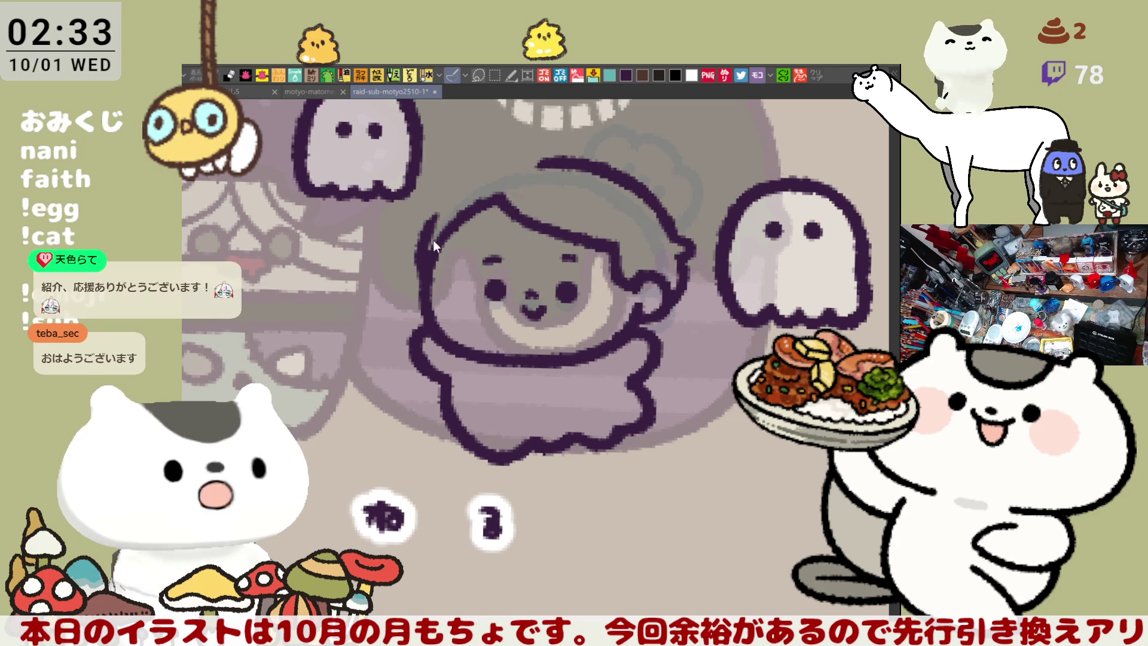
left_click_drag(430, 216, 419, 260)
key("h")
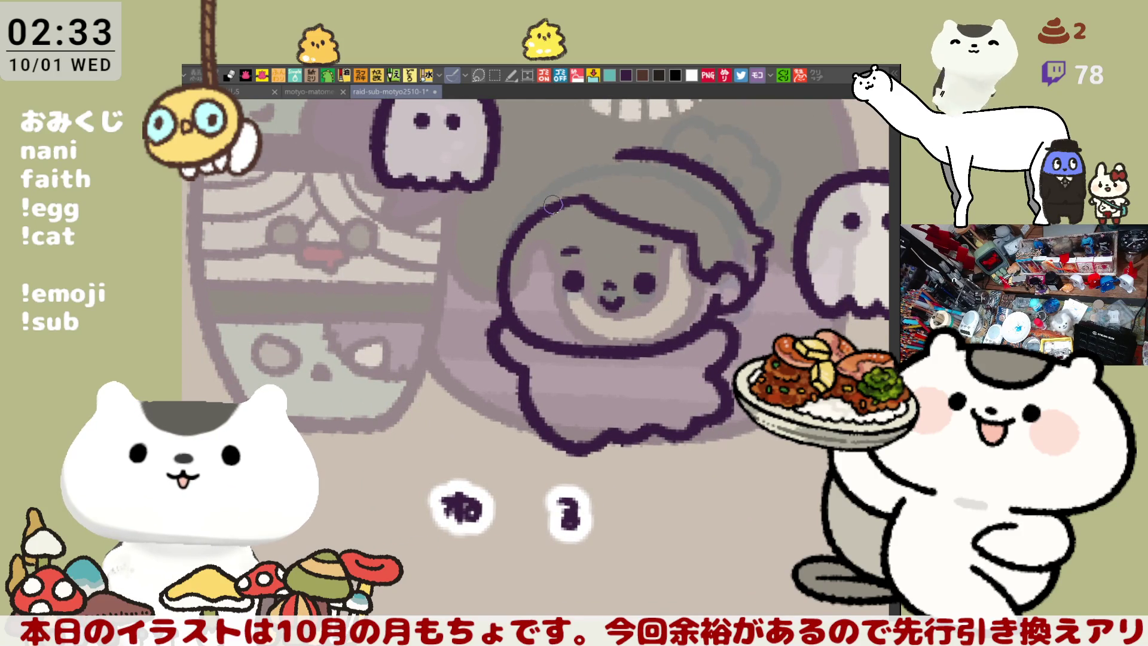
Step: Bring the top of the head into view and outline the edge of the hair
left_click_drag(556, 201, 567, 258)
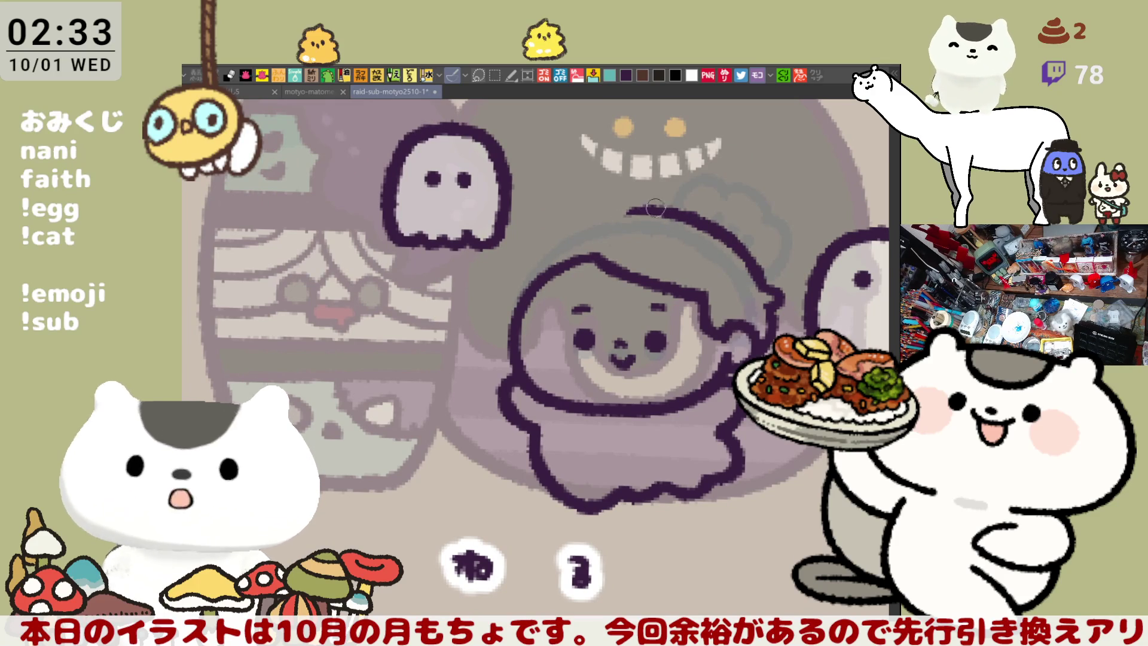
left_click_drag(588, 303, 590, 258)
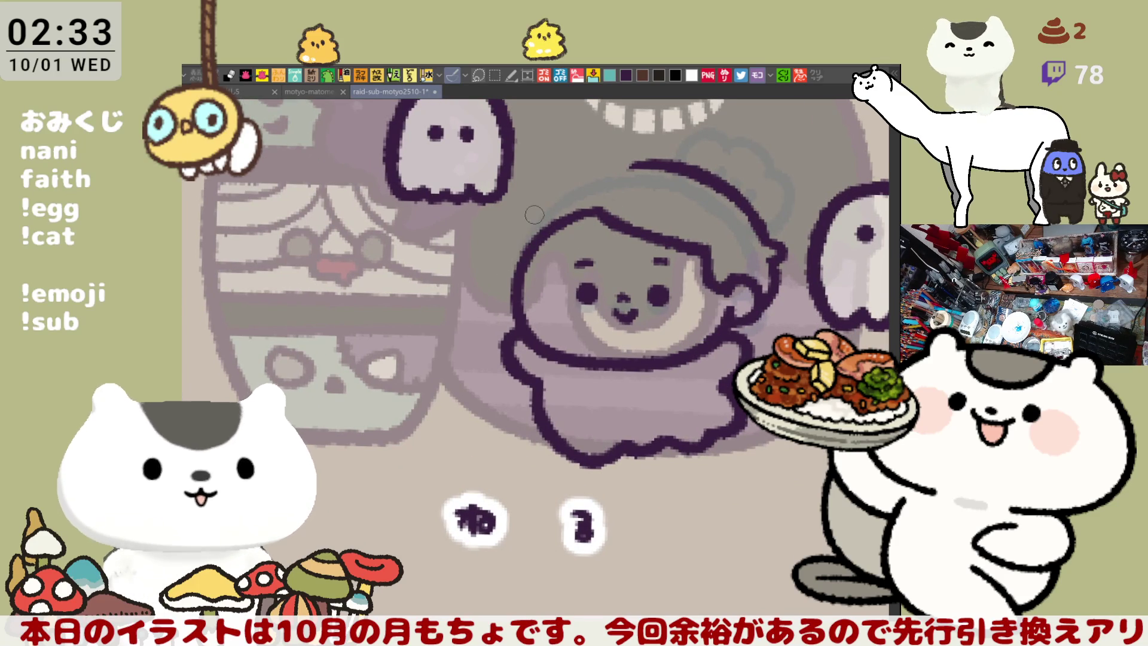
left_click_drag(532, 217, 519, 286)
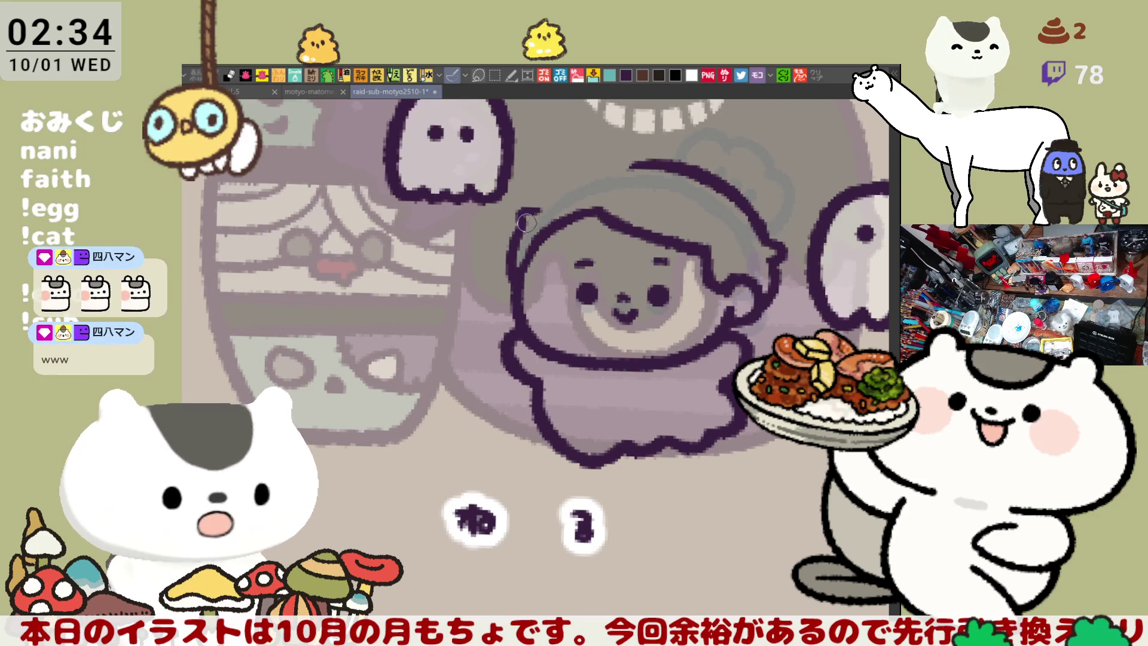
Step: Extend the hood outline downward while the canvas view is mirrored
key("h")
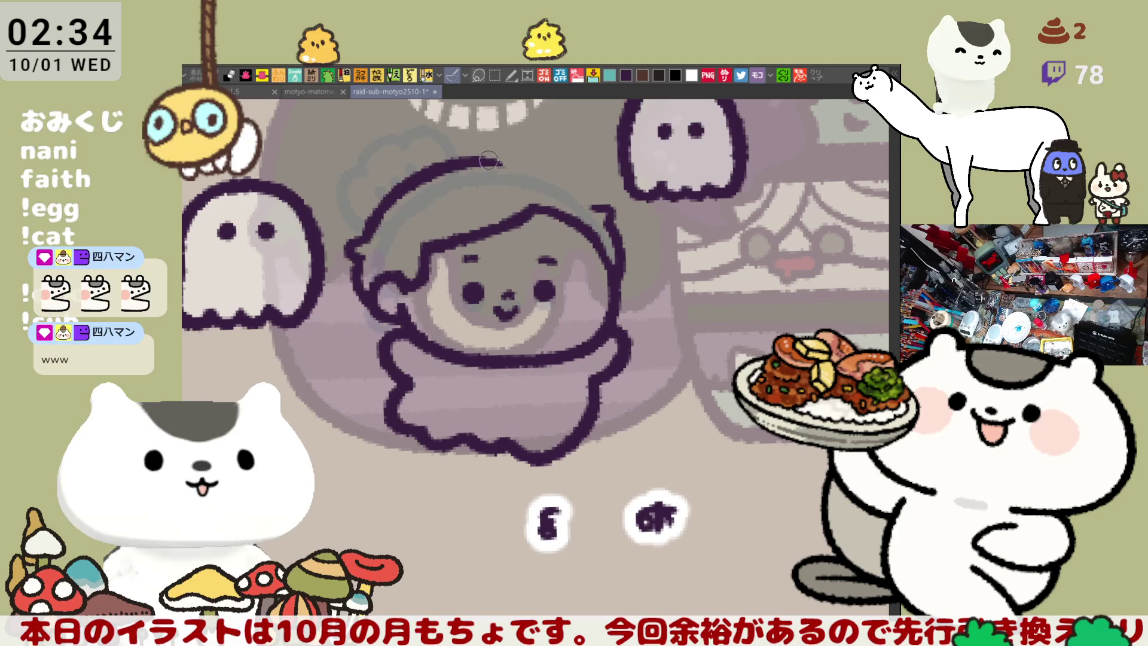
left_click_drag(542, 167, 604, 207)
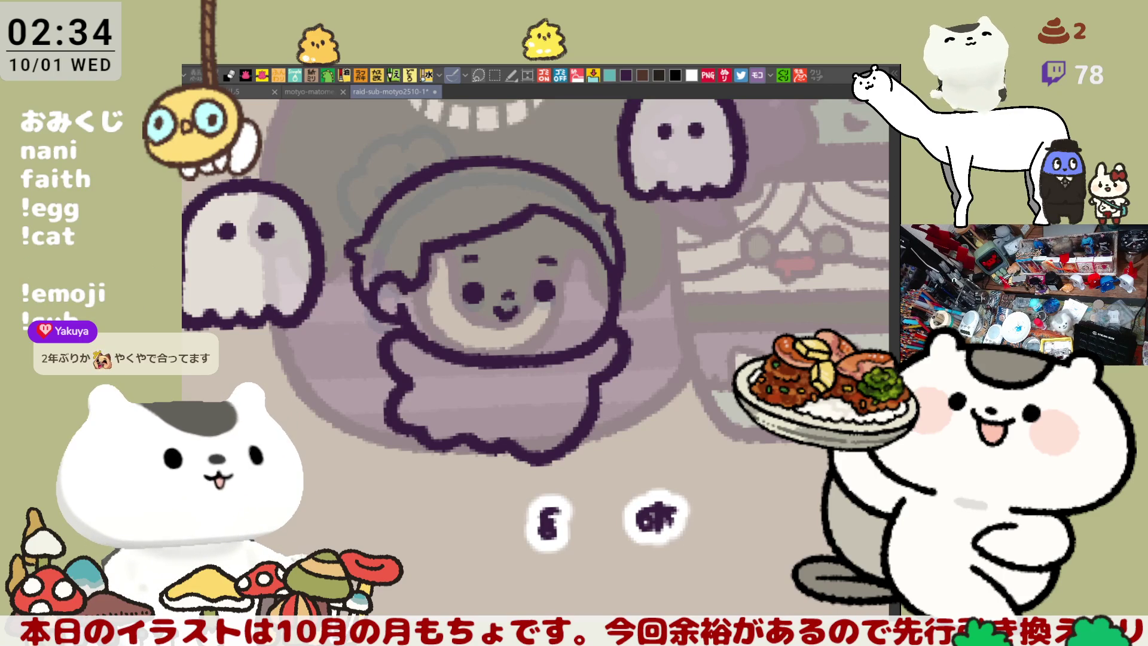
key("h")
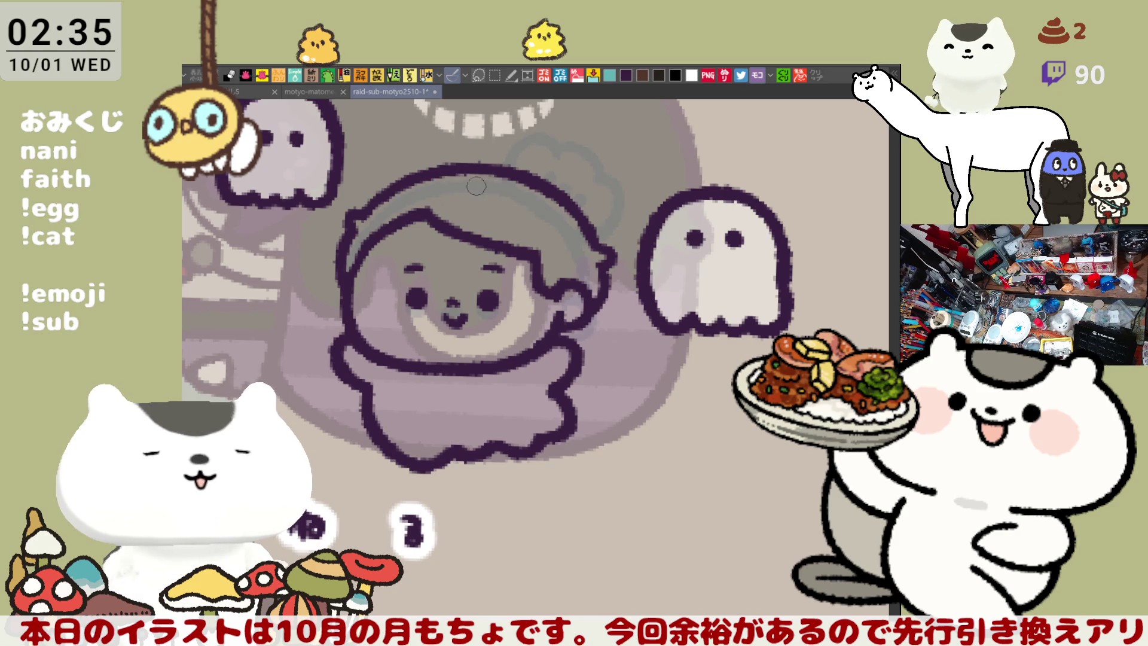
Step: Try several curl strokes above the character's head, undoing each attempt
mouse_move(482, 190)
left_mouse_down()
mouse_move(499, 211)
mouse_move(467, 190)
left_mouse_up()
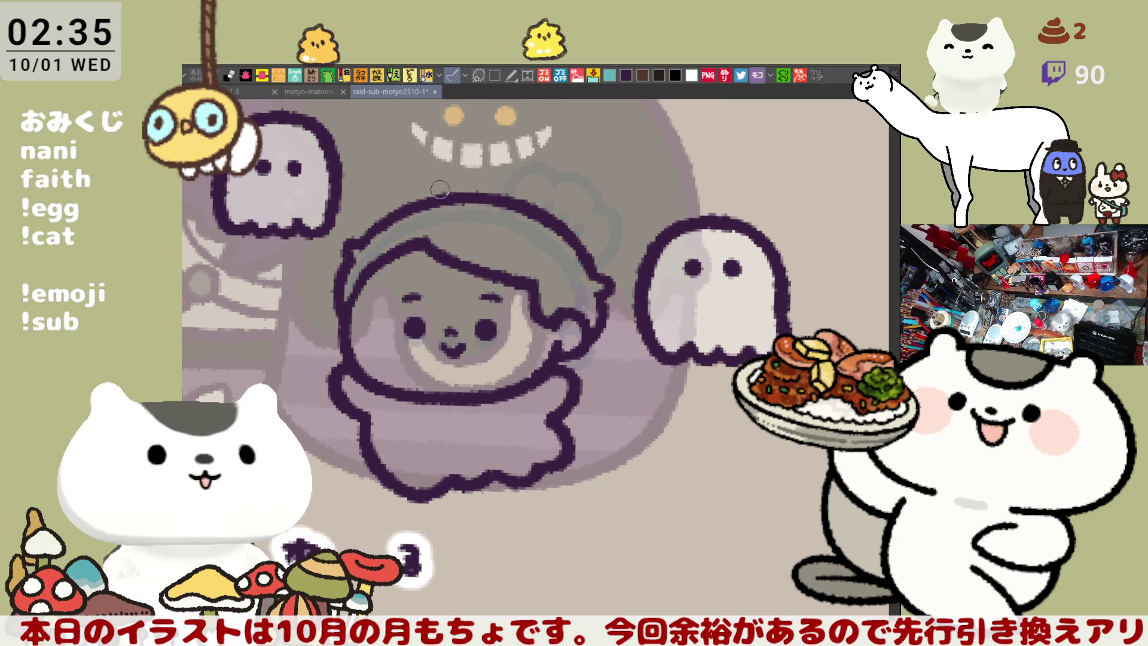
left_click_drag(441, 190, 469, 158)
key("ctrl+z")
left_click_drag(432, 194, 479, 158)
key("ctrl+z")
left_click_drag(432, 192, 480, 159)
key("ctrl+z")
mouse_move(432, 194)
left_mouse_down()
mouse_move(478, 159)
mouse_move(437, 167)
mouse_move(447, 190)
mouse_move(476, 155)
left_mouse_up()
key("ctrl+z")
key("ctrl+z")
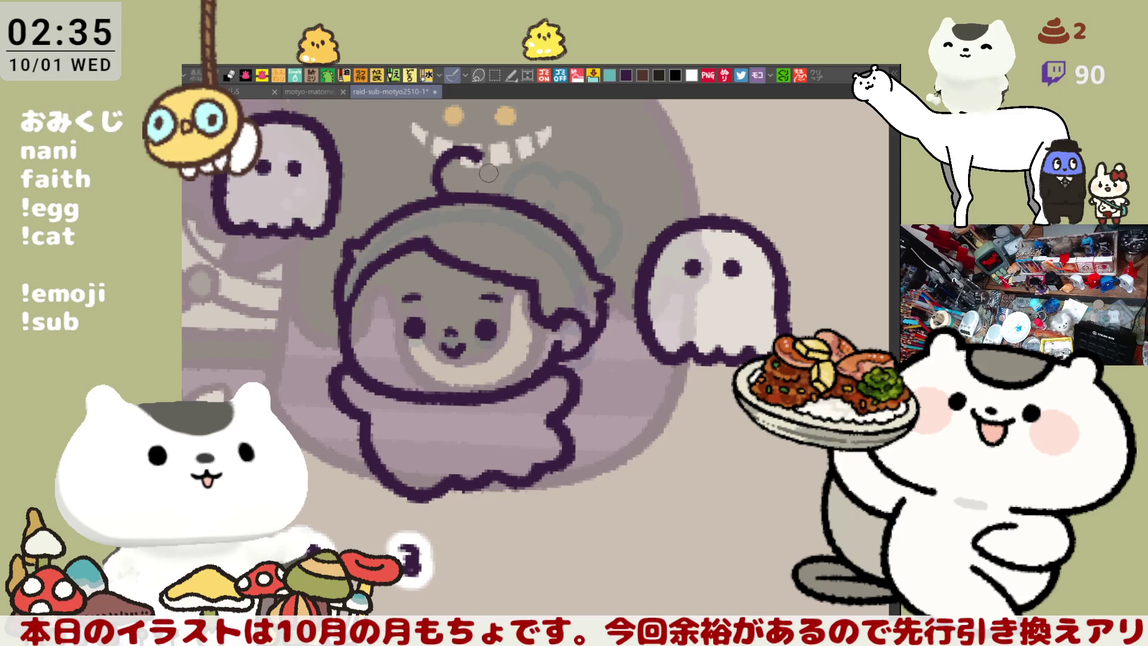
Step: Outline the bun loop to the right and curve it down to the head
left_click_drag(475, 161, 513, 162)
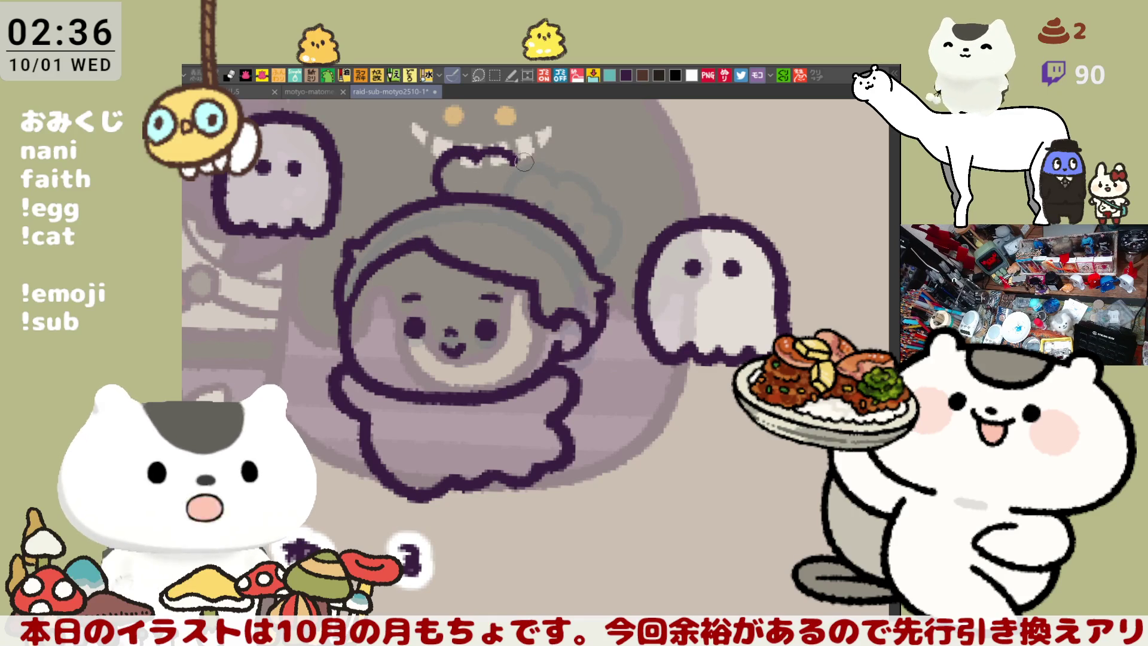
left_click_drag(526, 162, 546, 206)
key("ctrl+z")
left_click_drag(515, 159, 544, 204)
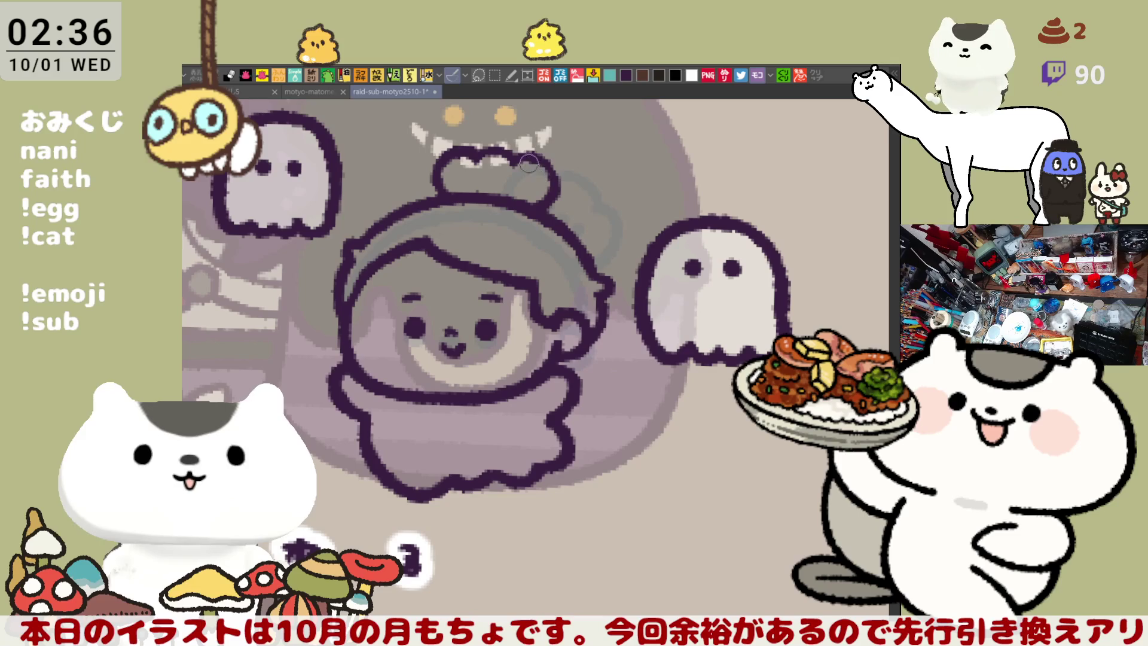
left_click_drag(528, 162, 550, 197)
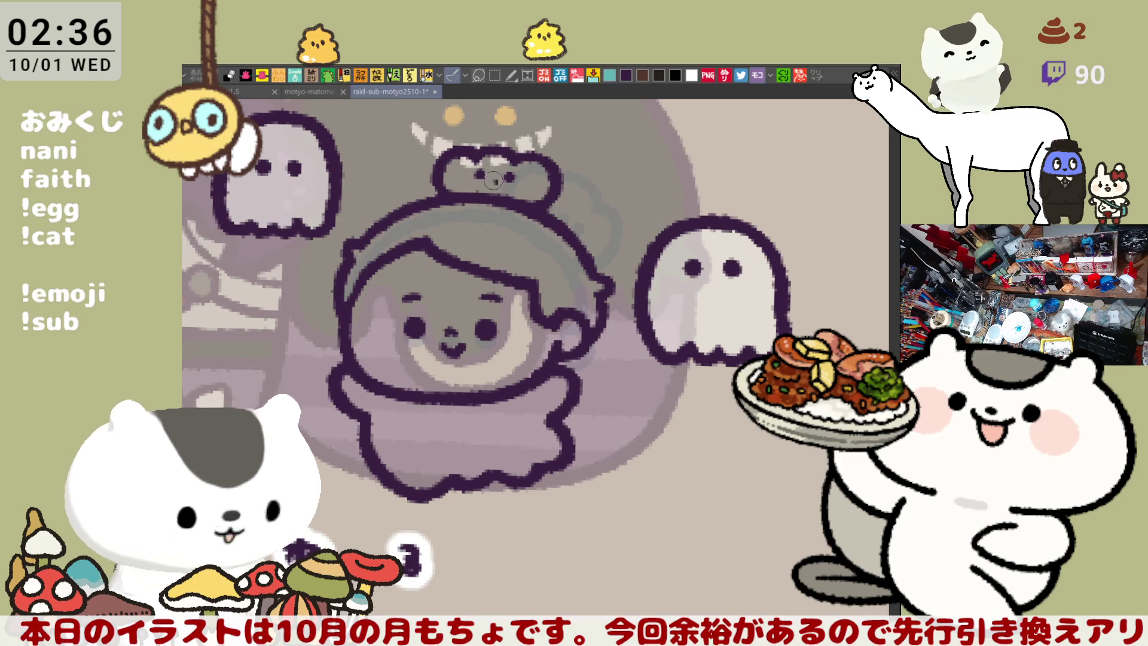
left_click_drag(498, 183, 530, 196)
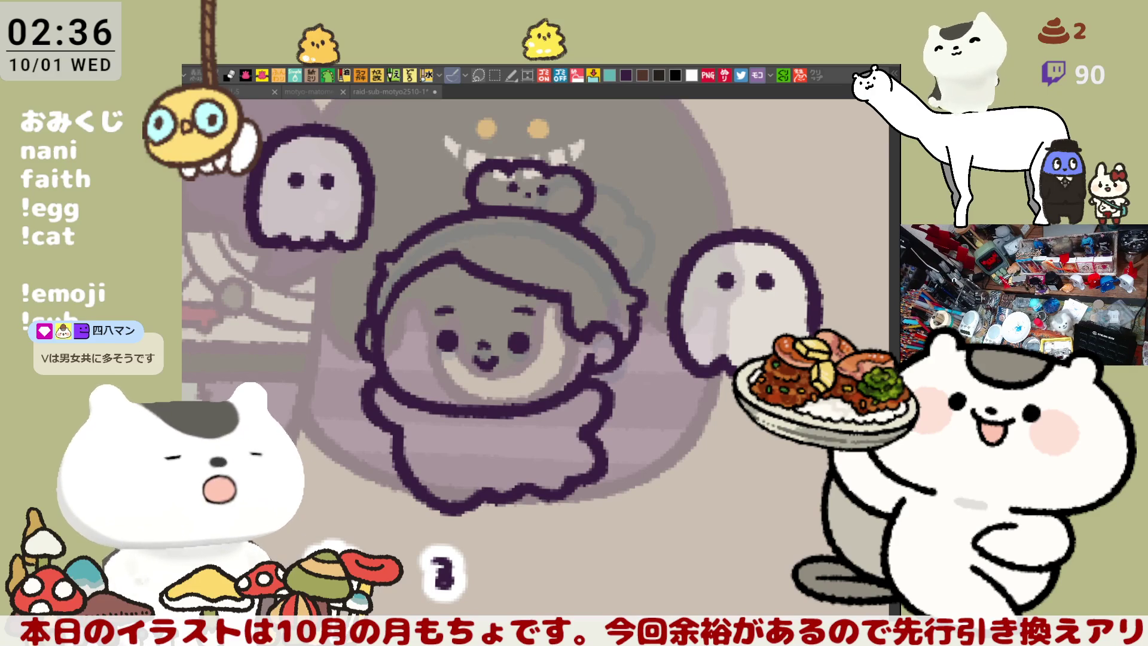
Step: Ink a slanted eyebrow over the left eye, then fill the character with a dark base colour
left_click(513, 292)
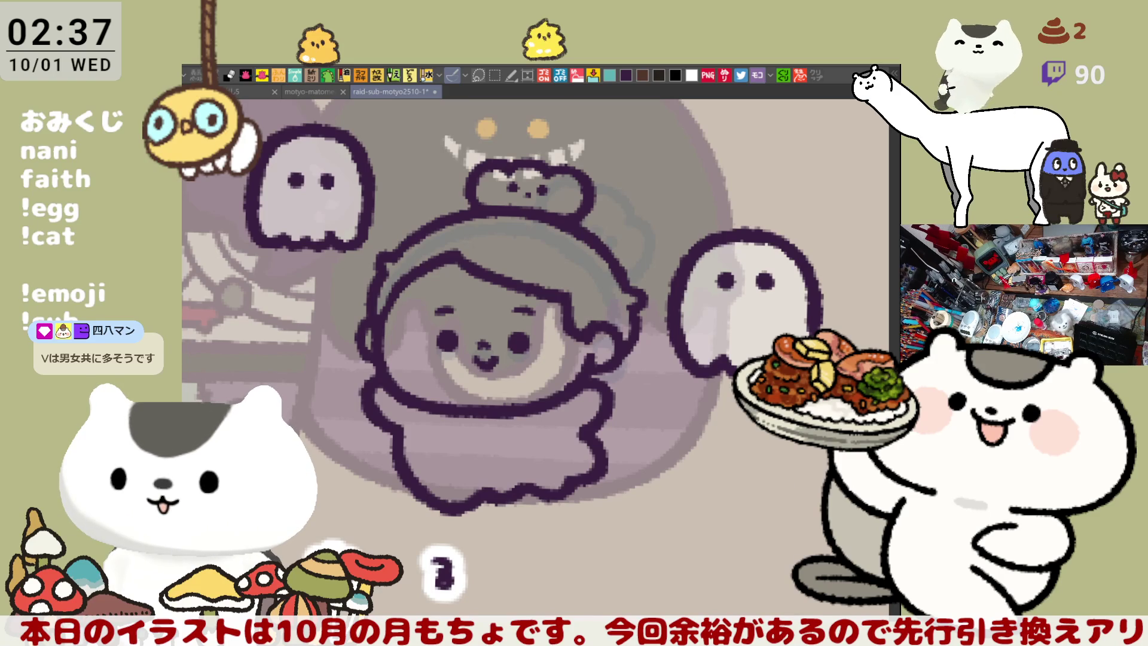
left_click_drag(419, 309, 435, 313)
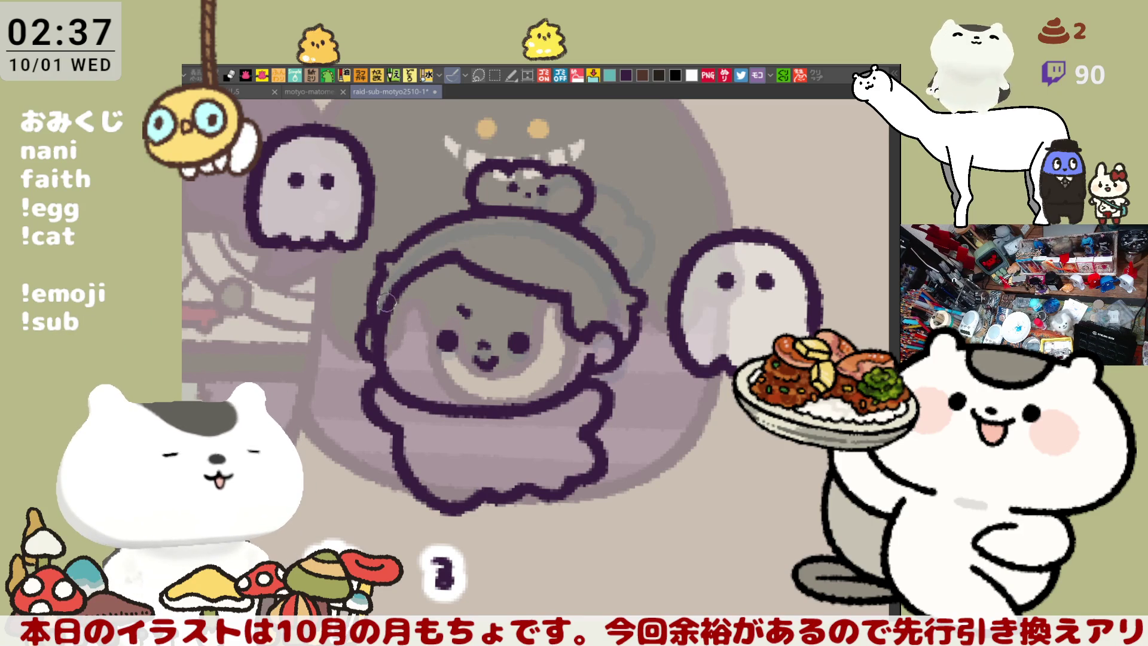
scroll(477, 299, "down", 2)
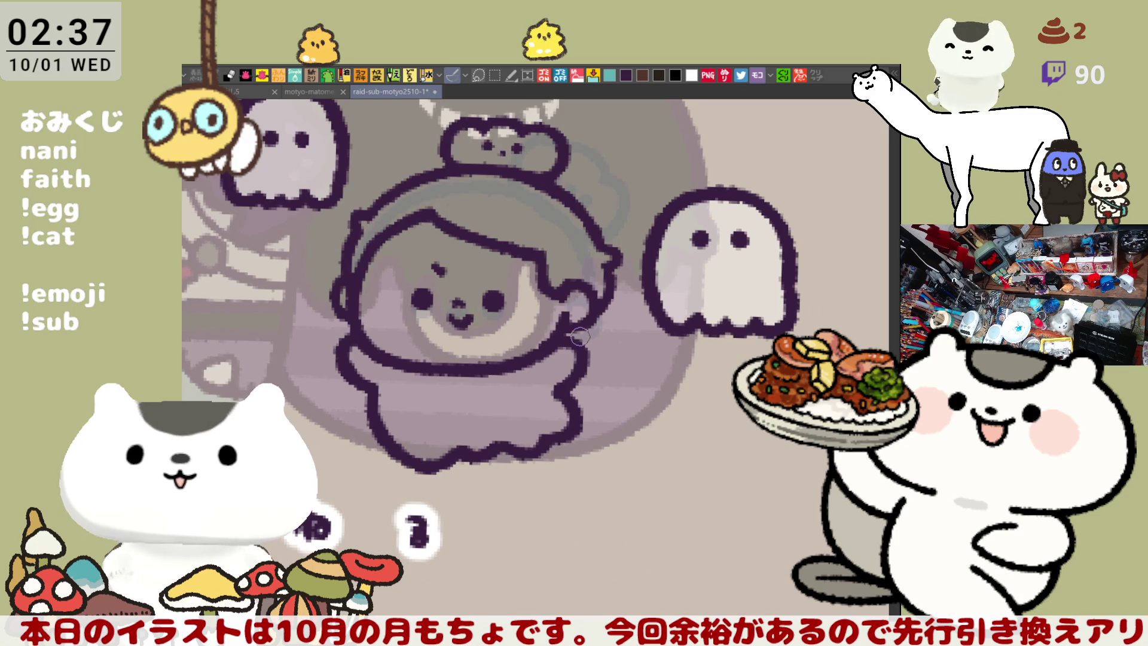
scroll(616, 221, "left", 2)
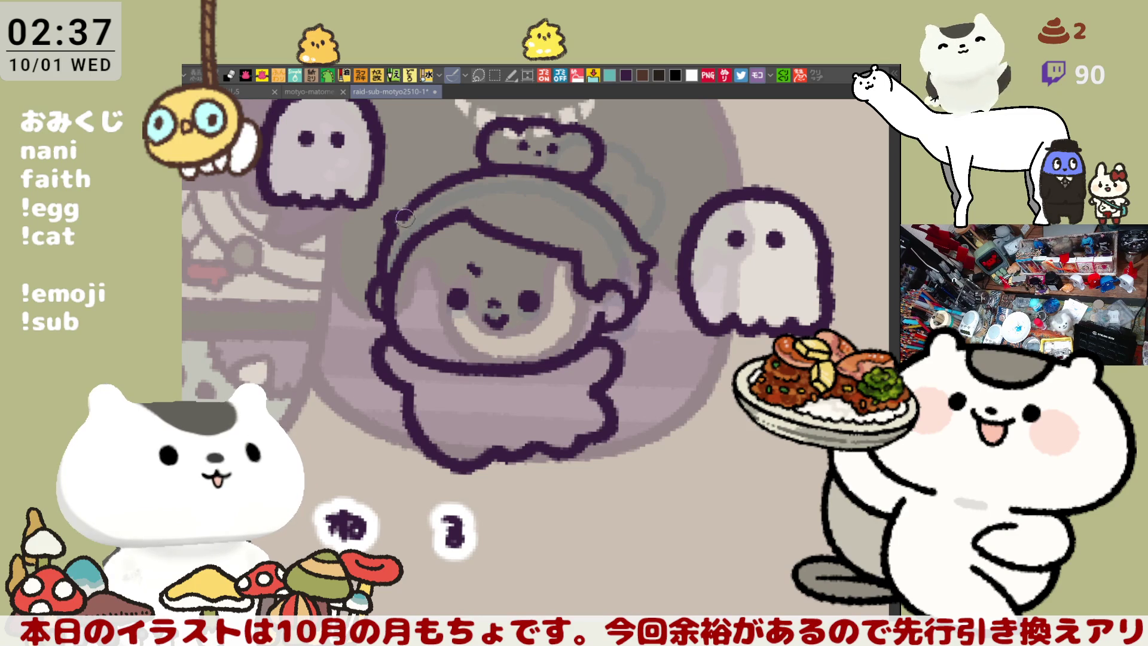
left_click_drag(429, 318, 440, 293)
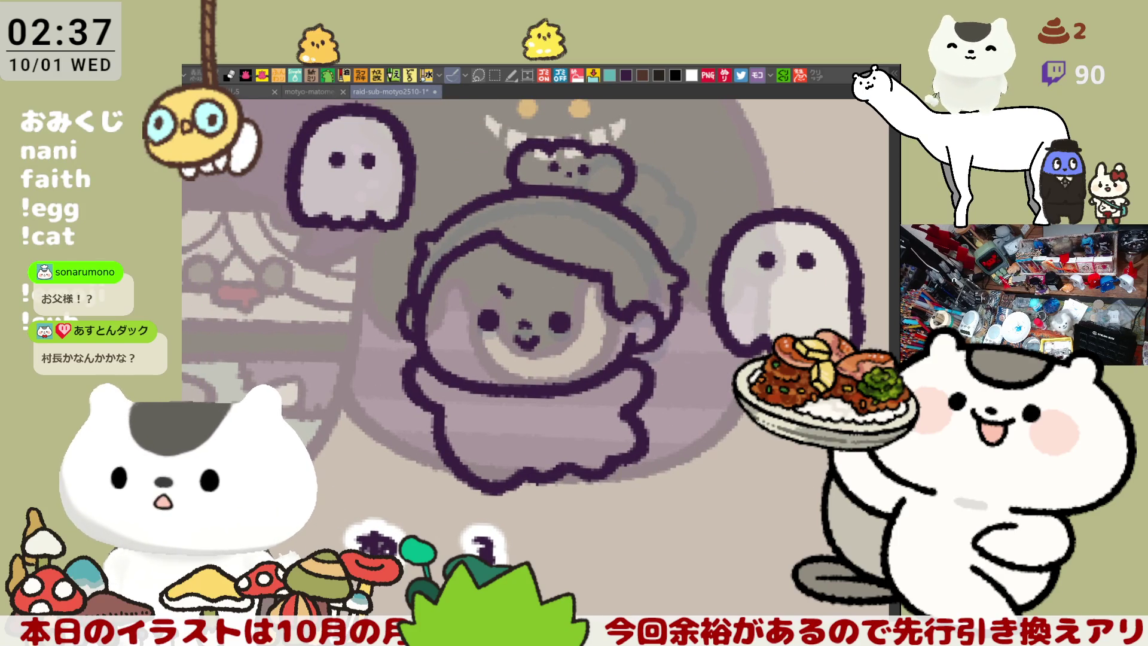
left_click_drag(508, 116, 718, 210)
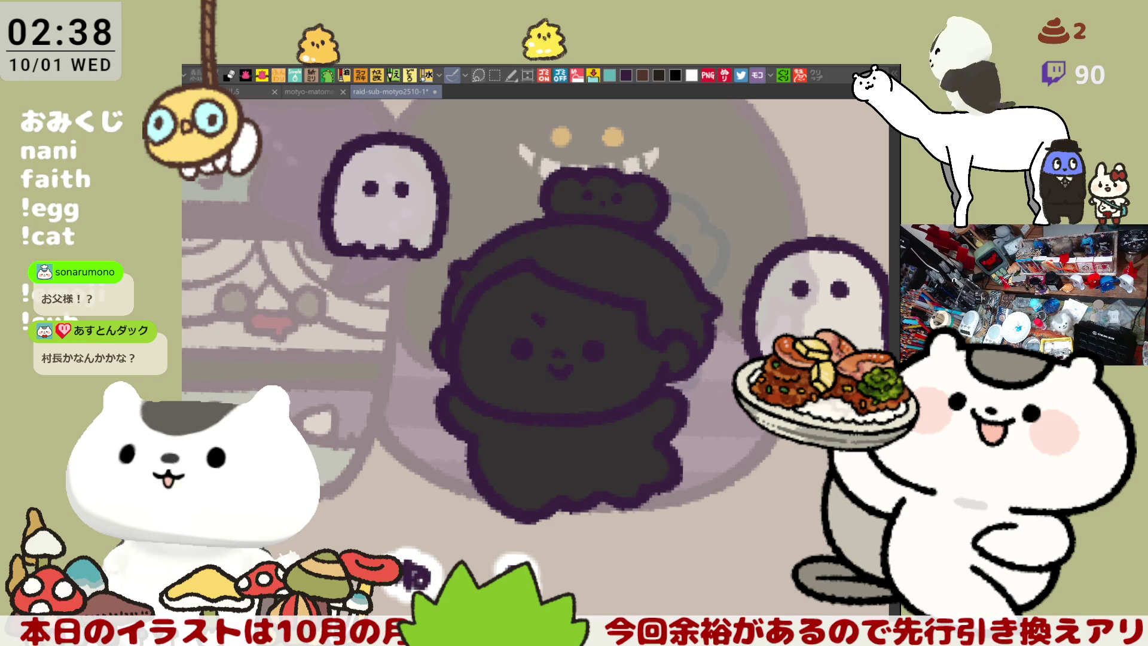
Step: Fill the body white and the face peach, blush both cheeks pink, and fill the bun orange
left_click(562, 461)
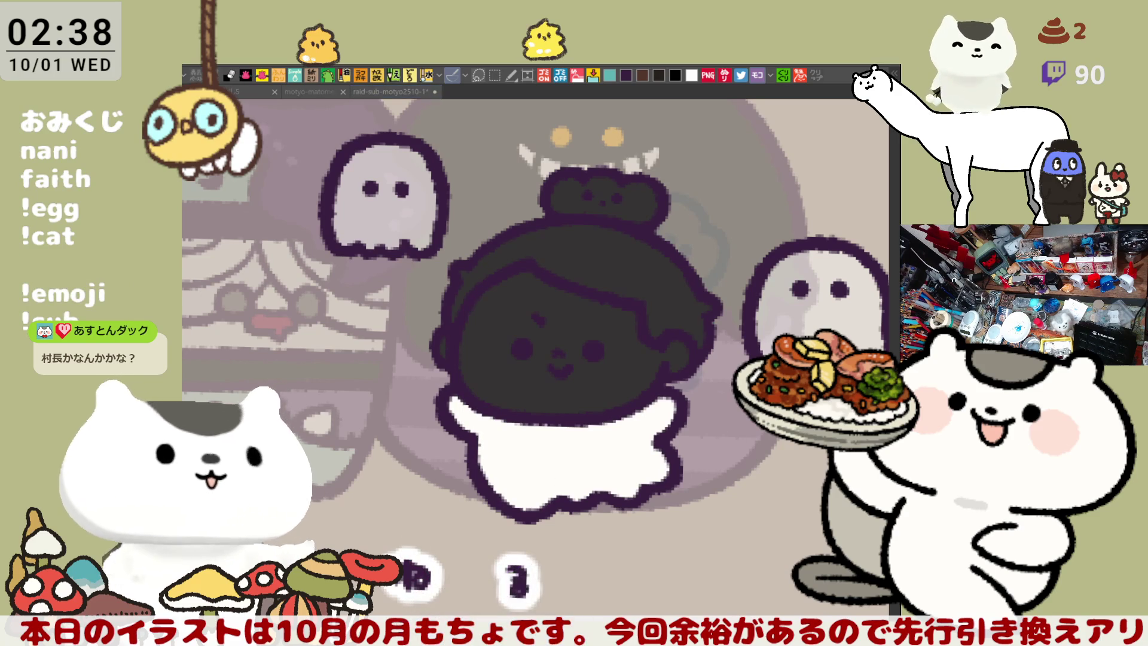
left_click(526, 349)
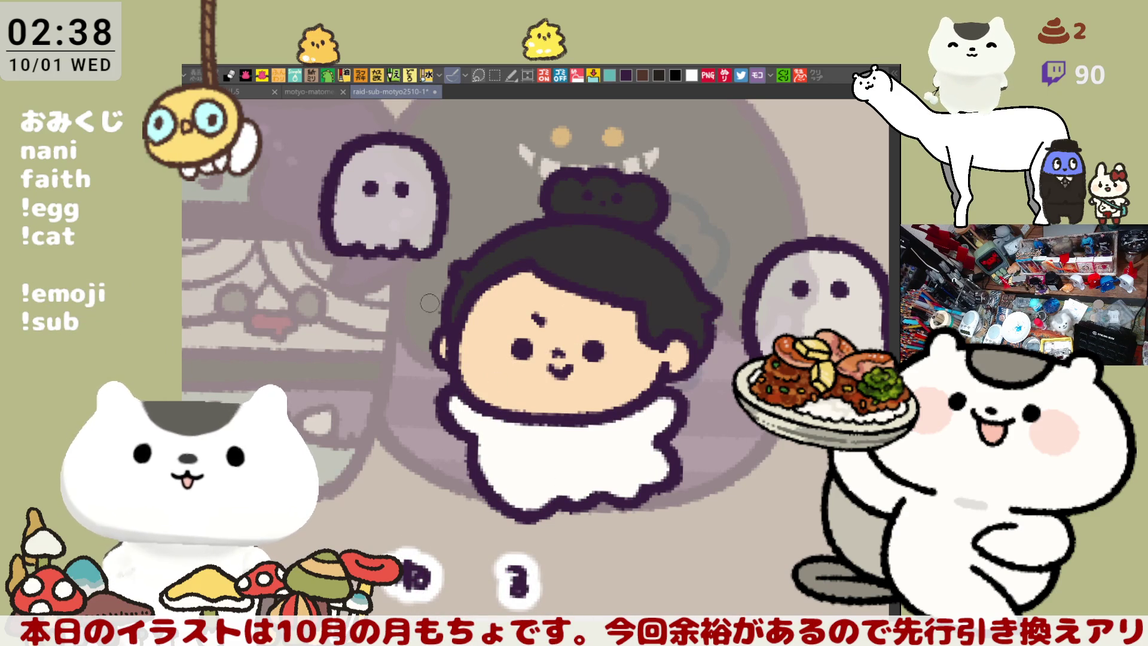
left_click_drag(500, 337, 516, 348)
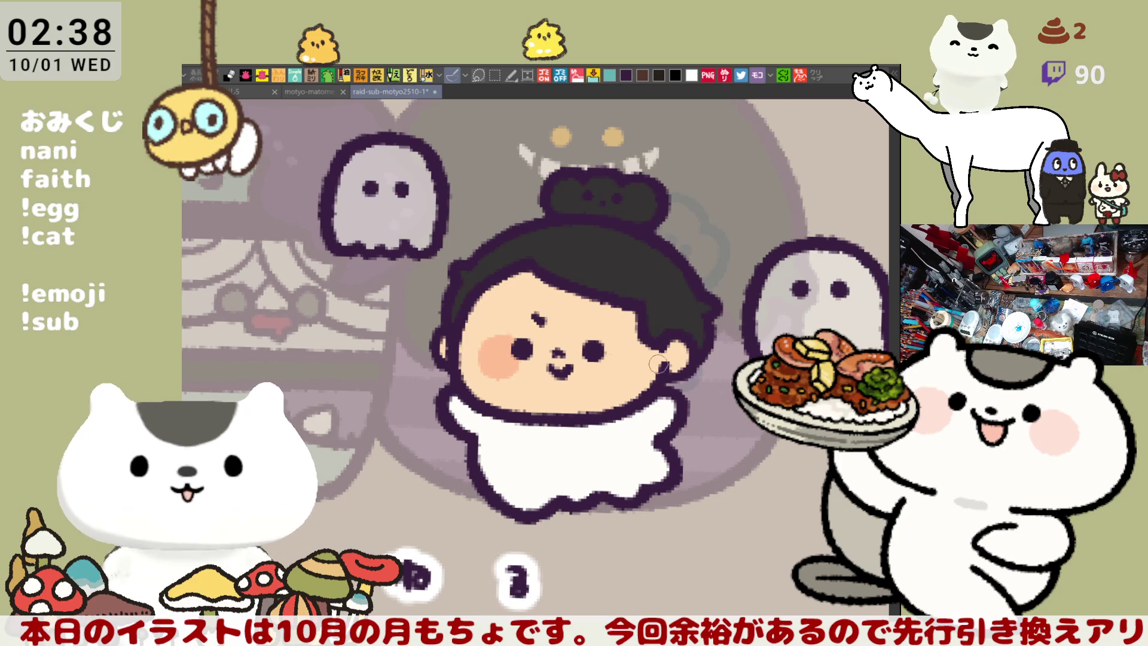
mouse_move(616, 350)
left_mouse_down()
mouse_move(605, 355)
mouse_move(618, 366)
left_mouse_up()
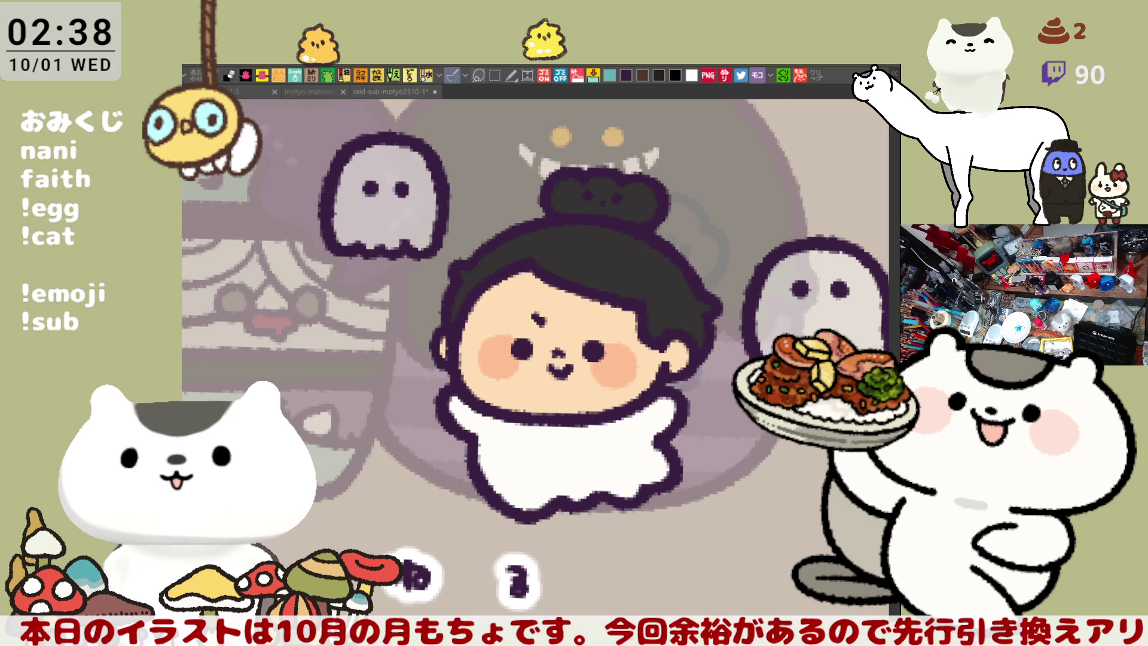
left_click(587, 188)
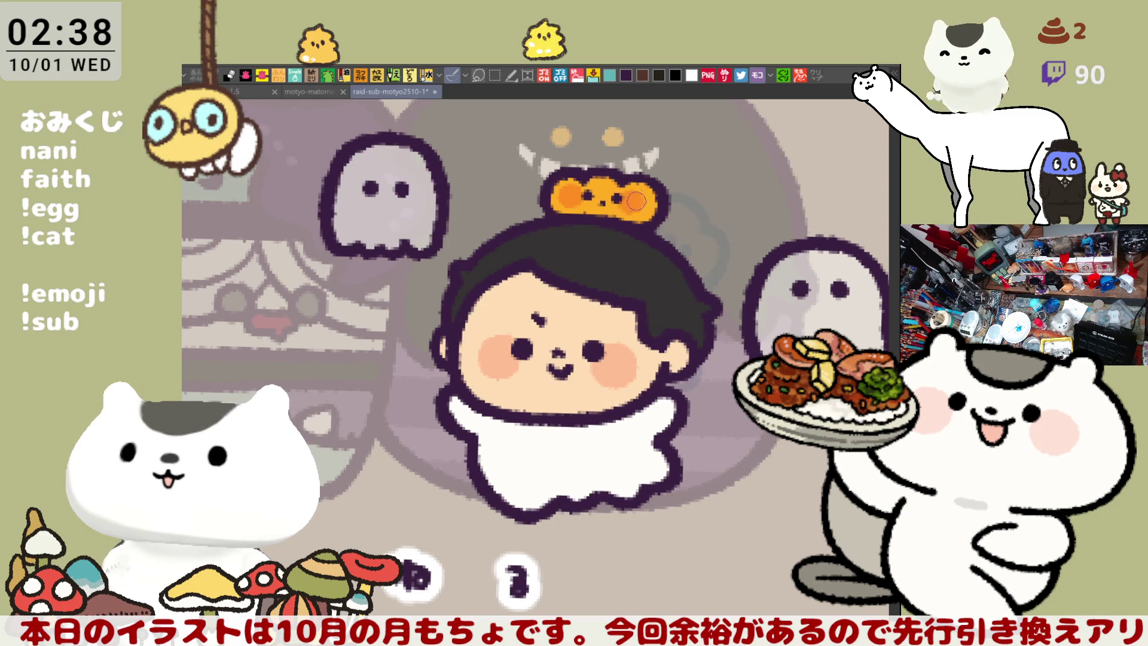
left_click_drag(721, 339, 608, 346)
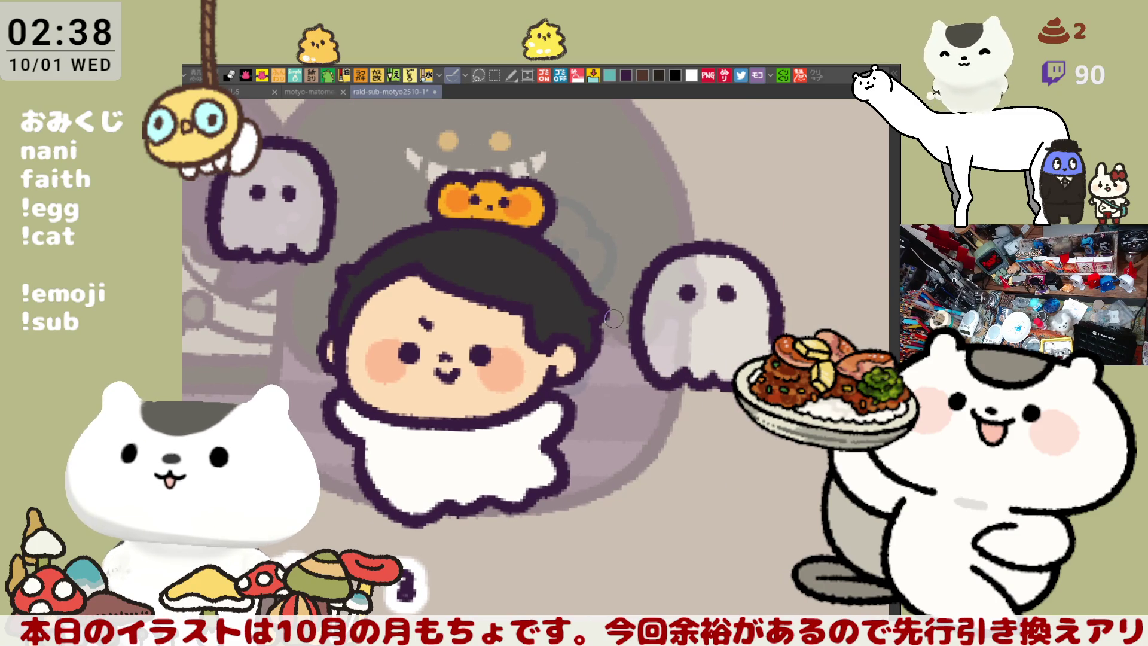
Step: Zoom out over the whole ghost sheet and save it
scroll(607, 345, "down", 2)
scroll(610, 332, "down", 2)
scroll(613, 318, "down", 2)
scroll(613, 318, "down", 1)
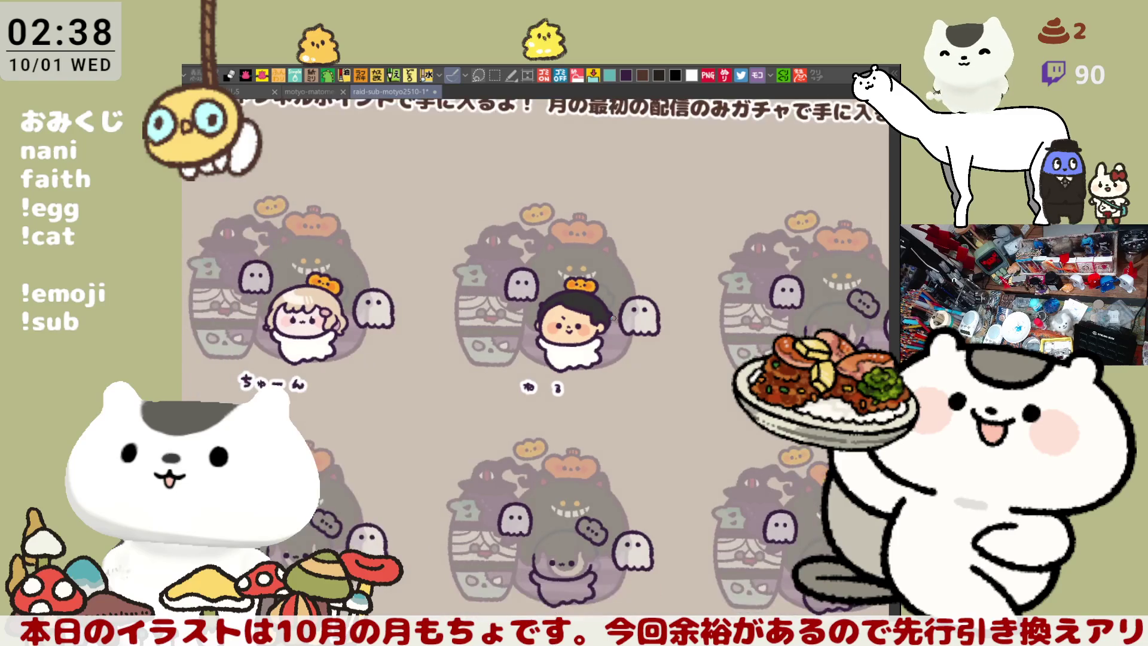
scroll(615, 317, "down", 2)
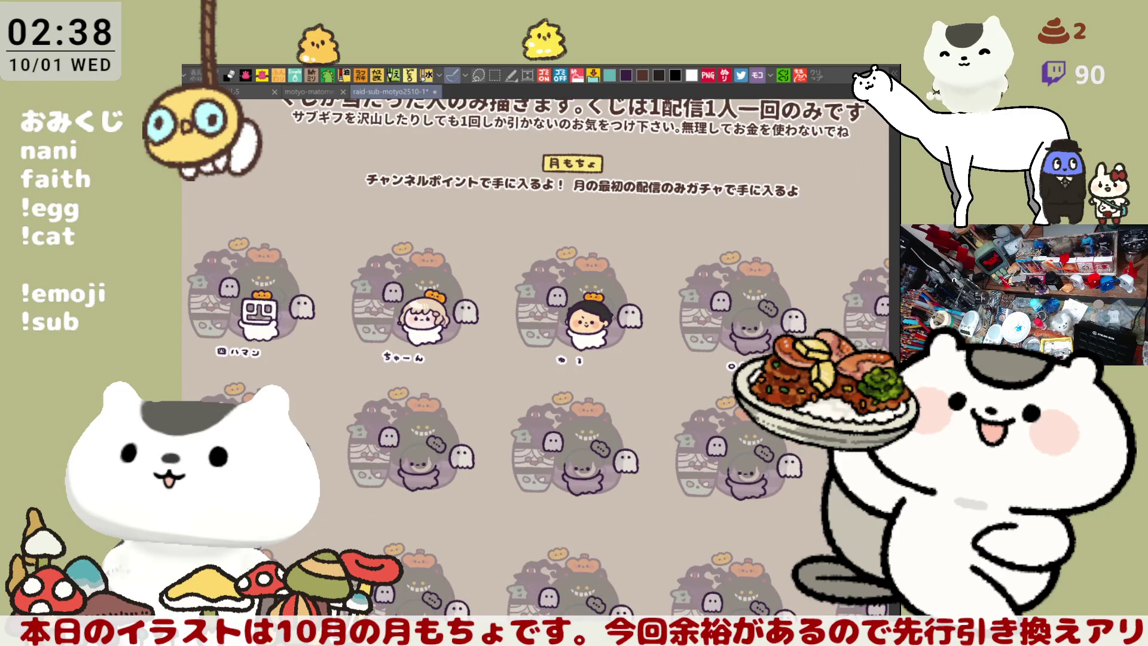
key("ctrl+s")
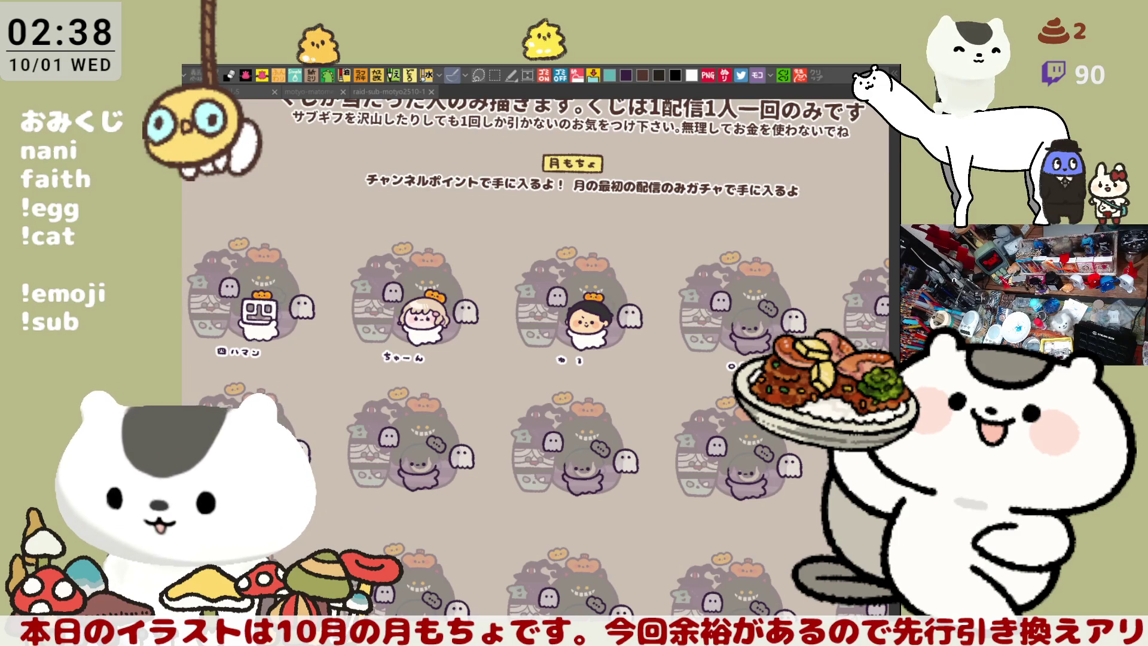
Step: Zoom back in on the opi character and straighten the tilted view
scroll(467, 402, "up", 1)
scroll(466, 402, "up", 1)
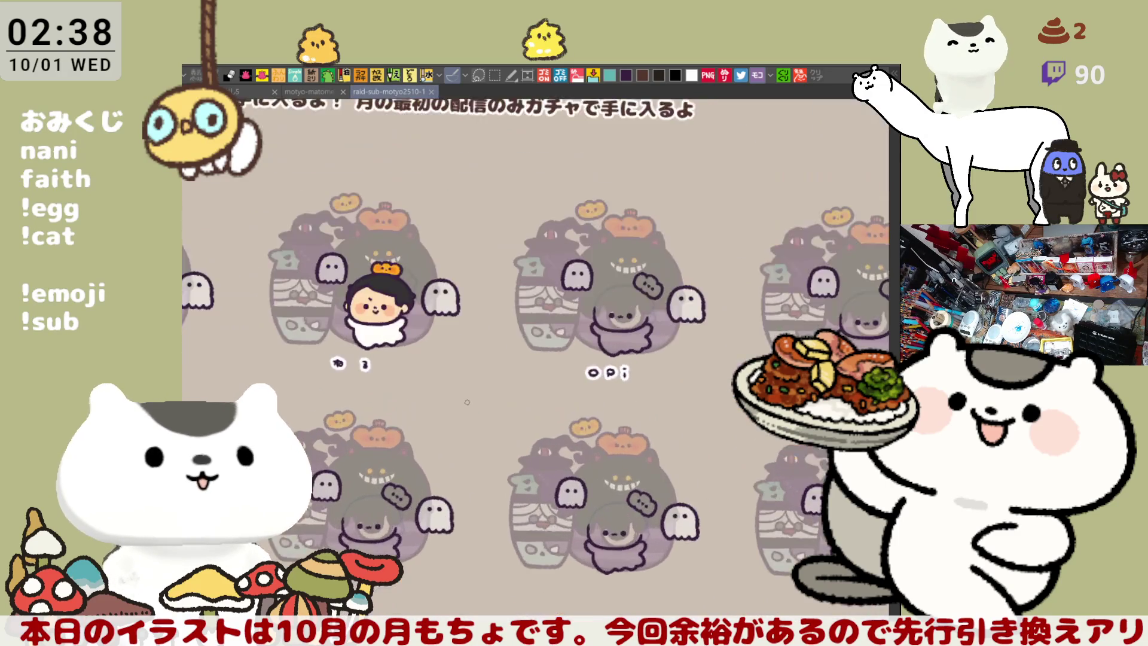
scroll(467, 402, "up", 2)
scroll(465, 402, "up", 1)
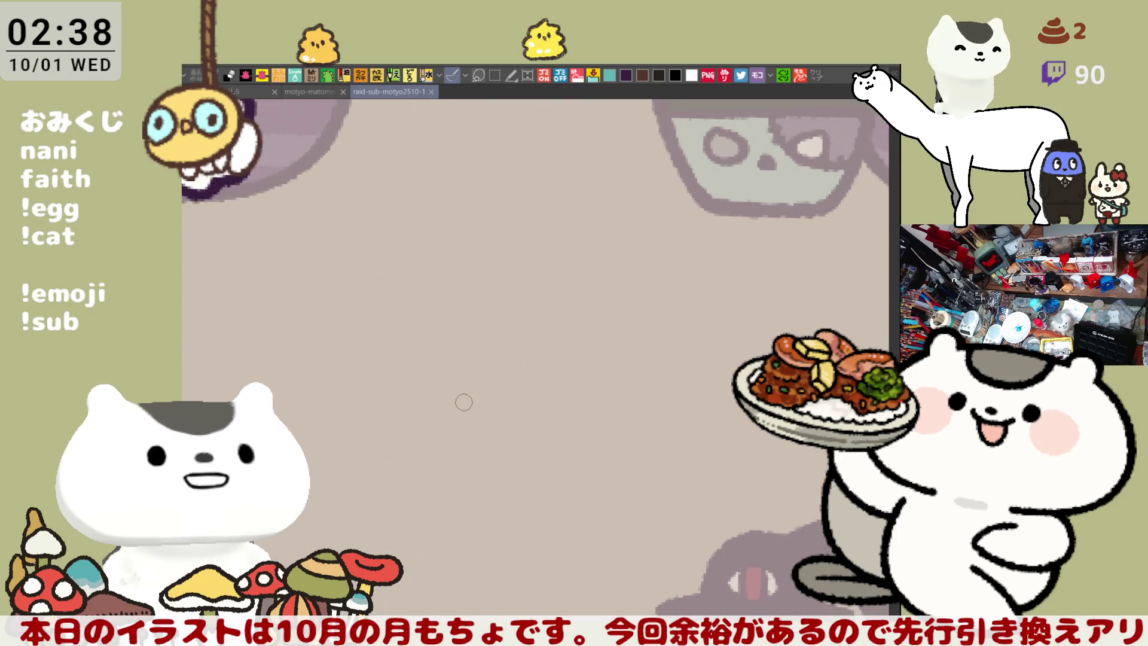
key("minus")
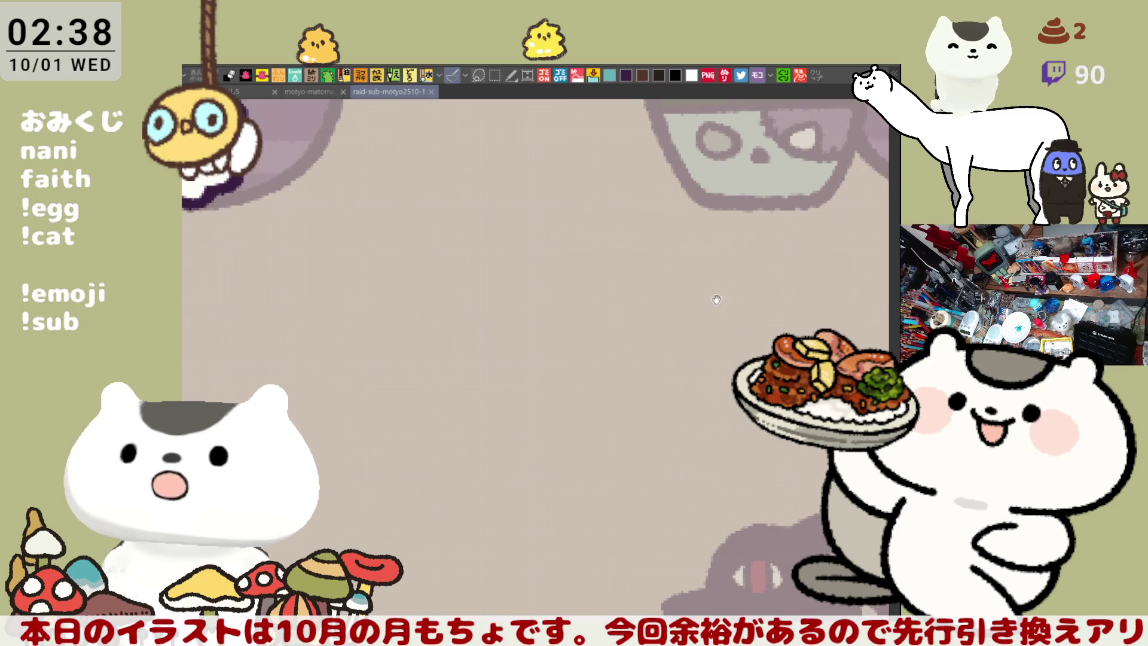
scroll(734, 299, "down", 5)
scroll(389, 323, "up", 1)
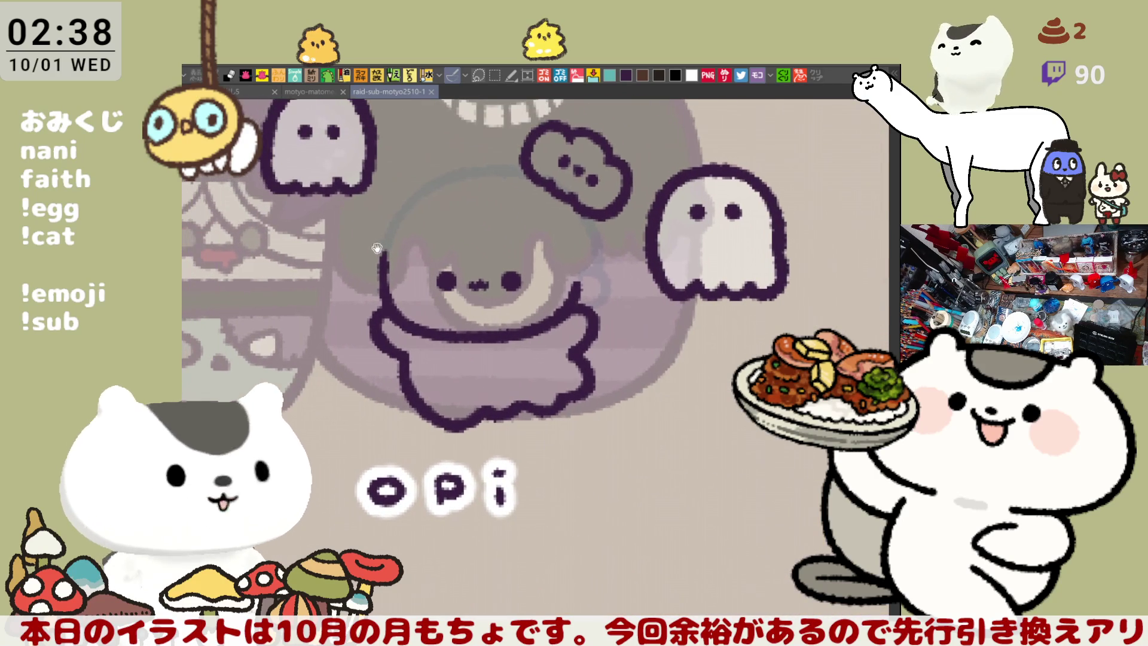
Step: Draw the face's left edge and the ω-shaped fringe on the forehead, redoing its right curve
left_click_drag(371, 263, 402, 292)
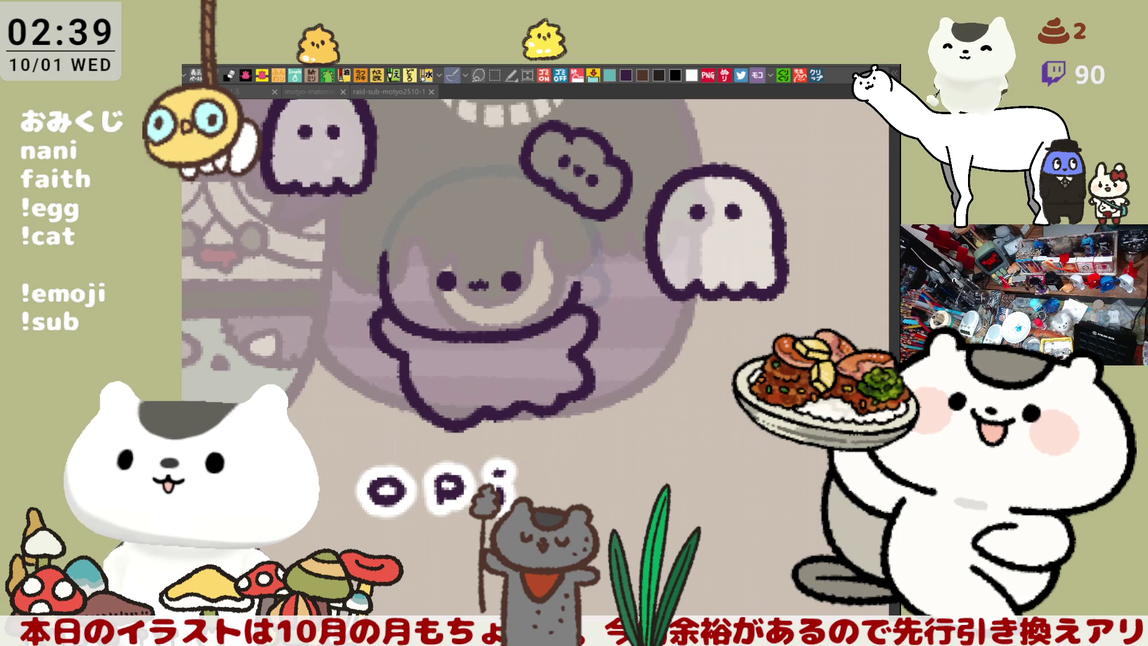
left_click(488, 239)
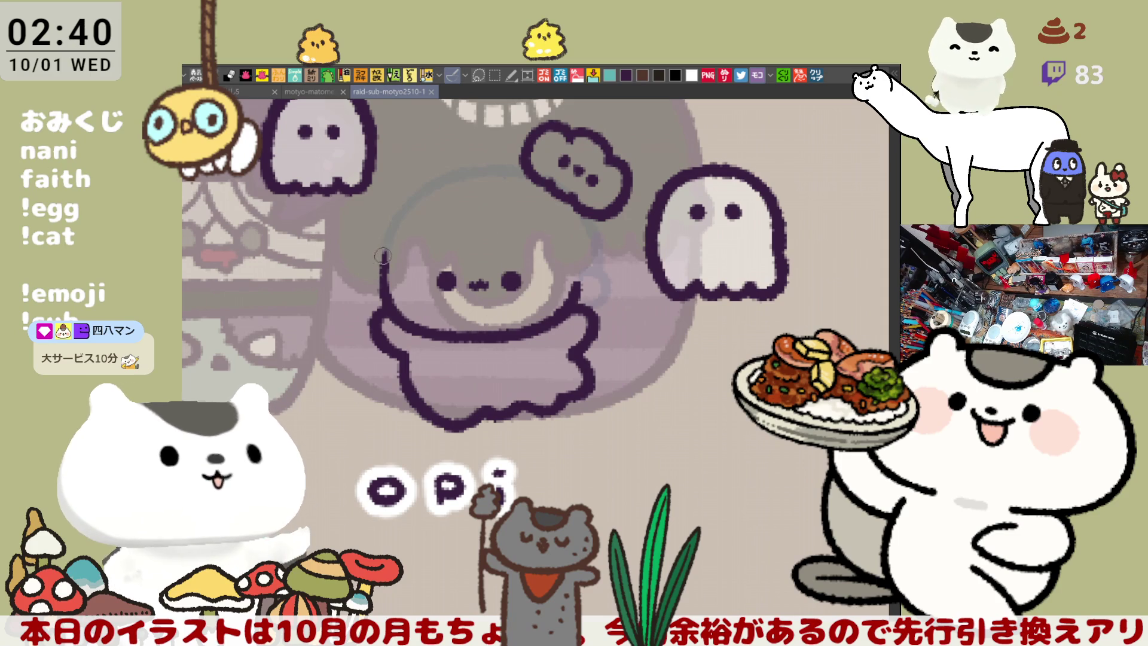
left_click_drag(390, 250, 386, 299)
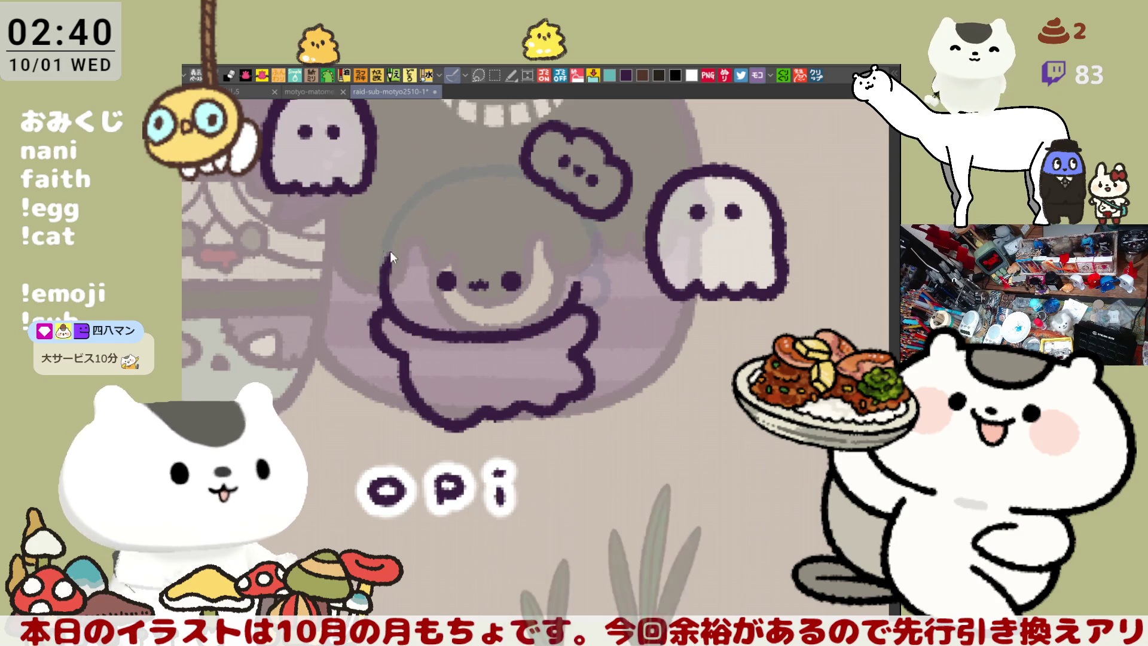
left_click_drag(468, 212, 461, 250)
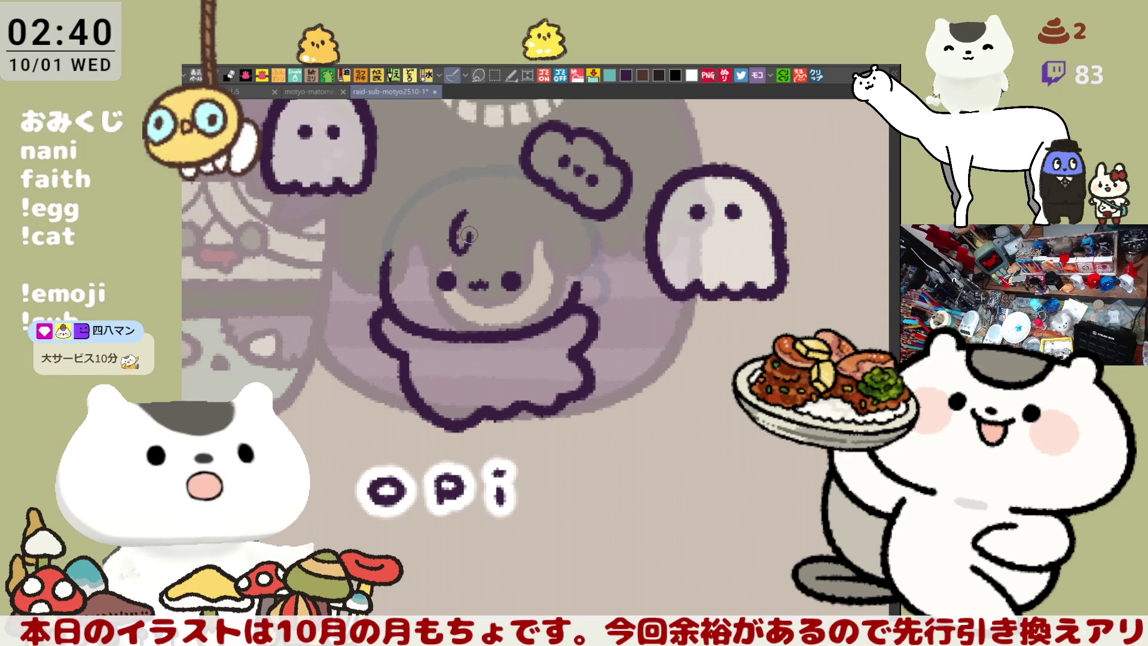
key("ctrl+z")
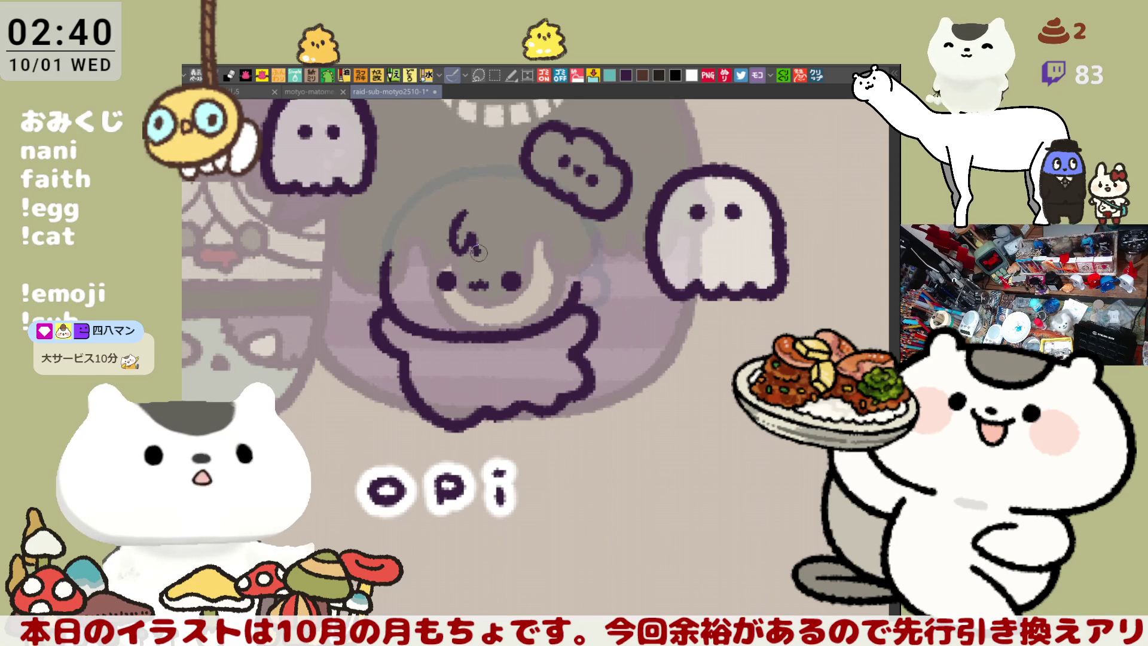
key("ctrl+z")
key("ctrl+z")
left_click_drag(470, 237, 496, 241)
key("ctrl+z")
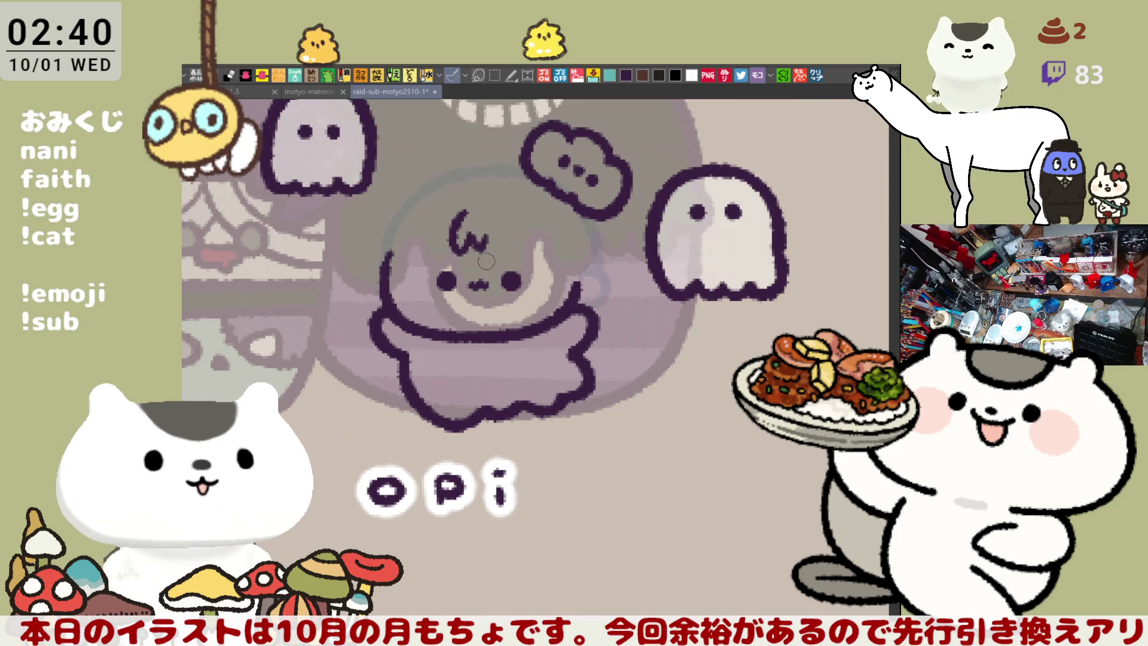
key("ctrl+z")
left_click_drag(468, 237, 485, 234)
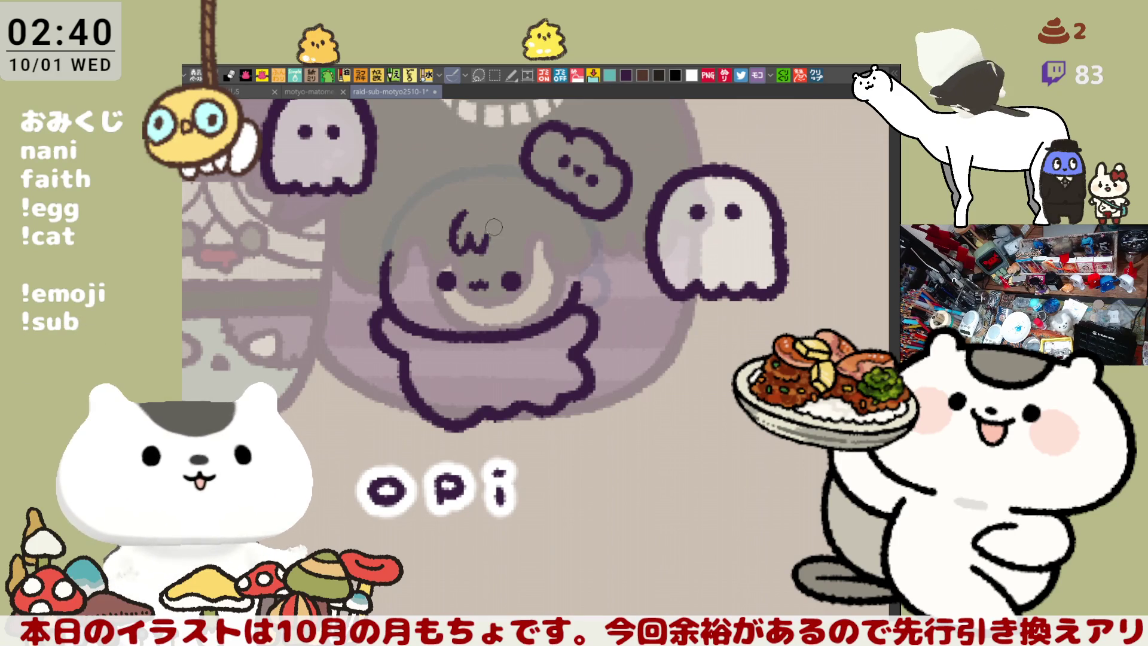
Step: Check the fringe mirrored, add a small stroke left of the ω, and touch up below the face
key("h")
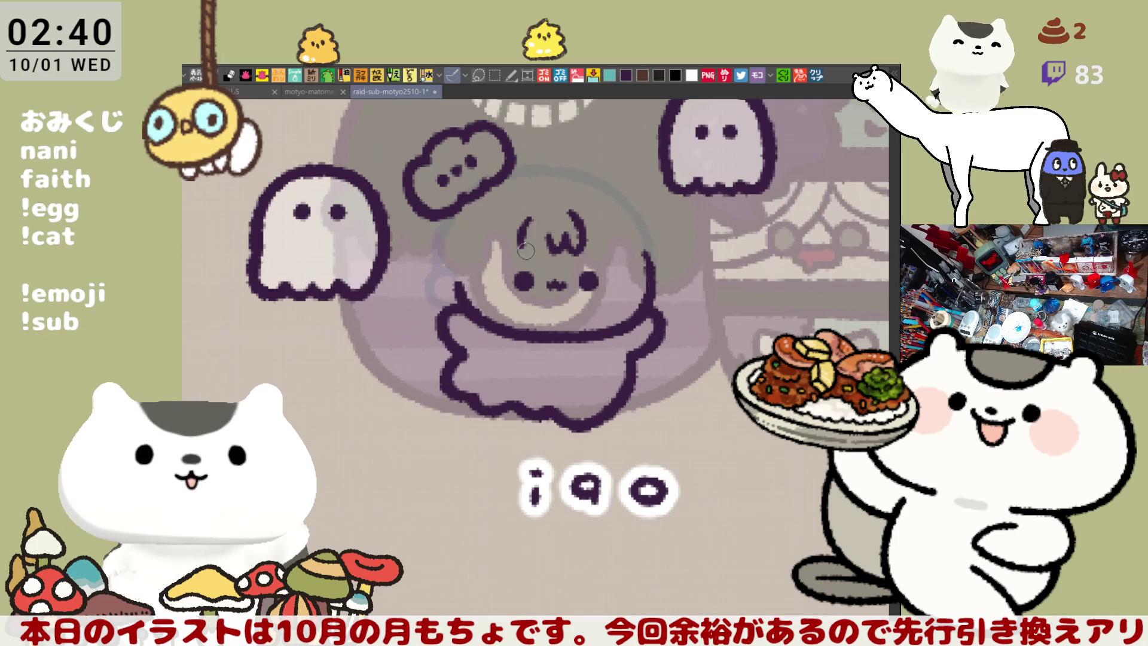
left_click_drag(529, 213, 535, 250)
key("ctrl+z")
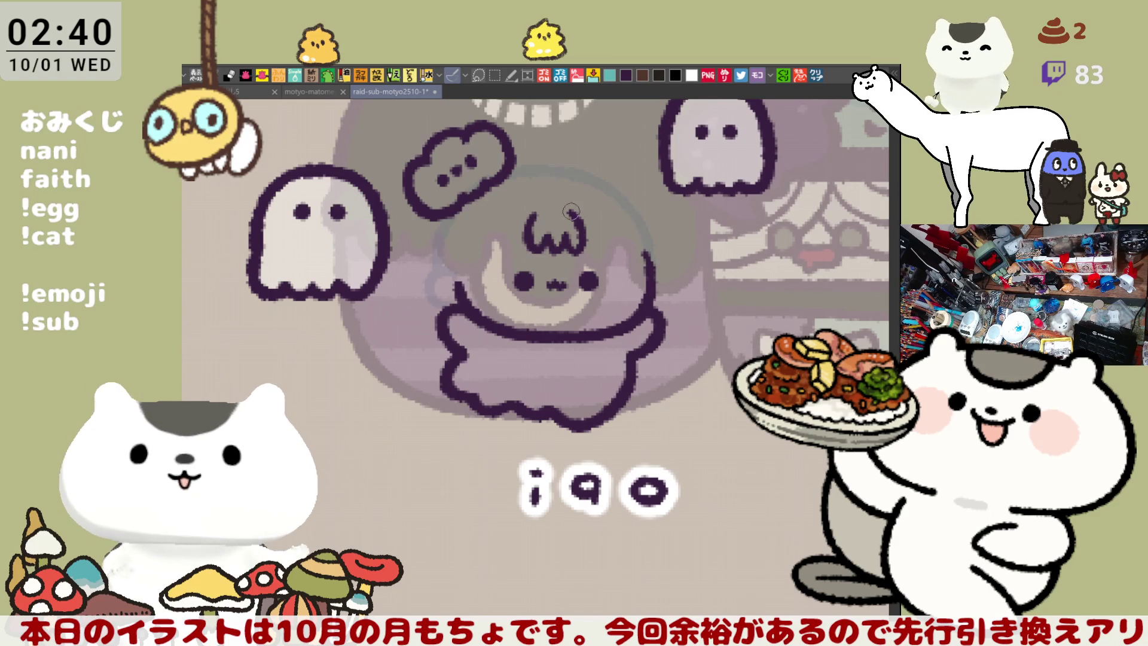
key("h")
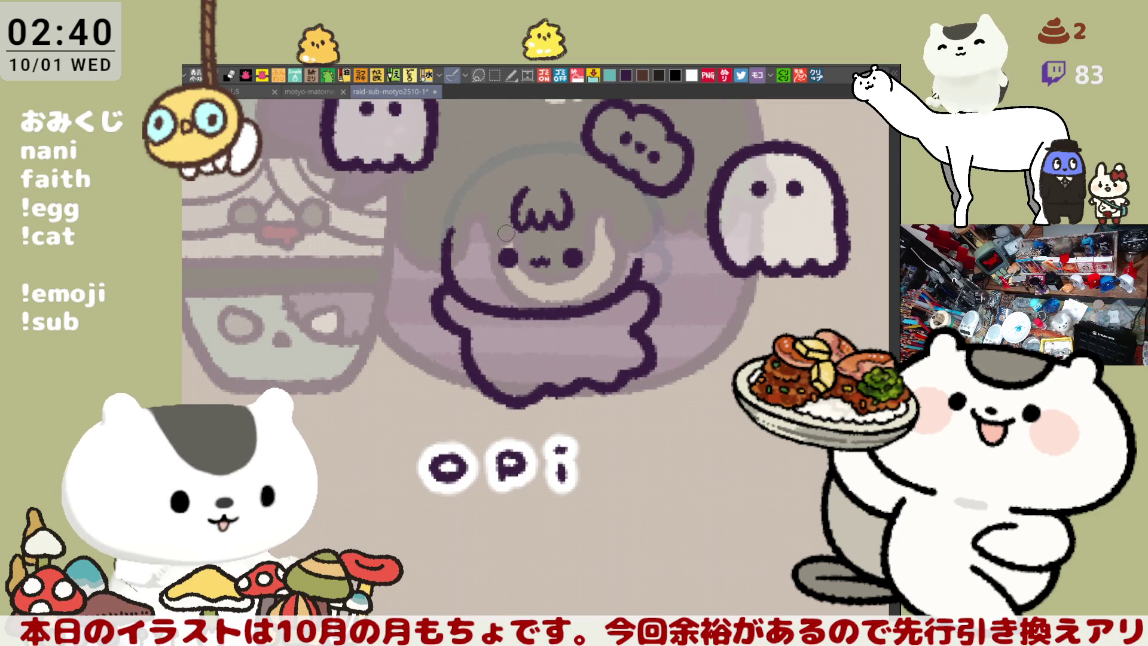
left_click_drag(506, 231, 512, 237)
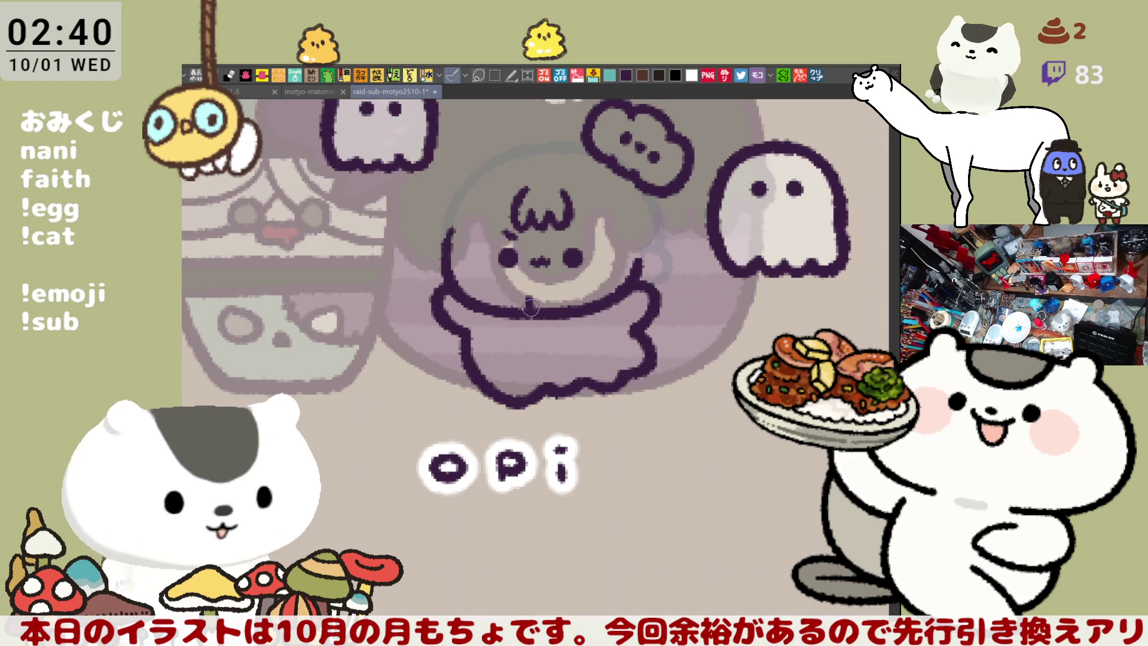
mouse_move(532, 299)
left_mouse_down()
mouse_move(564, 297)
mouse_move(558, 242)
mouse_move(588, 282)
left_mouse_up()
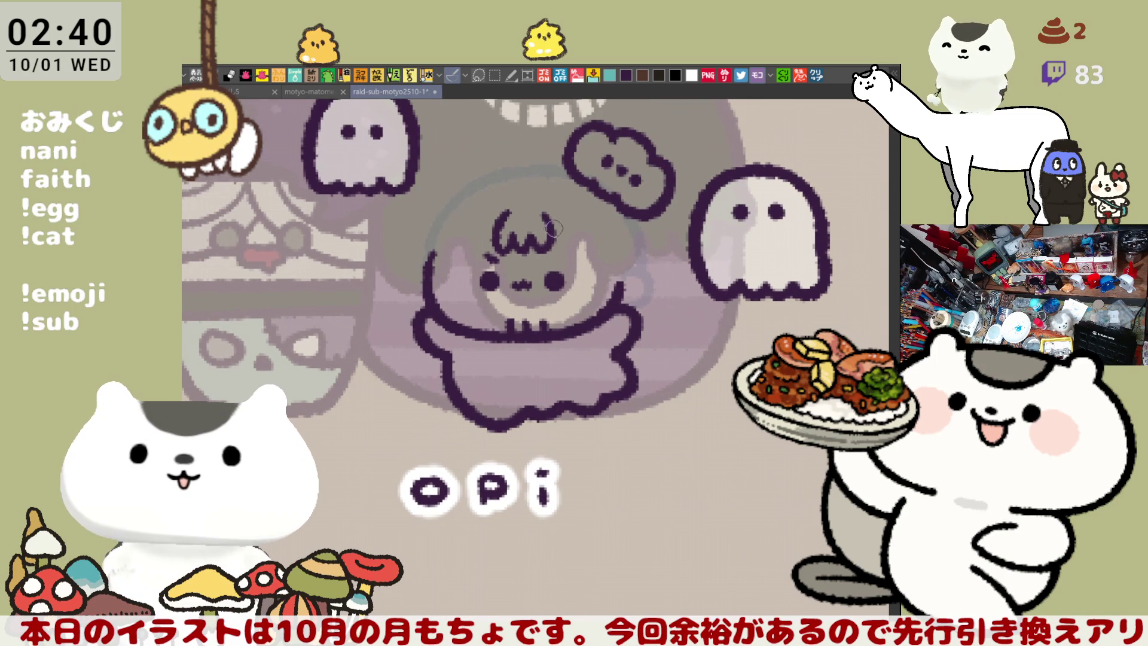
Step: Draw hair strands across the head and on its left side, retrying the left strand
scroll(581, 215, "down", 1)
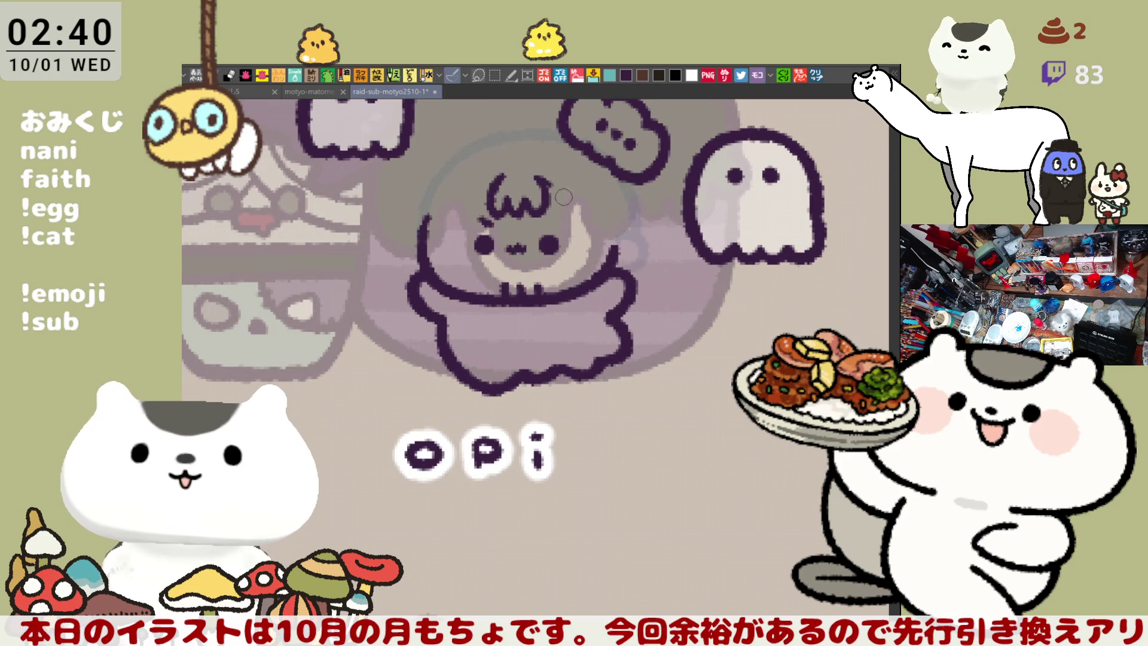
left_click_drag(540, 179, 571, 205)
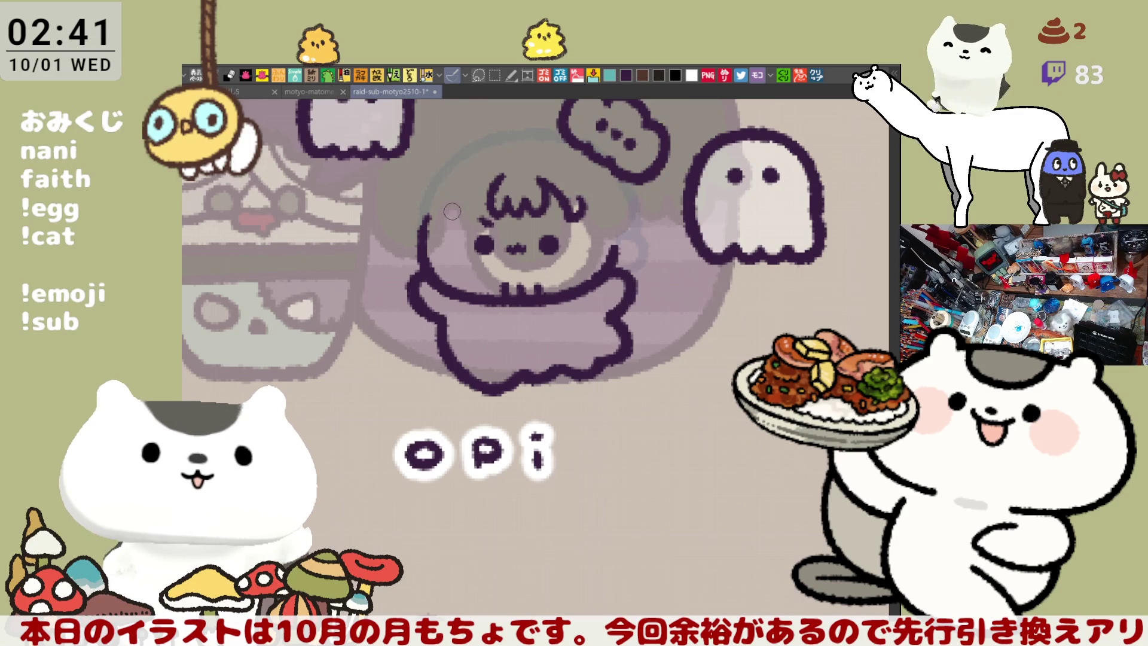
left_click_drag(499, 174, 464, 220)
key("ctrl+z")
left_click_drag(498, 173, 464, 219)
key("ctrl+z")
left_click_drag(502, 175, 477, 202)
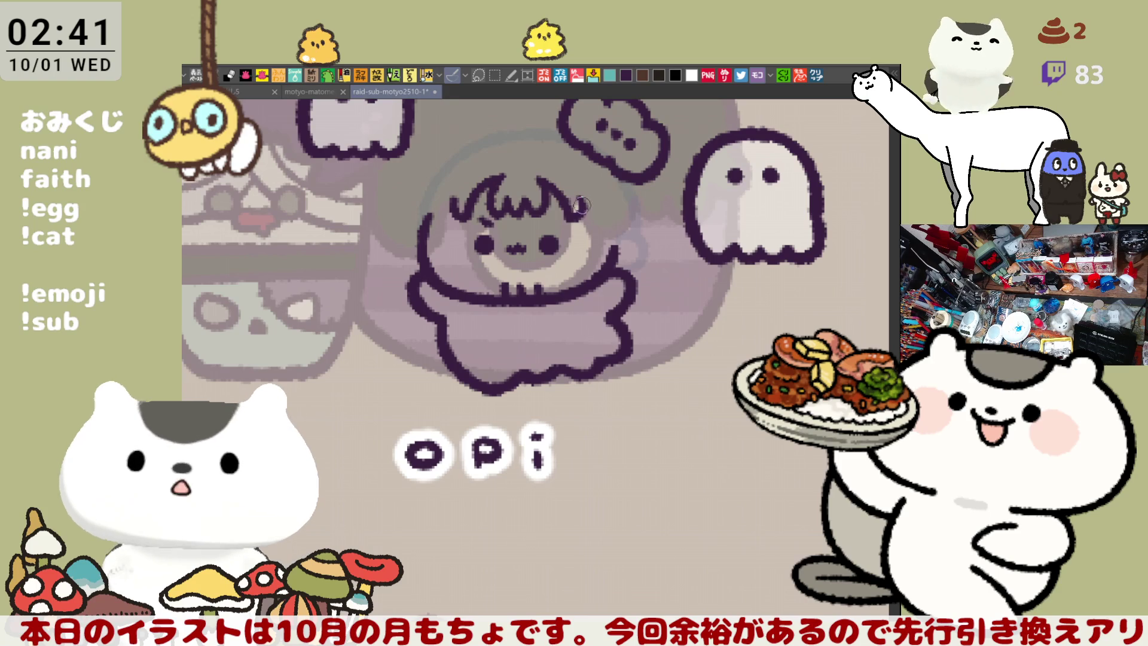
Step: Extend the hair down the right side, bulge the right head outline, and save
left_click_drag(587, 212, 616, 227)
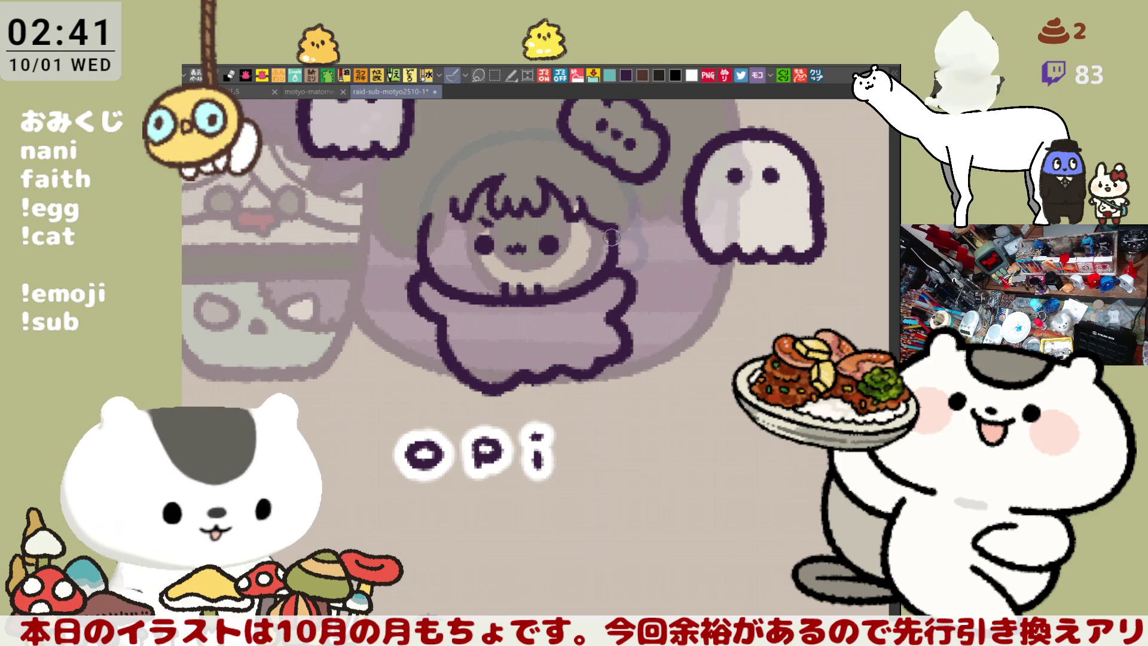
left_click_drag(617, 236, 628, 269)
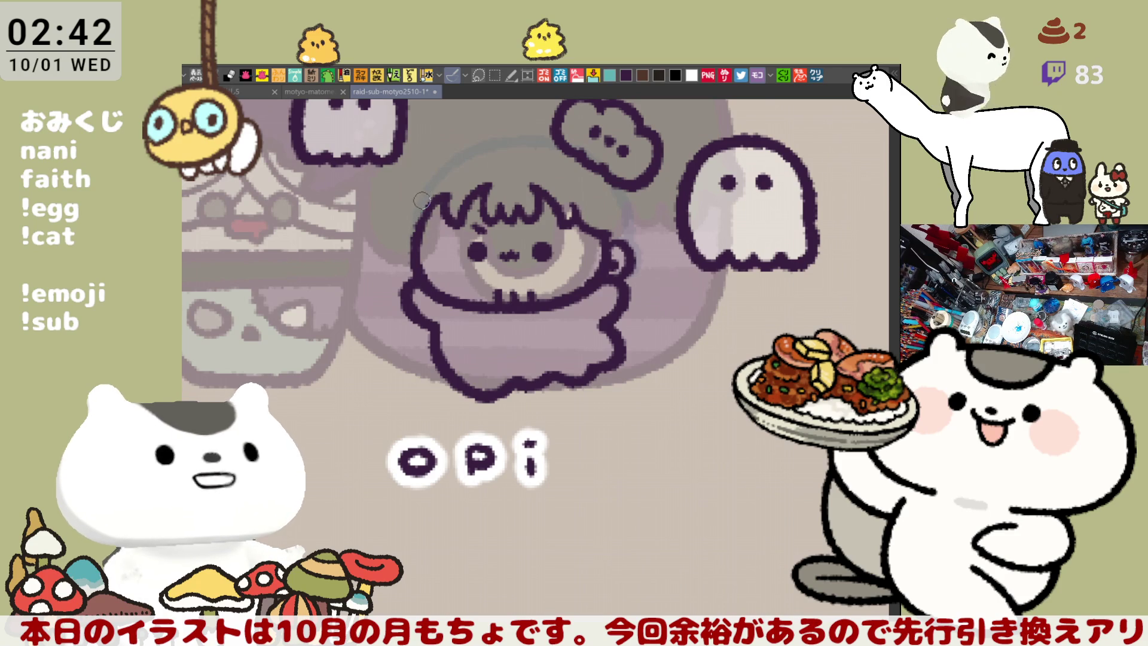
key("ctrl+s")
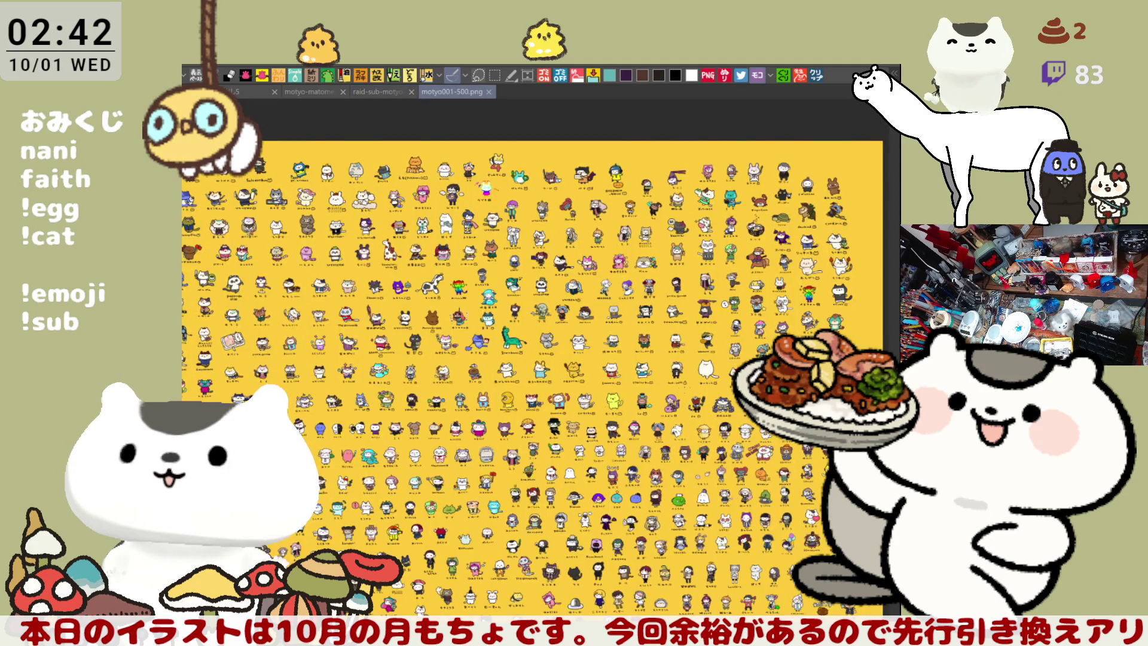
scroll(577, 348, "up", 2)
Step: Pan around the motyo001-500.png sheet to browse its upper rows of characters
scroll(577, 348, "up", 2)
scroll(578, 348, "up", 2)
left_click_drag(578, 348, 631, 291)
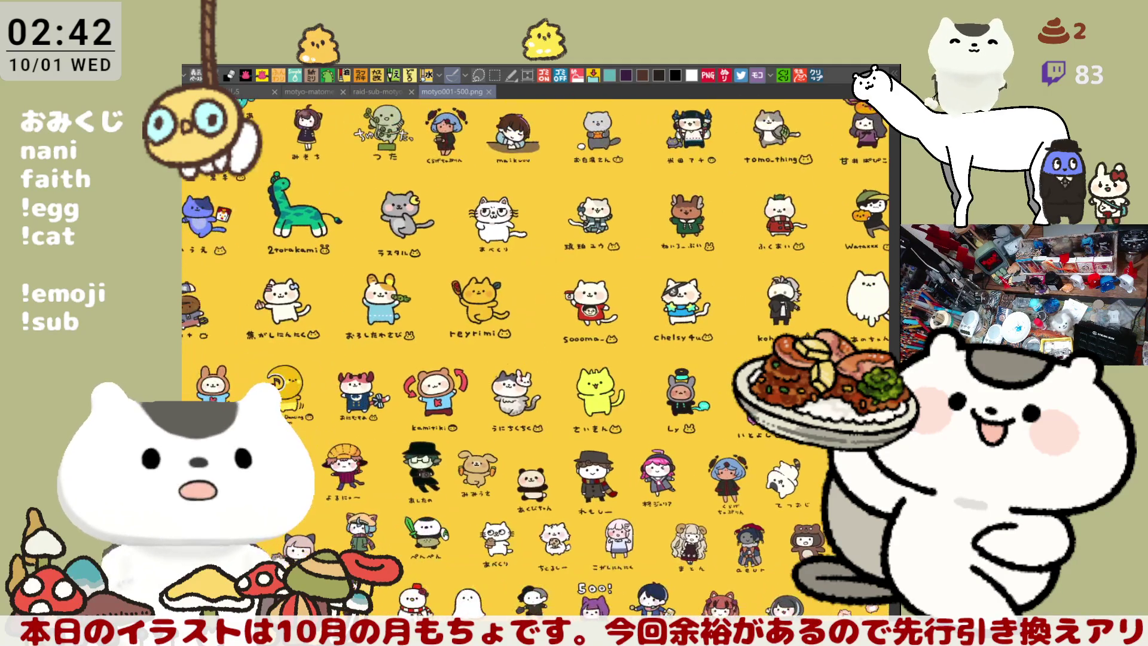
scroll(535, 359, "down", 1)
scroll(535, 359, "down", 2)
scroll(535, 359, "down", 1)
scroll(536, 359, "down", 1)
mouse_move(578, 348)
left_mouse_down()
mouse_move(519, 334)
mouse_move(505, 344)
mouse_move(446, 314)
left_mouse_up()
left_click_drag(535, 359, 686, 253)
left_click_drag(491, 335, 580, 380)
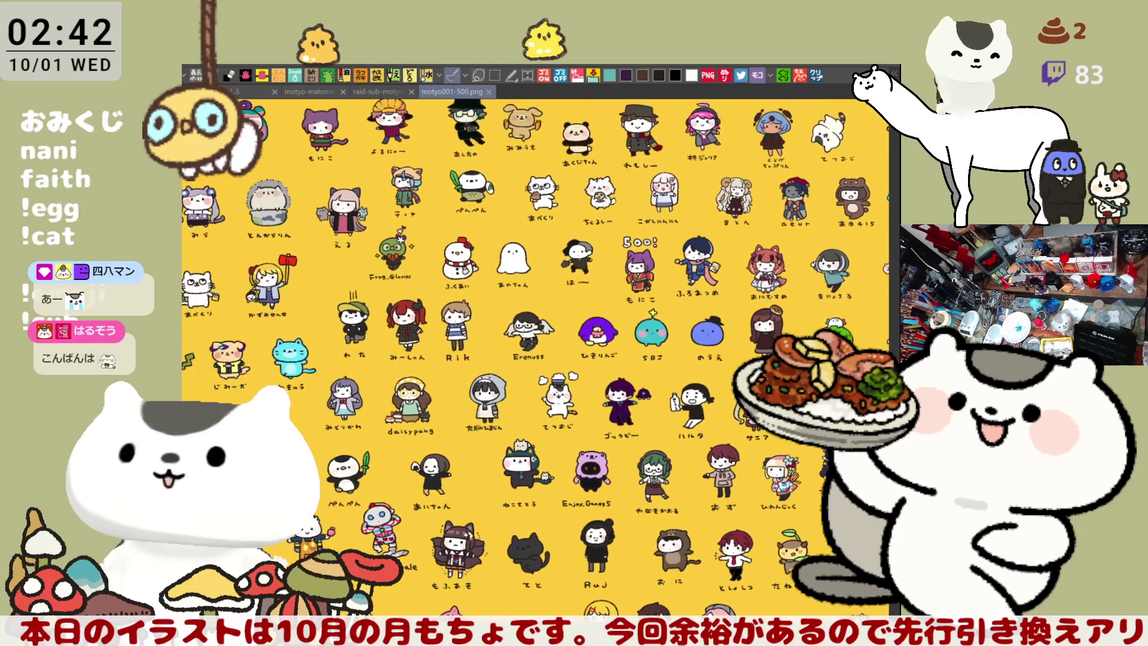
left_click_drag(717, 269, 370, 420)
left_click_drag(419, 359, 328, 463)
left_click_drag(418, 359, 373, 404)
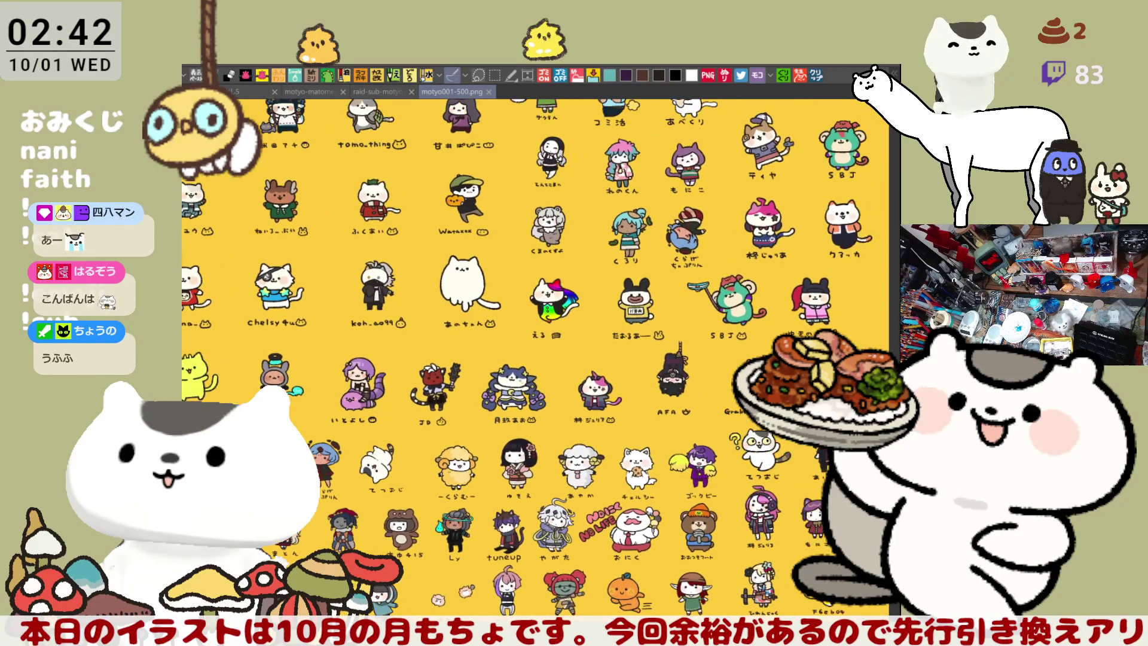
mouse_move(419, 299)
left_mouse_down()
mouse_move(404, 495)
mouse_move(463, 354)
mouse_move(553, 463)
left_mouse_up()
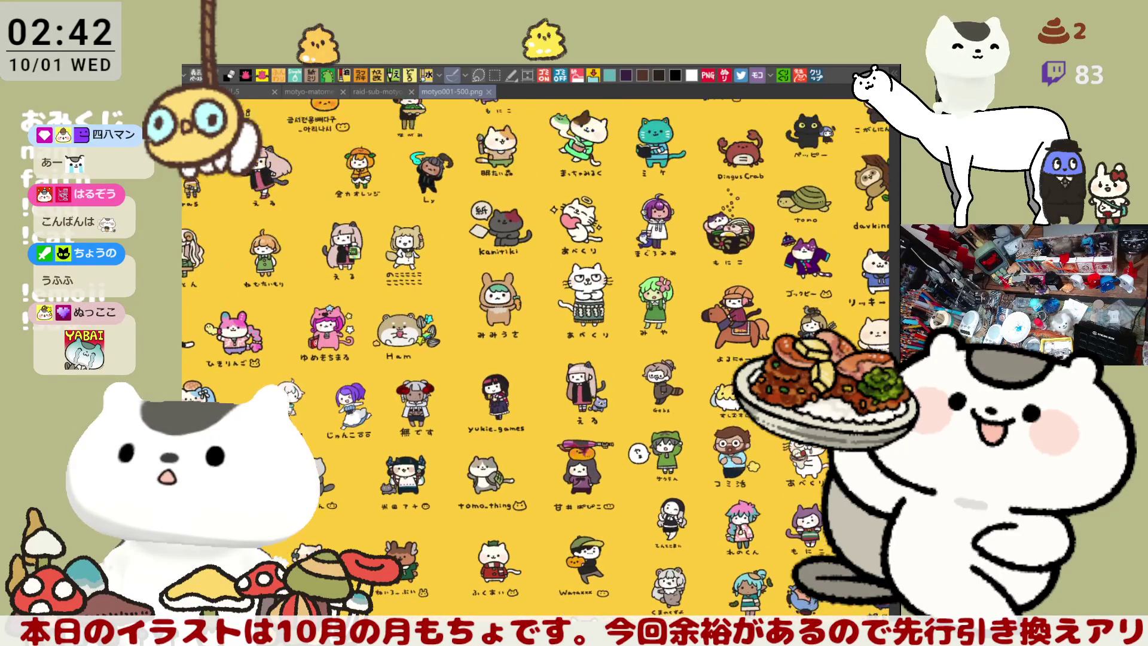
mouse_move(418, 299)
left_mouse_down()
mouse_move(735, 299)
mouse_move(434, 284)
mouse_move(449, 269)
mouse_move(404, 299)
mouse_move(598, 284)
left_mouse_up()
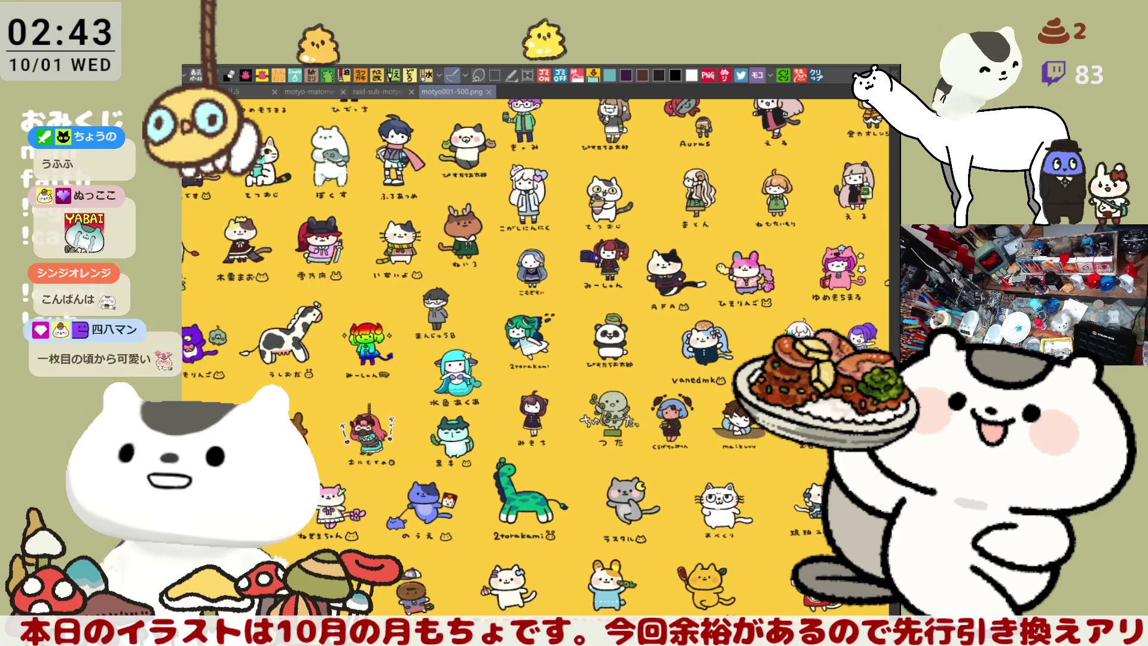
Step: Browse down to the last rows of characters, then close motyo001-500.png
left_click_drag(418, 299, 419, 329)
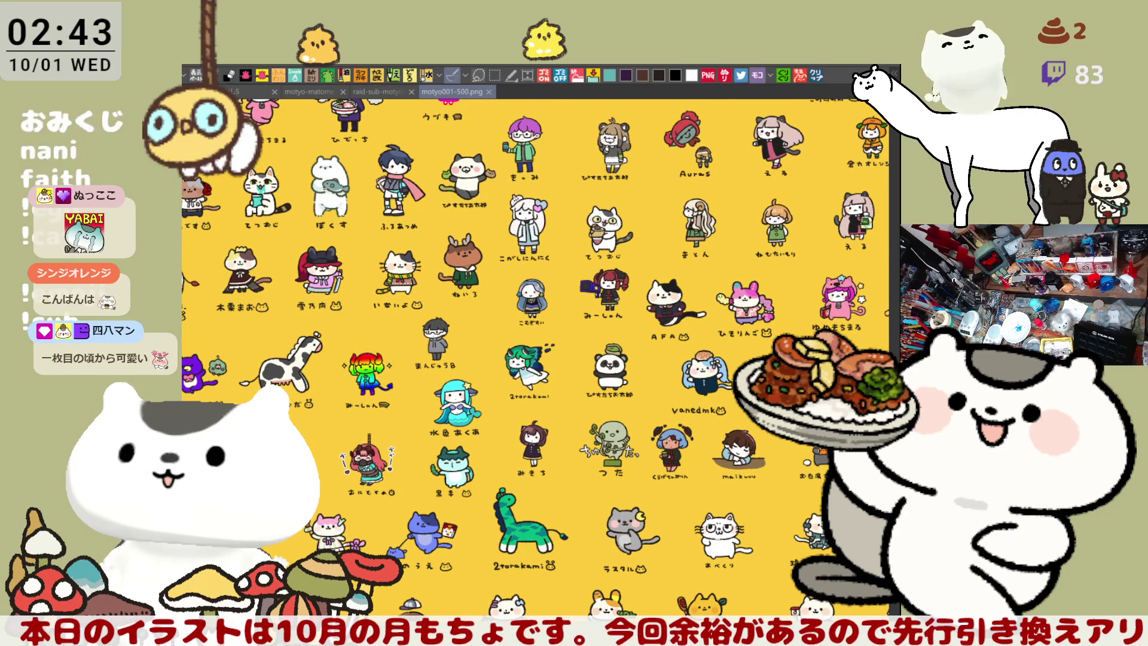
left_click_drag(419, 299, 682, 404)
left_click_drag(478, 299, 583, 314)
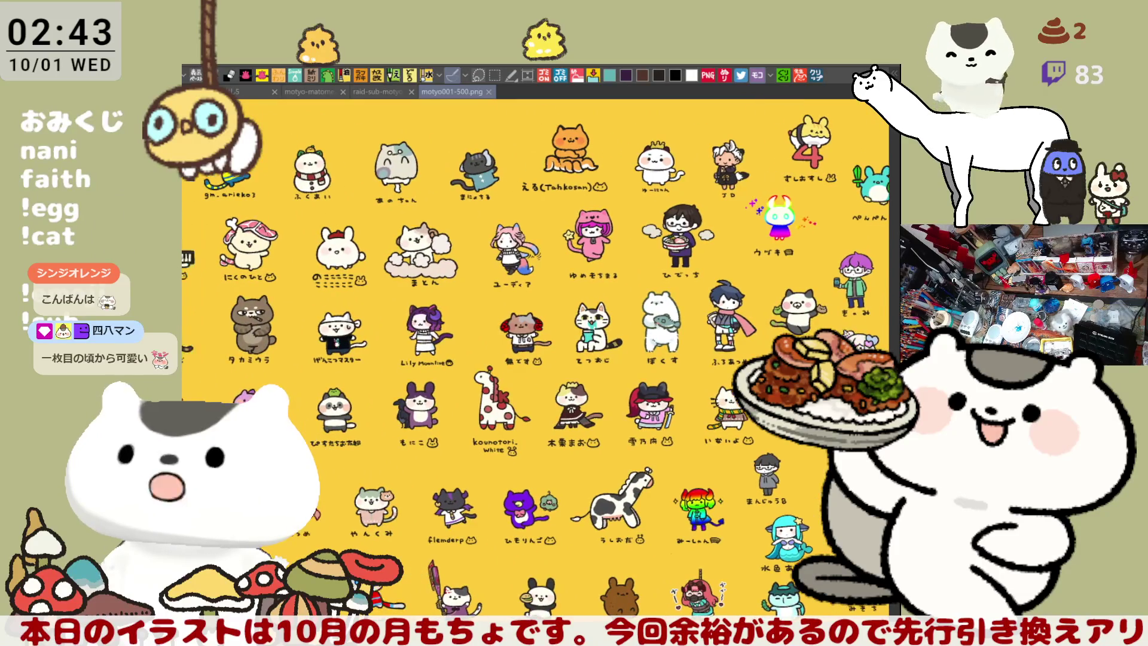
left_click_drag(419, 298, 613, 299)
left_click_drag(478, 299, 597, 269)
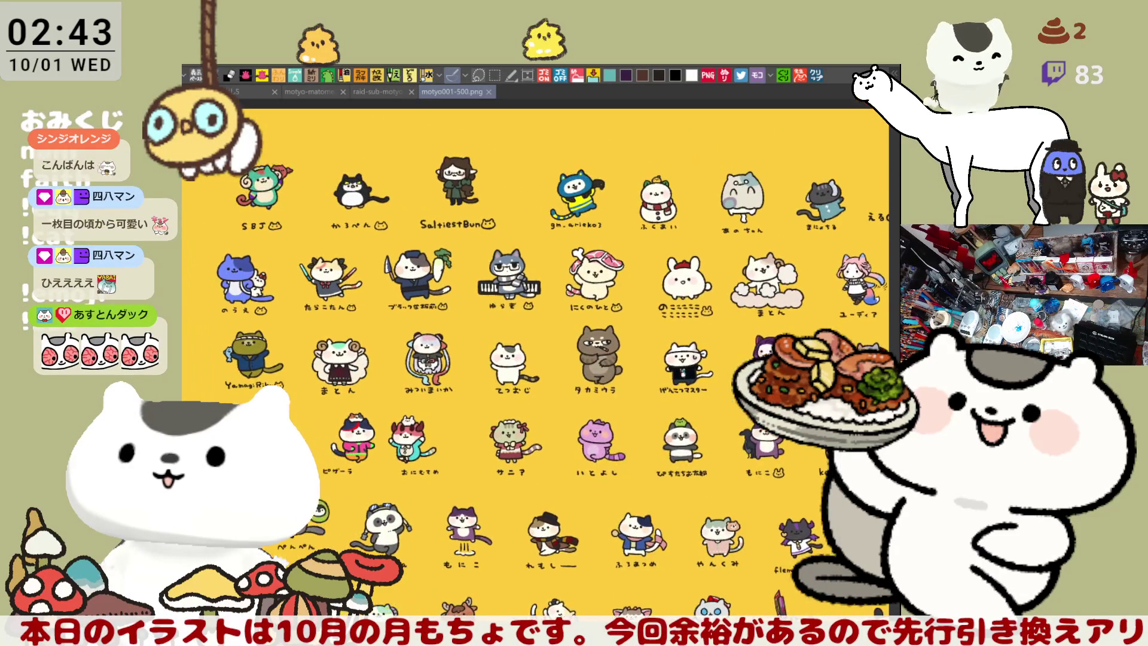
left_click_drag(598, 358, 508, 164)
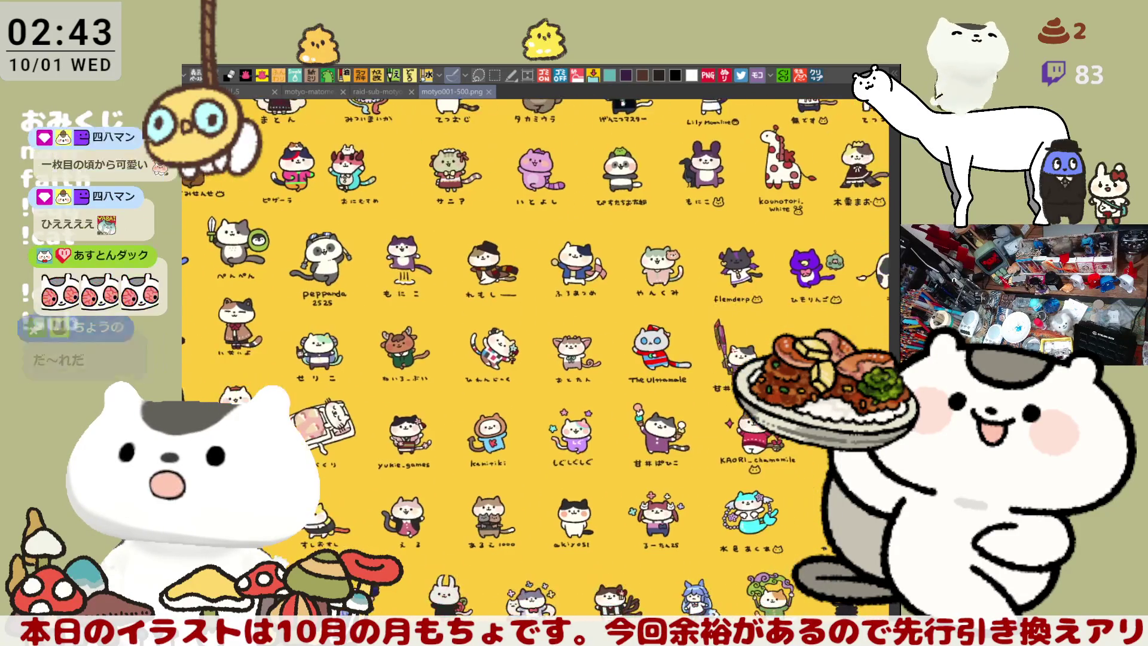
left_click_drag(658, 239, 230, 438)
left_click_drag(509, 299, 509, 329)
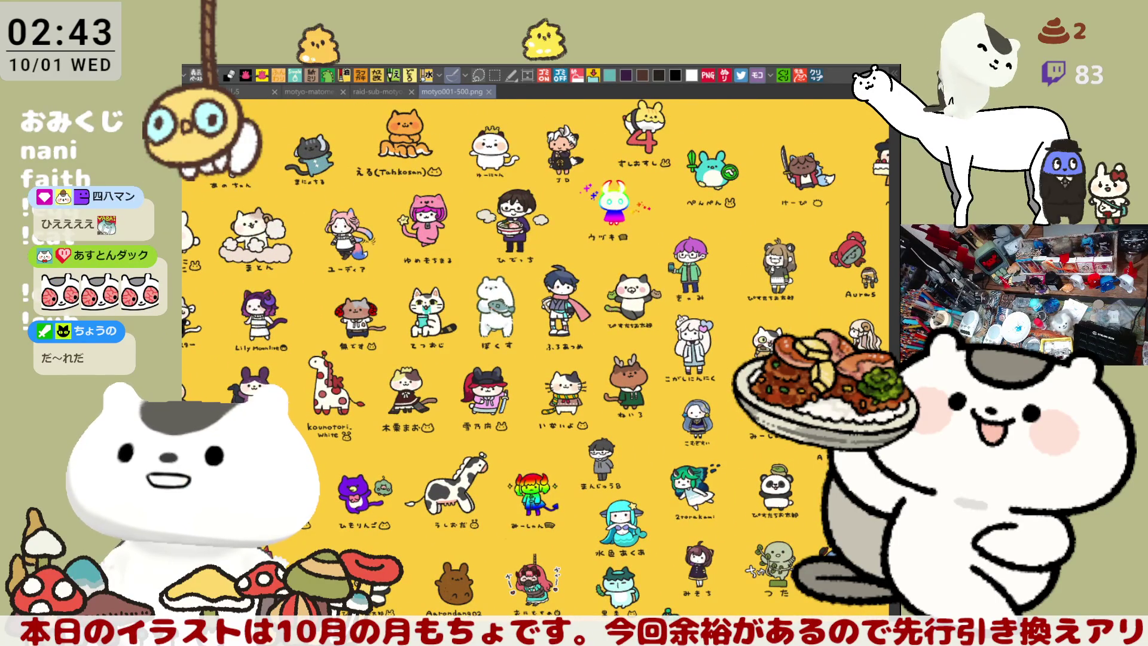
mouse_move(658, 479)
left_mouse_down()
mouse_move(356, 200)
mouse_move(266, 43)
left_mouse_up()
left_click_drag(598, 419, 328, 253)
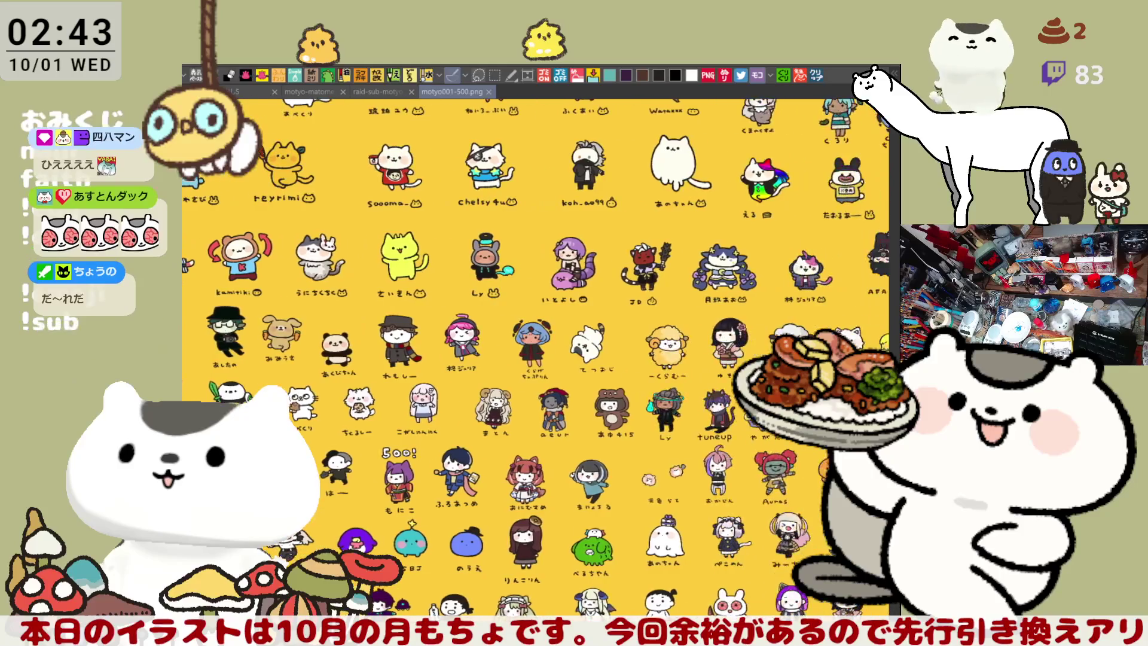
left_click_drag(598, 478, 583, 117)
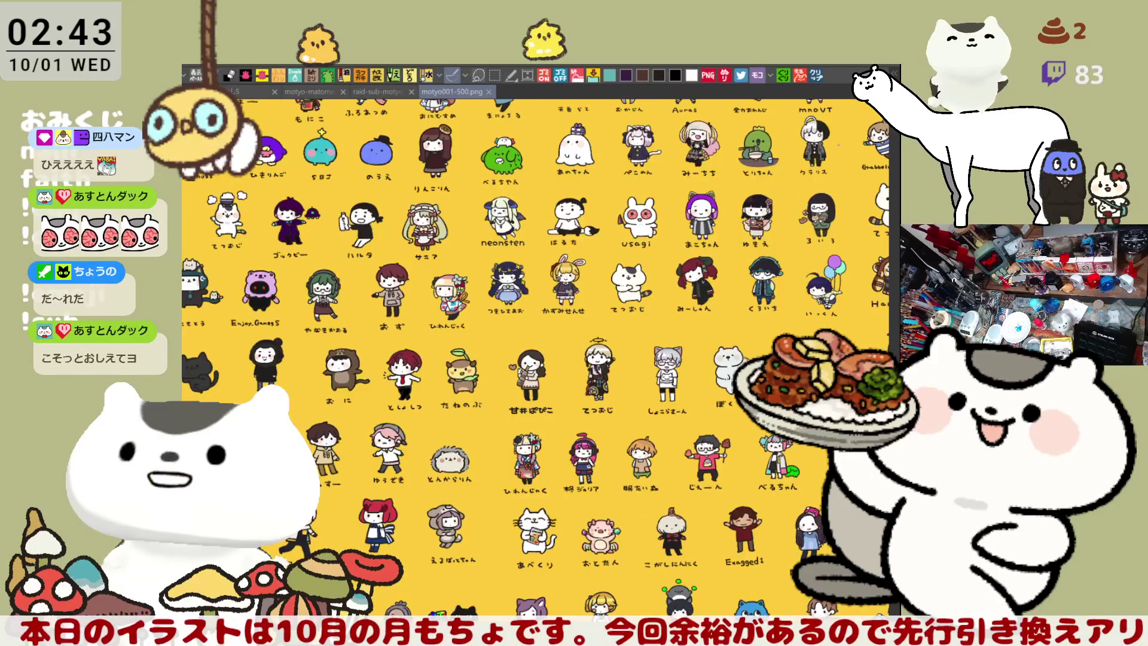
key("ctrl+w")
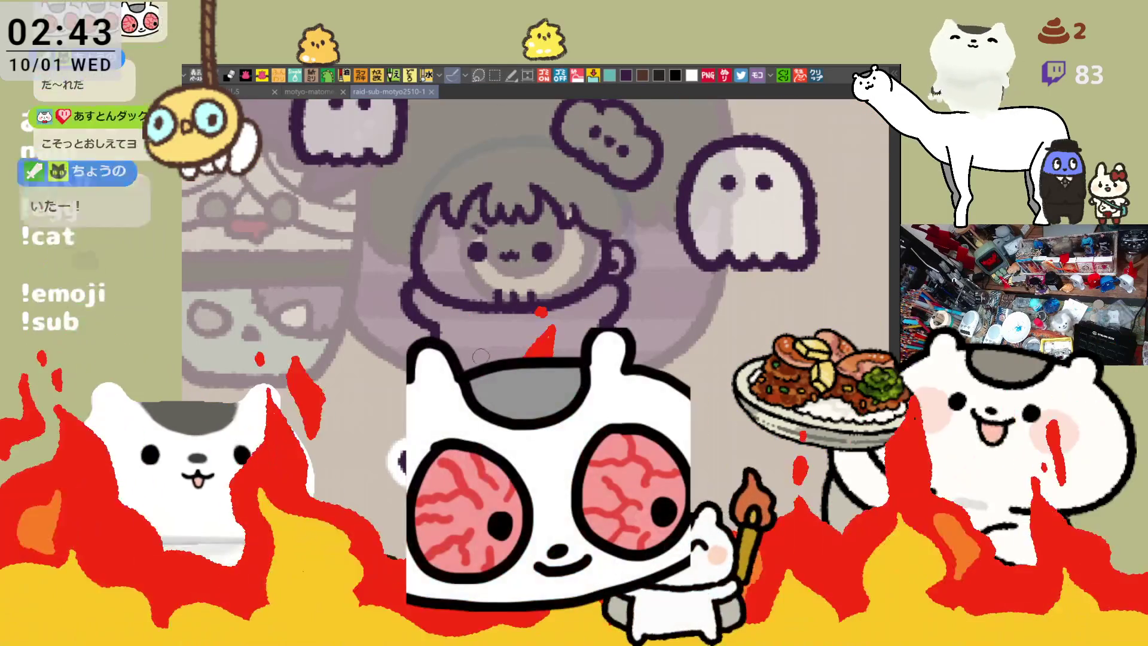
scroll(478, 359, "down", 2)
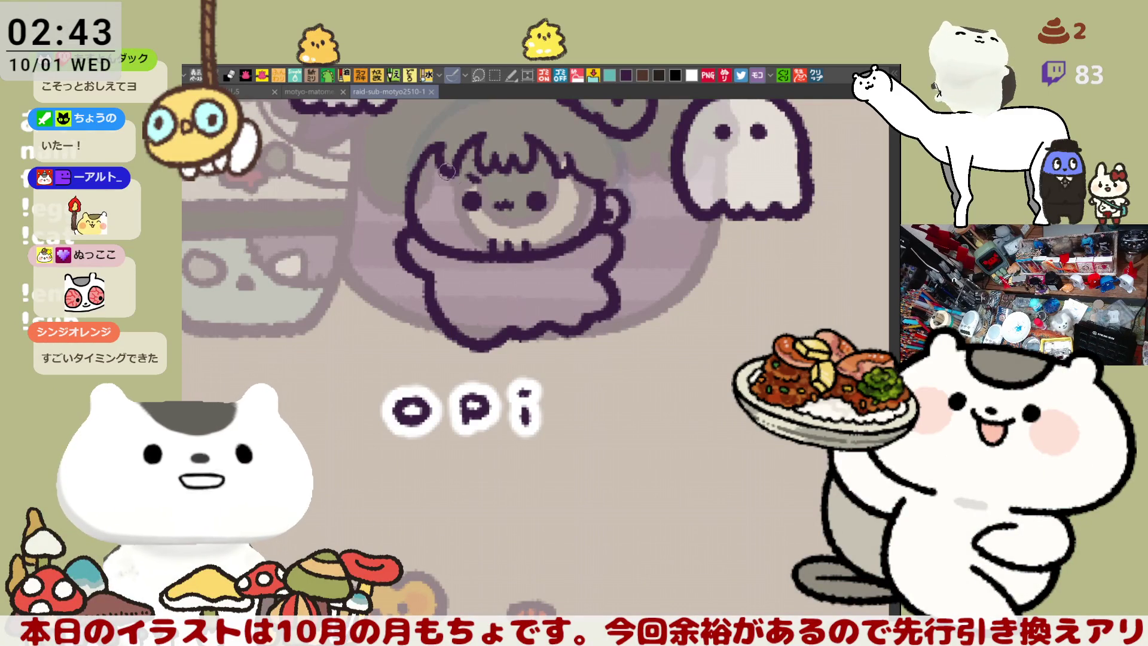
Step: Touch up the hair outline and bring the cloud above opi's head into view
left_click(434, 150)
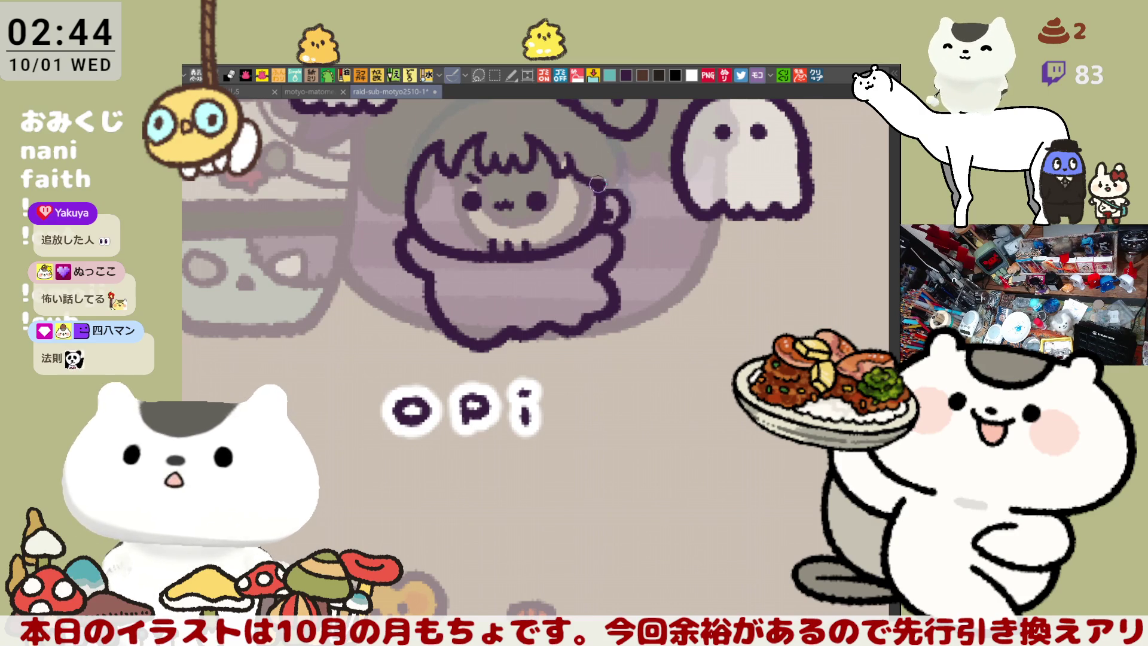
scroll(598, 185, "up", 1)
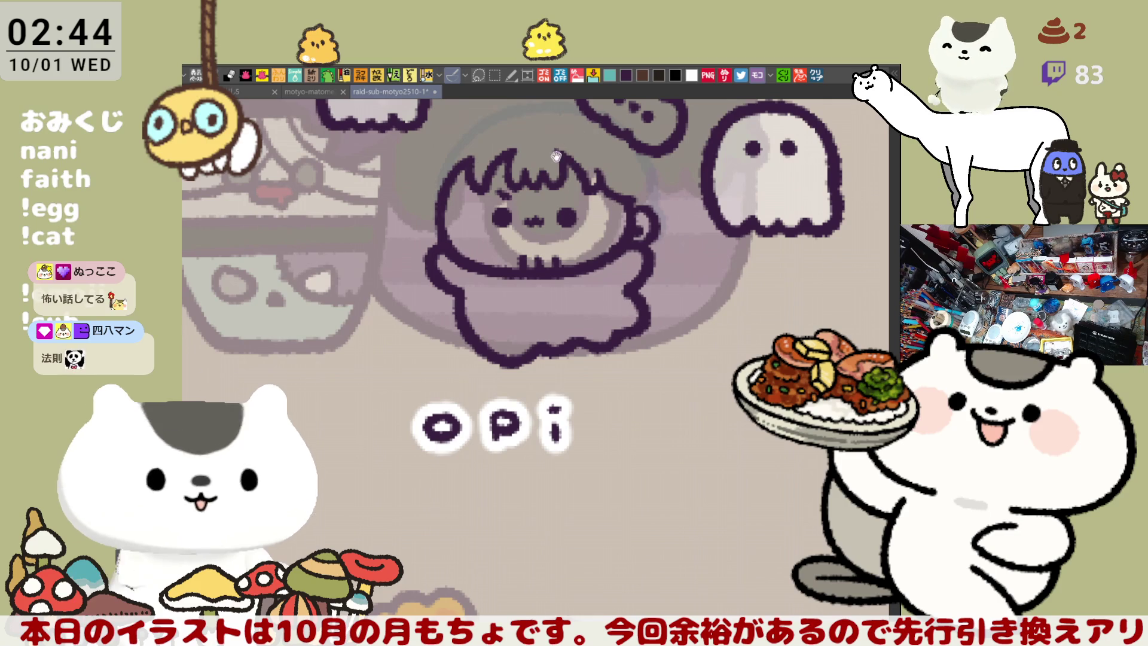
left_click_drag(554, 156, 575, 198)
left_click_drag(572, 150, 533, 235)
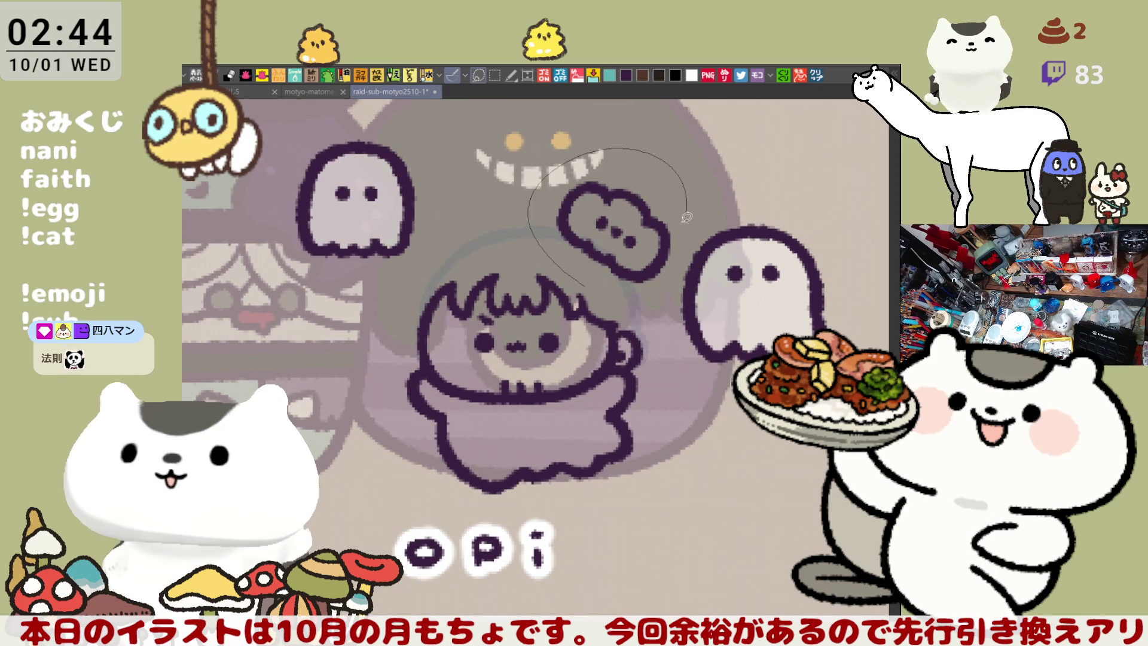
Step: Lasso the small cloud above the head and delete its dark outline
left_click_drag(640, 294, 541, 263)
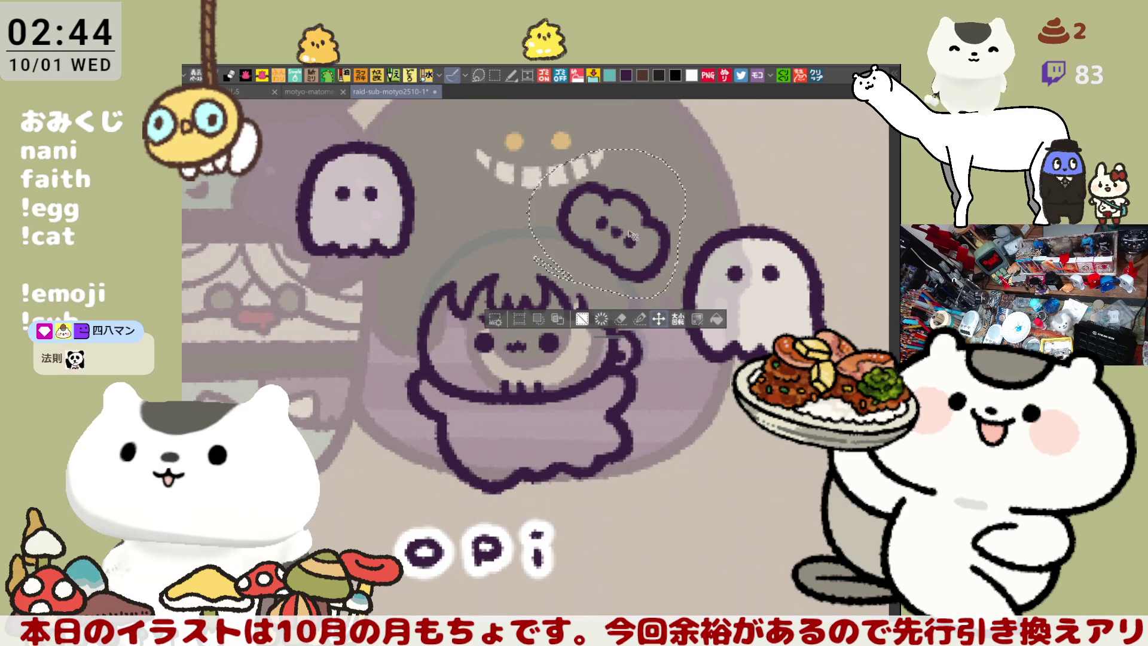
left_click_drag(661, 314, 671, 260)
left_click_drag(639, 191, 637, 183)
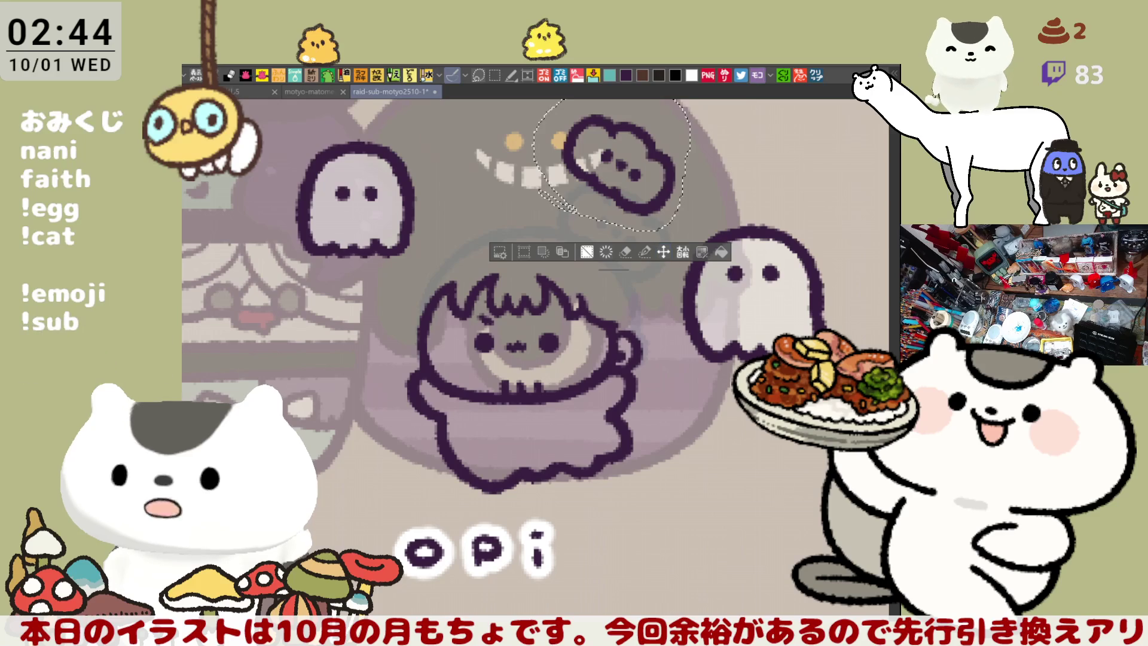
key("ctrl+d")
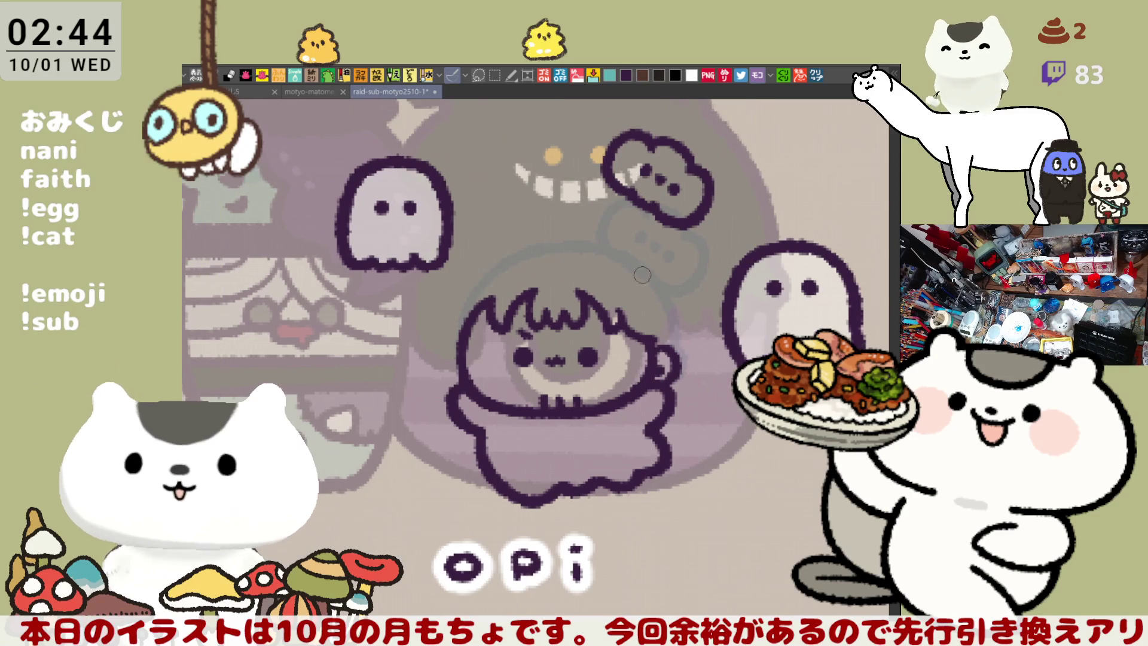
left_click_drag(603, 263, 594, 244)
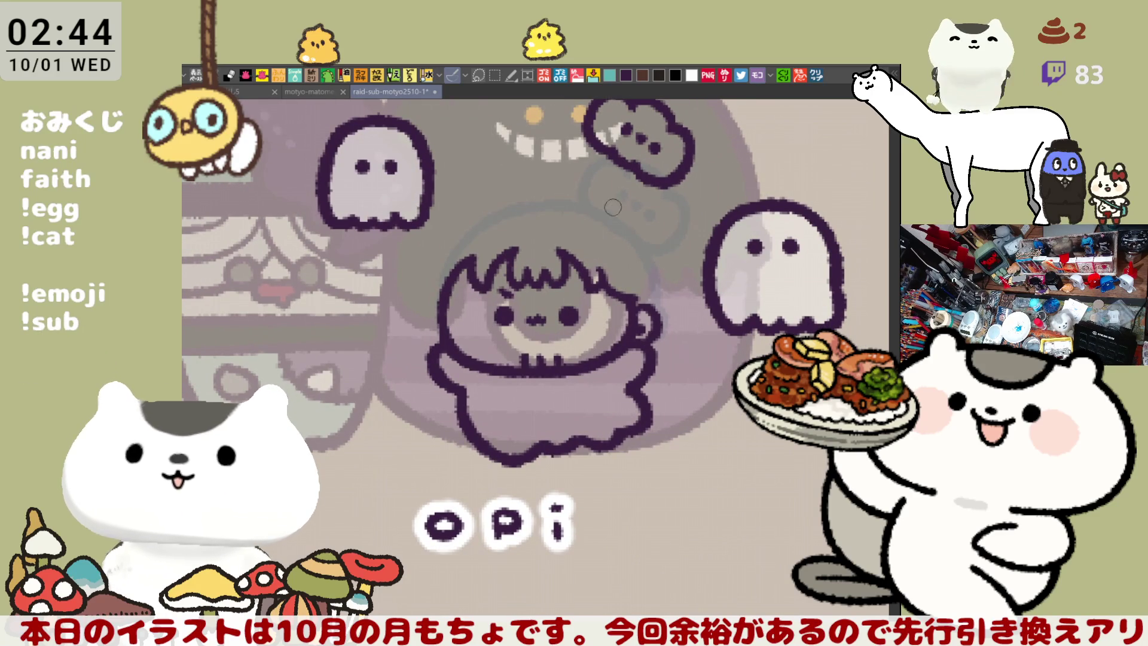
mouse_move(570, 195)
left_mouse_down()
mouse_move(624, 212)
mouse_move(580, 288)
mouse_move(553, 294)
left_mouse_up()
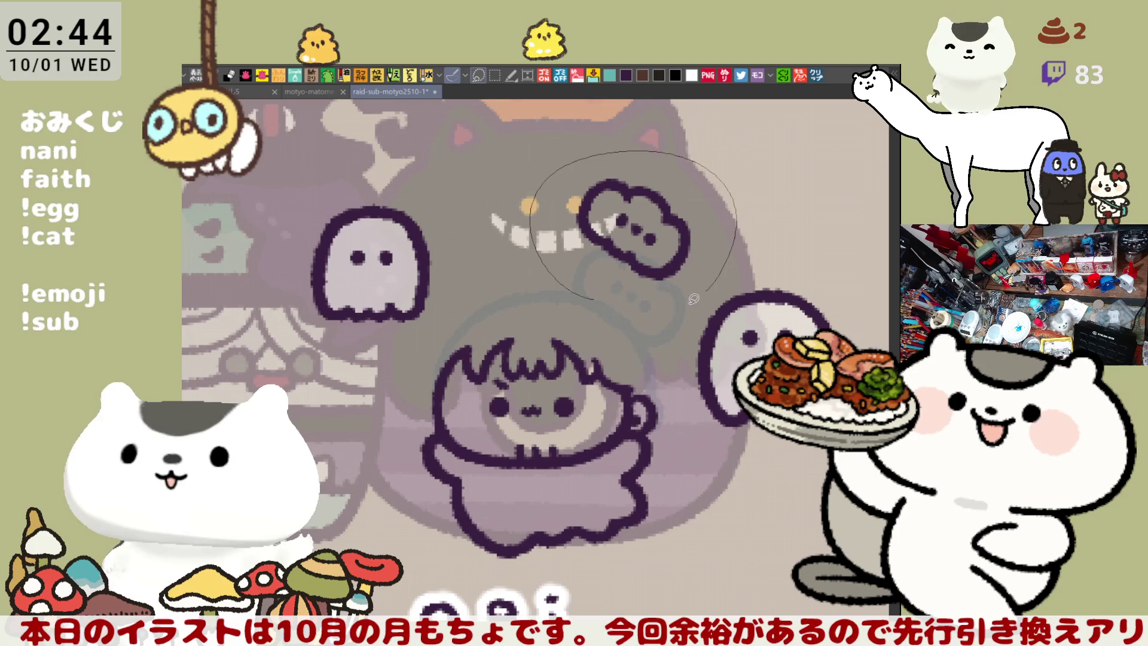
key("Delete")
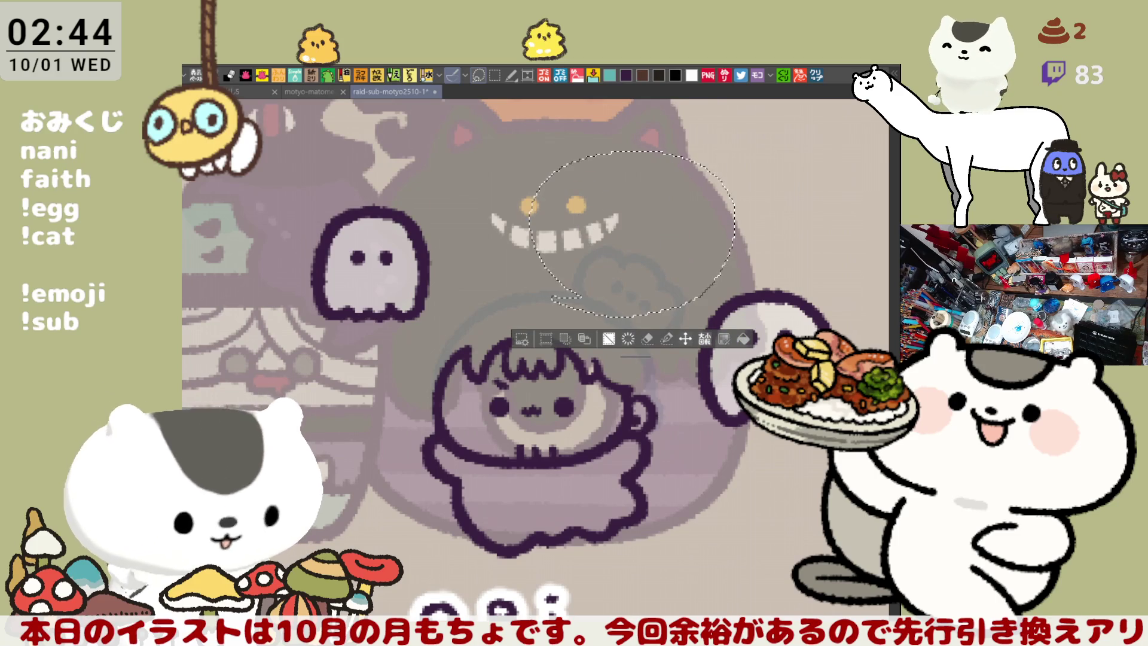
key("ctrl+d")
left_click_drag(589, 343, 610, 266)
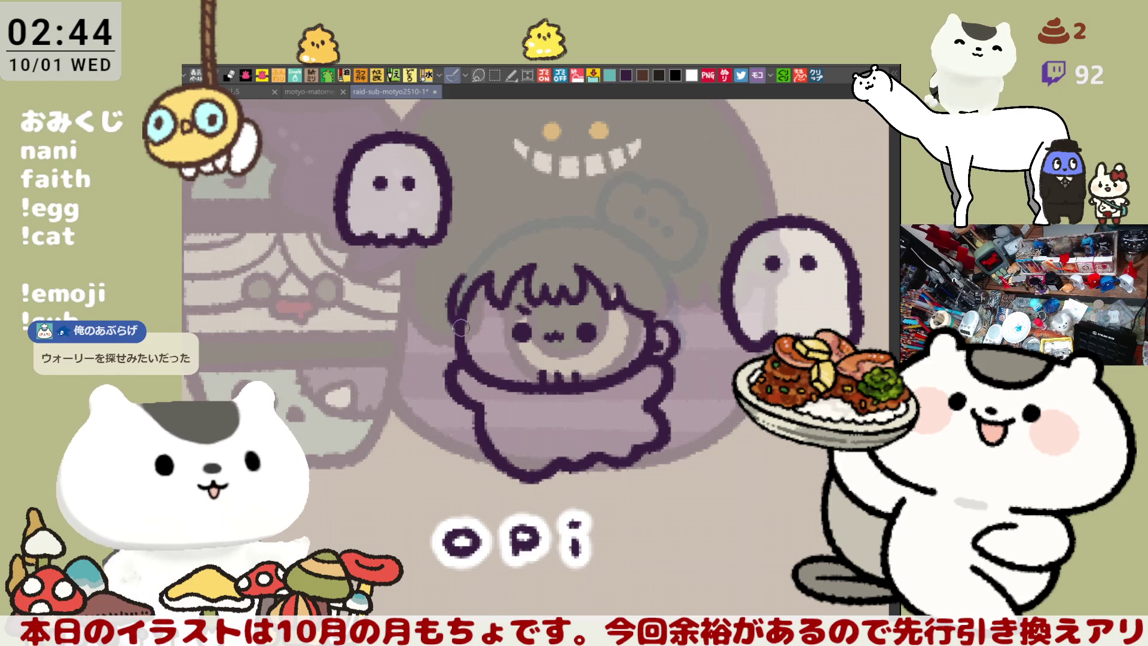
Step: Outline the right and left edges of opi's head, redrawing each stroke after undoing it
left_click_drag(661, 254, 665, 327)
key("ctrl+z")
left_click_drag(661, 257, 667, 338)
key("ctrl+z")
key("ctrl+z")
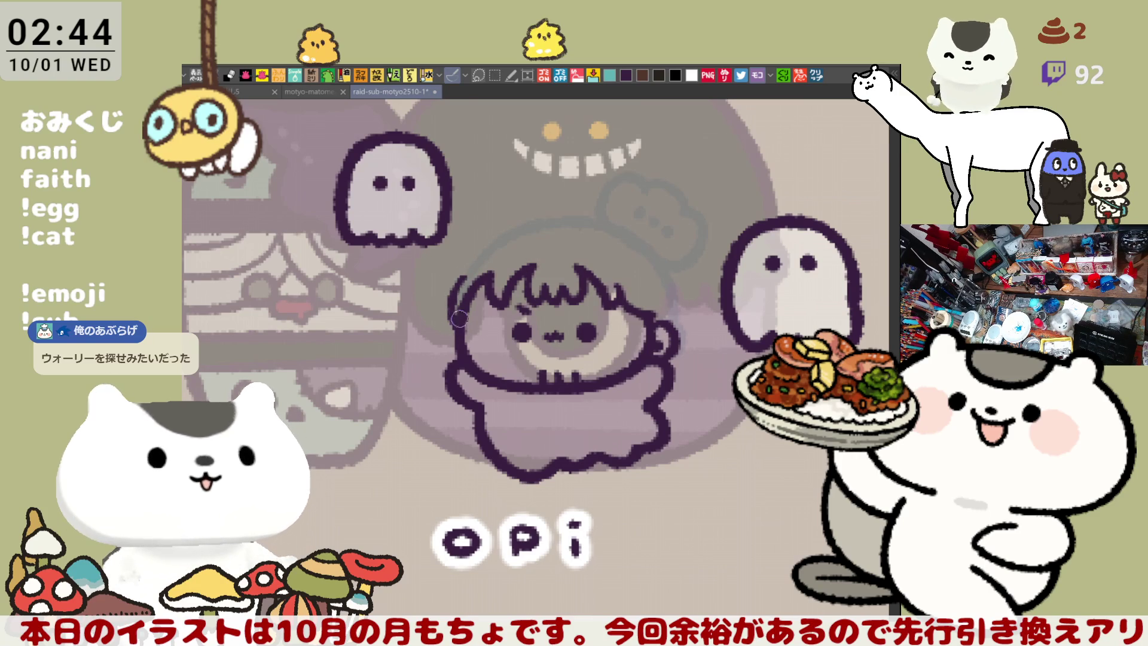
key("ctrl+z")
left_click_drag(461, 264, 455, 327)
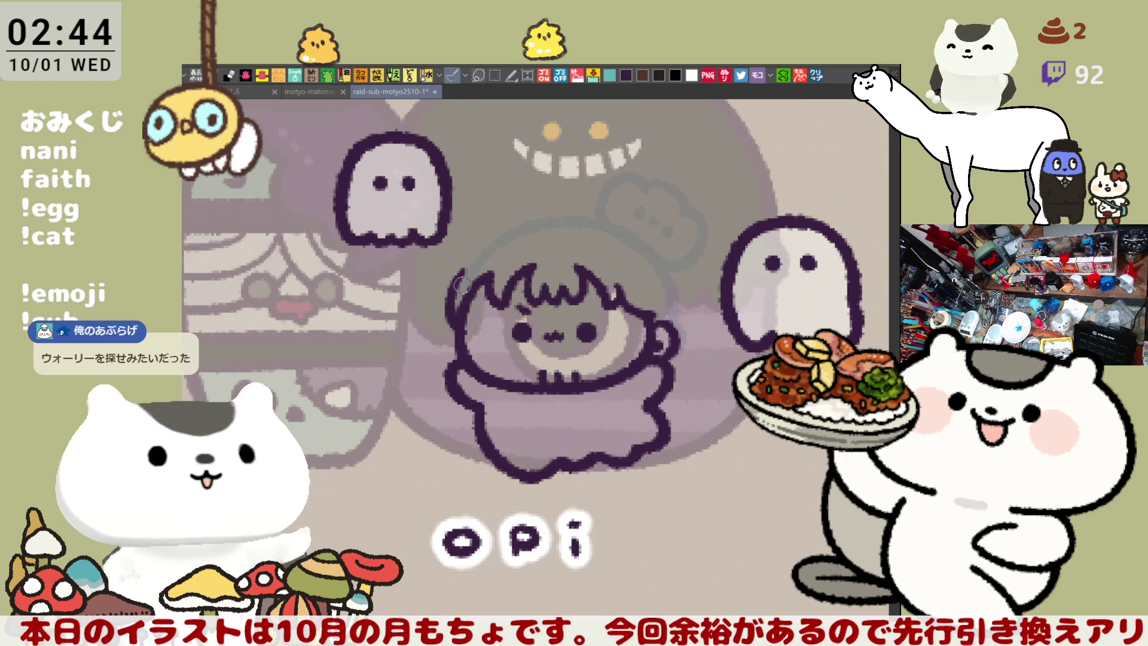
key("ctrl+z")
left_click_drag(460, 270, 458, 316)
Step: Draw an arc across the top of the head, trying narrower and wider versions
left_click_drag(516, 223, 603, 213)
key("ctrl+z")
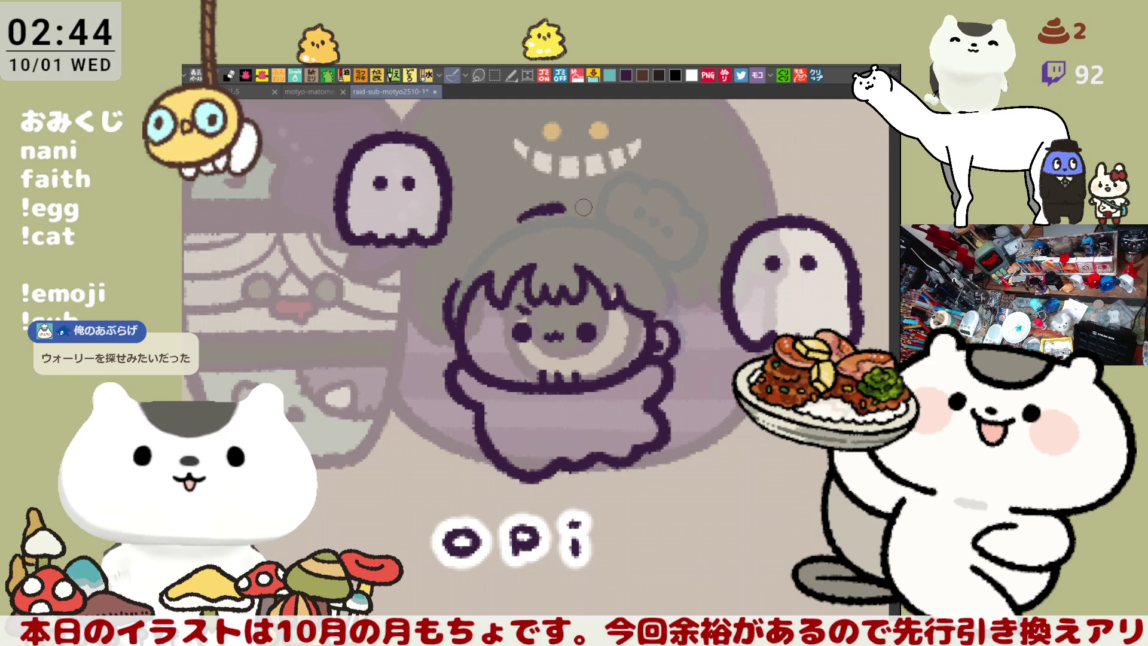
left_click_drag(514, 222, 613, 210)
key("ctrl+z")
left_click_drag(517, 218, 606, 210)
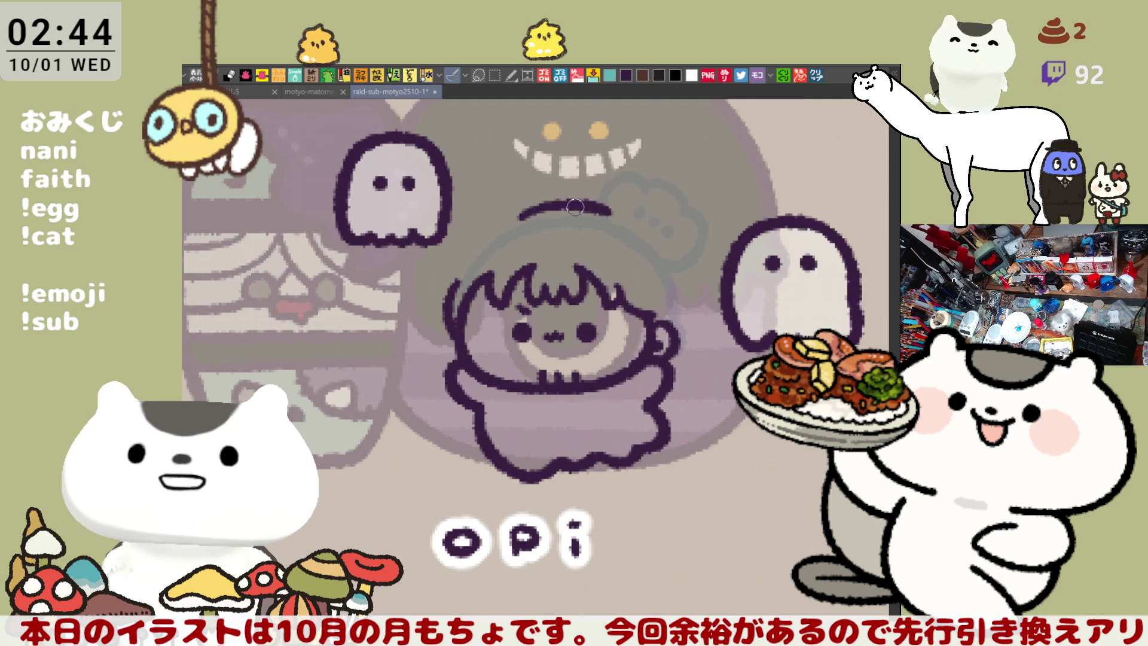
key("ctrl+z")
left_click_drag(518, 220, 609, 206)
key("ctrl+z")
left_click_drag(521, 218, 598, 209)
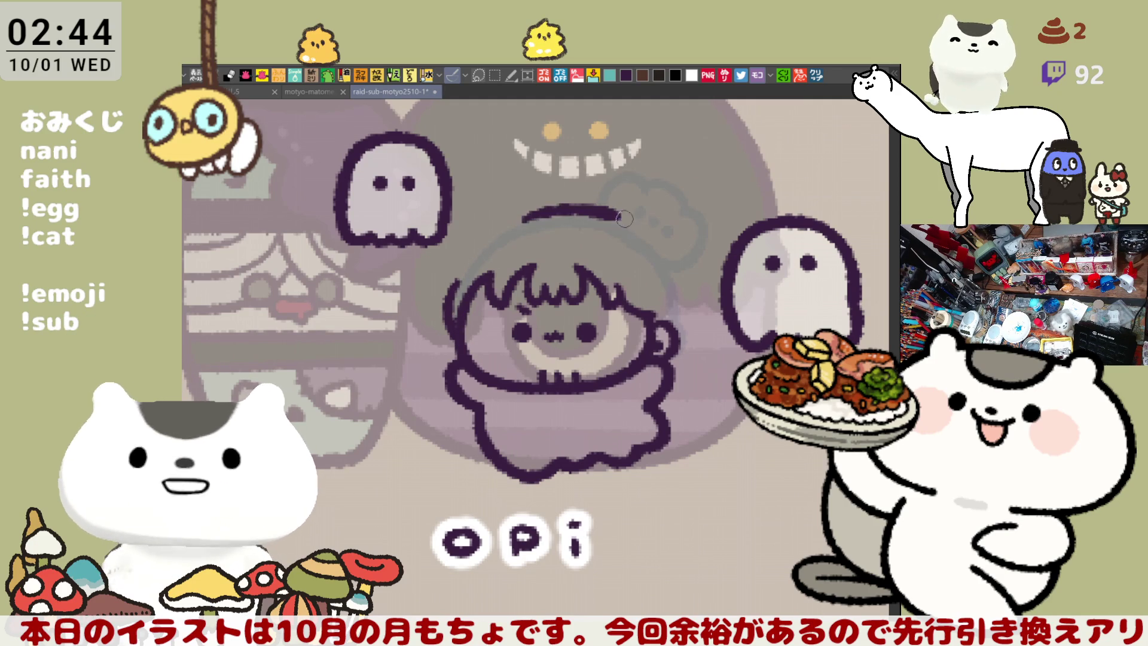
key("ctrl+z")
left_click_drag(516, 223, 597, 213)
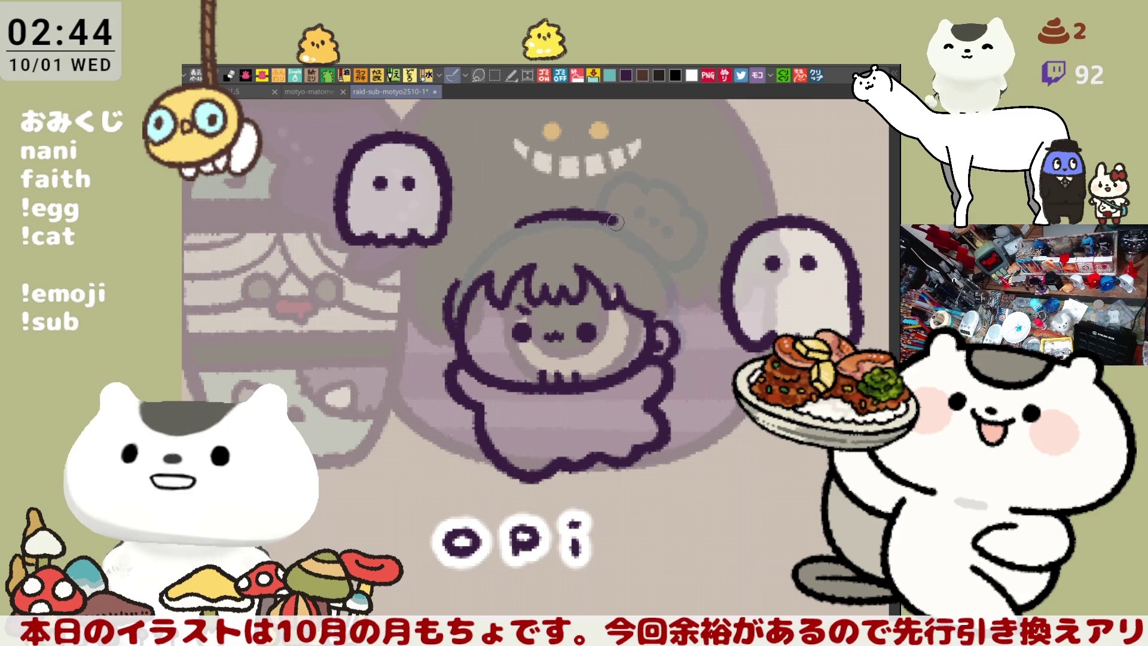
key("ctrl+z")
left_click_drag(507, 228, 600, 214)
key("ctrl+z")
Step: Keep retrying the head-top arc at slightly different lengths, undoing each attempt
left_click_drag(502, 227, 621, 212)
key("ctrl+z")
left_click_drag(512, 225, 579, 210)
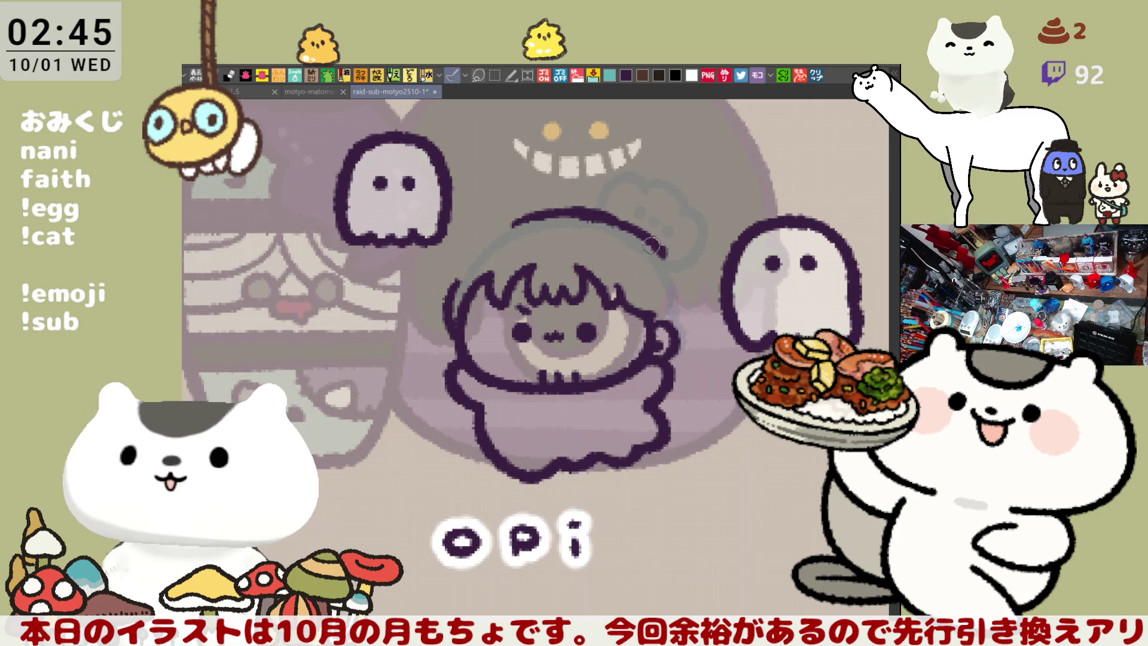
key("ctrl+z")
left_click_drag(509, 227, 606, 216)
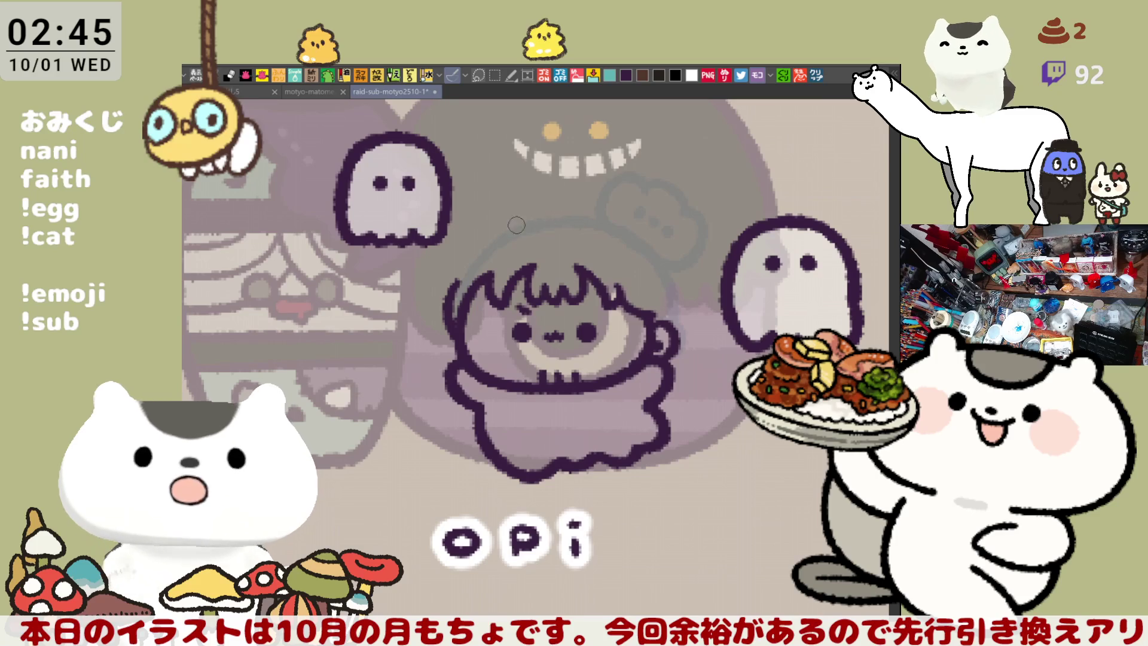
key("ctrl+z")
left_click_drag(512, 226, 630, 218)
key("ctrl+z")
key("ctrl+z")
left_click_drag(510, 230, 627, 217)
key("ctrl+z")
left_click_drag(513, 222, 622, 221)
key("ctrl+z")
Step: On the mirrored canvas, draw the arc over the head top, then unflip and rotate the view about 45°
key("h")
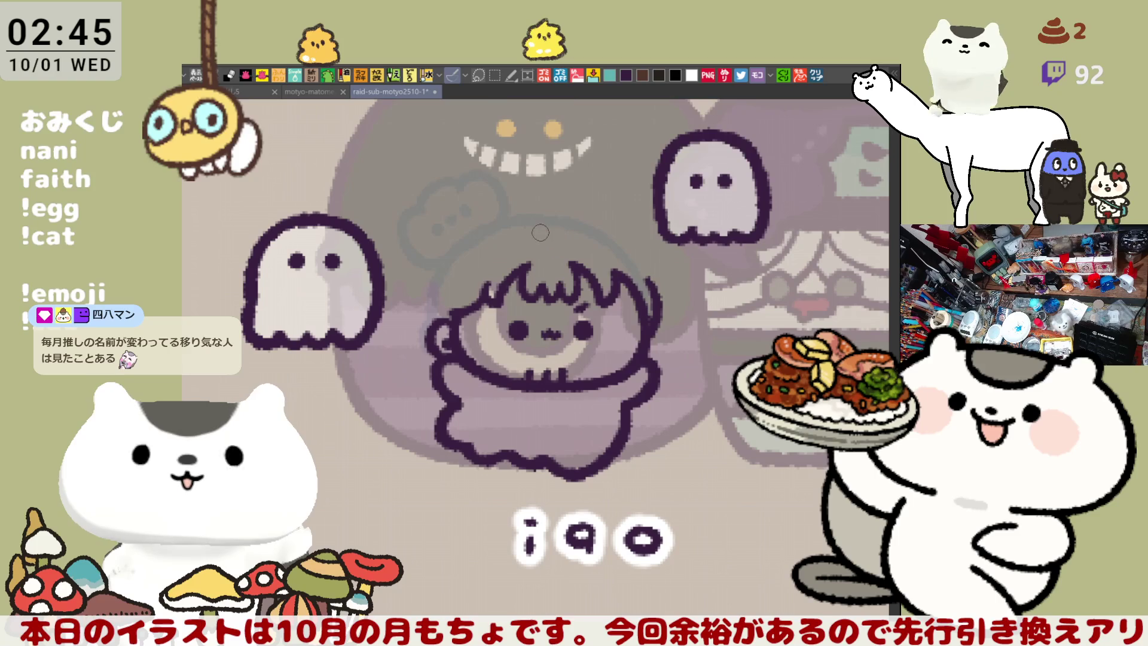
left_click_drag(609, 223, 649, 264)
key("ctrl+z")
left_click_drag(560, 220, 652, 277)
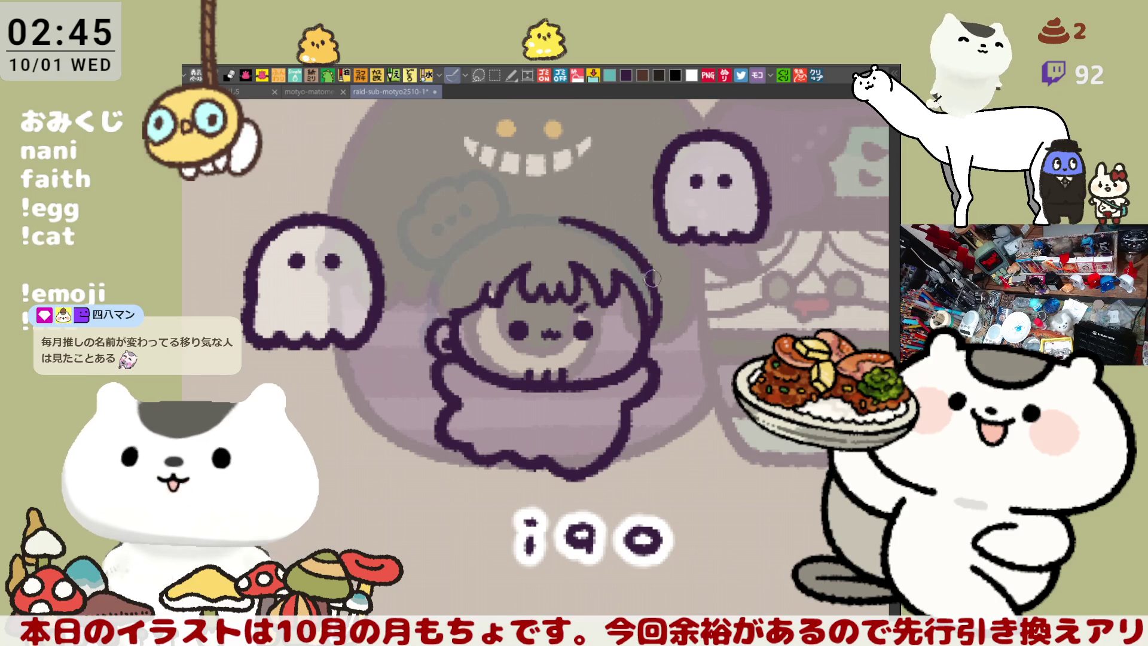
key("ctrl+z")
left_click_drag(556, 217, 658, 290)
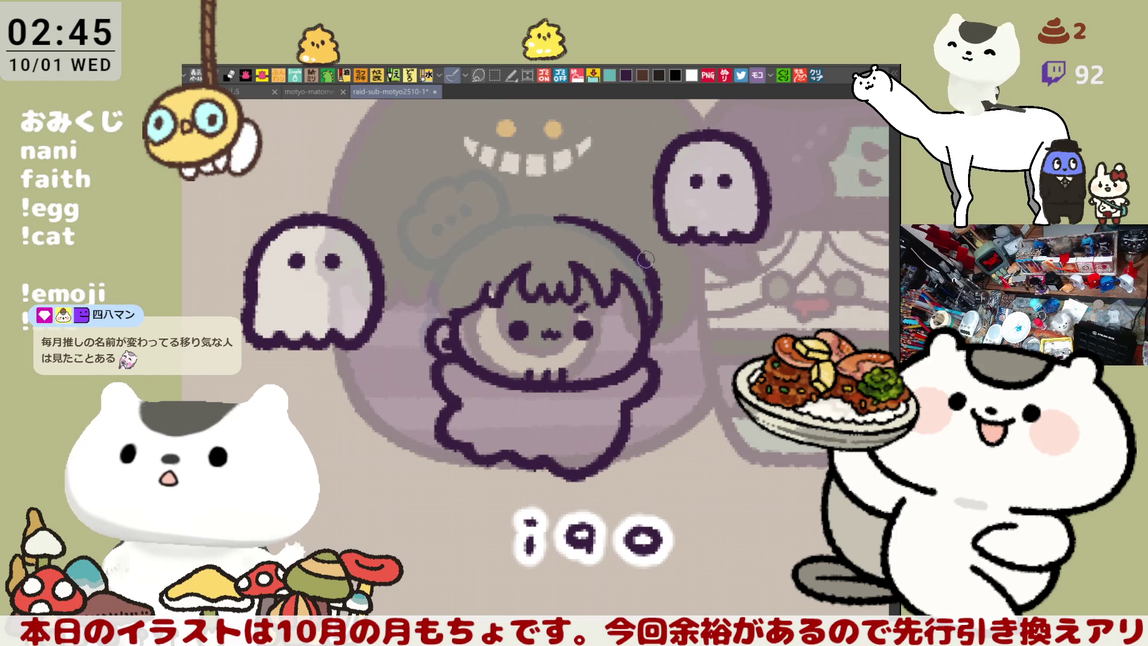
key("ctrl+z")
left_click_drag(569, 219, 657, 290)
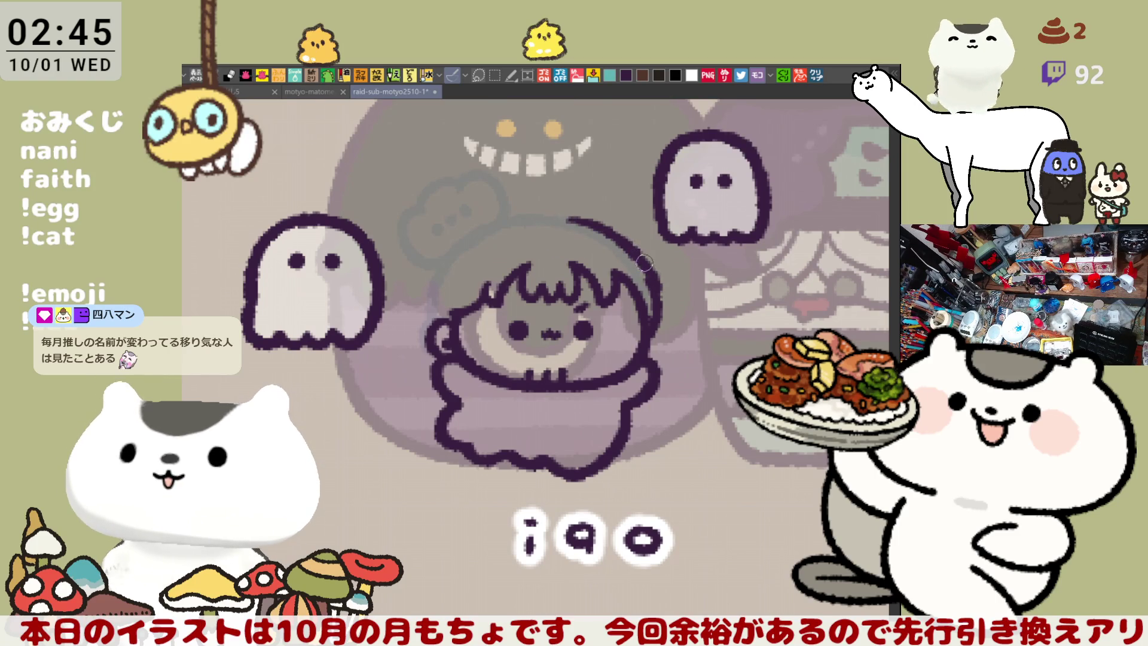
key("h")
mouse_move(618, 219)
left_mouse_down()
mouse_move(433, 243)
mouse_move(424, 353)
left_mouse_up()
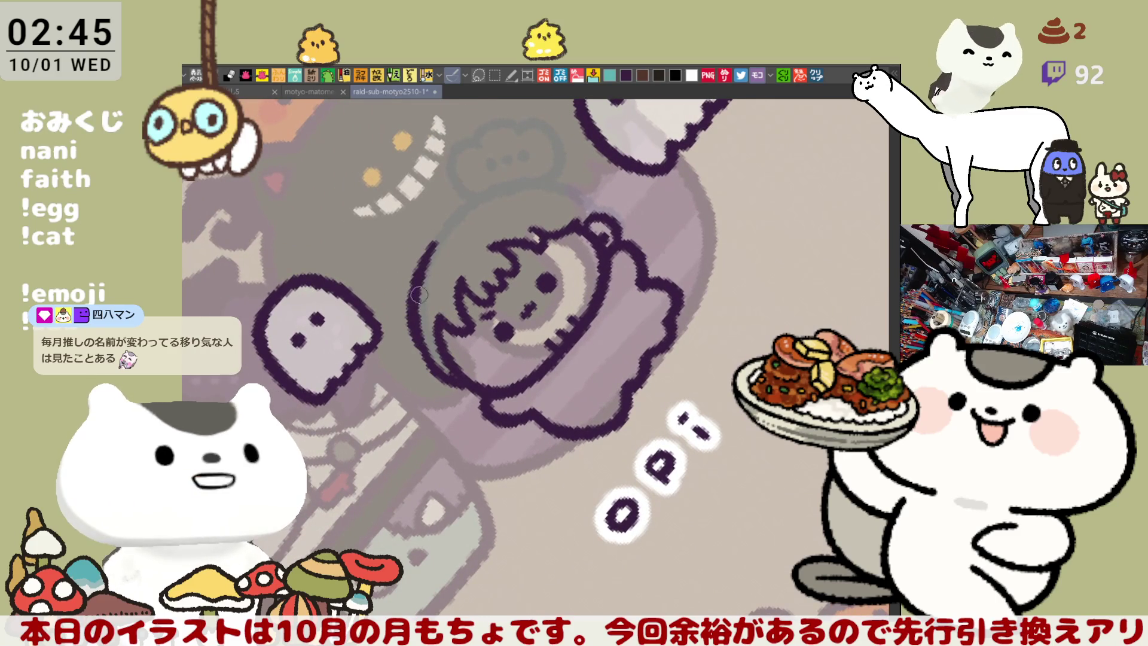
Step: On the rotated view, draw the outline down the head's left side, undoing trial strokes
key("ctrl+z")
left_click_drag(433, 242, 424, 353)
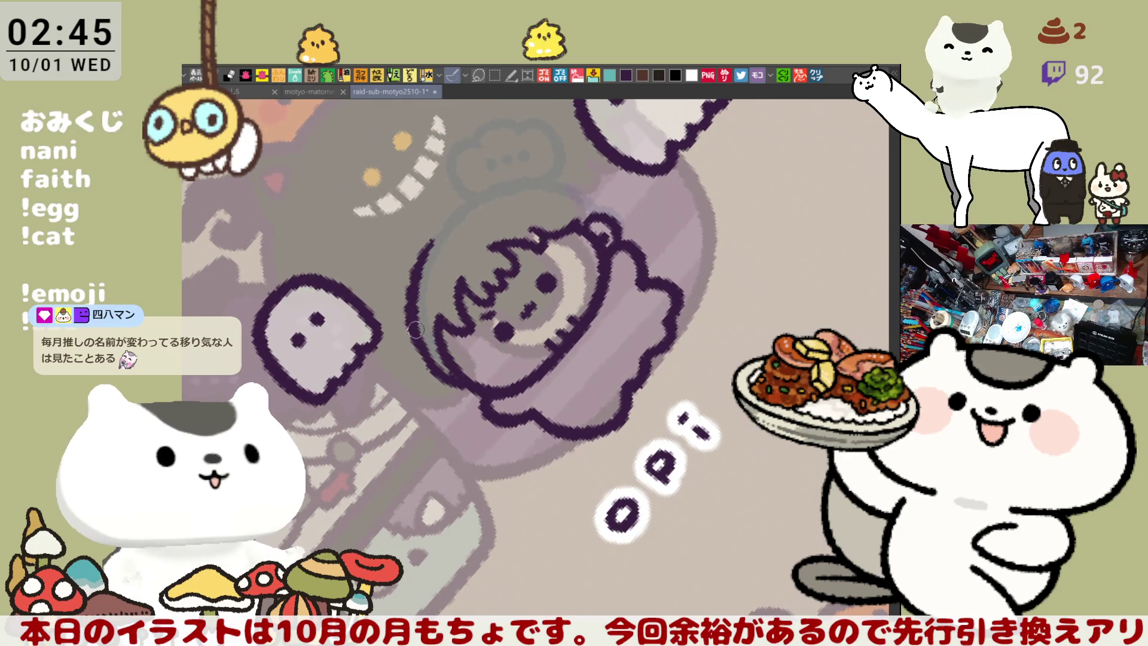
key("ctrl+z")
left_click_drag(439, 232, 419, 335)
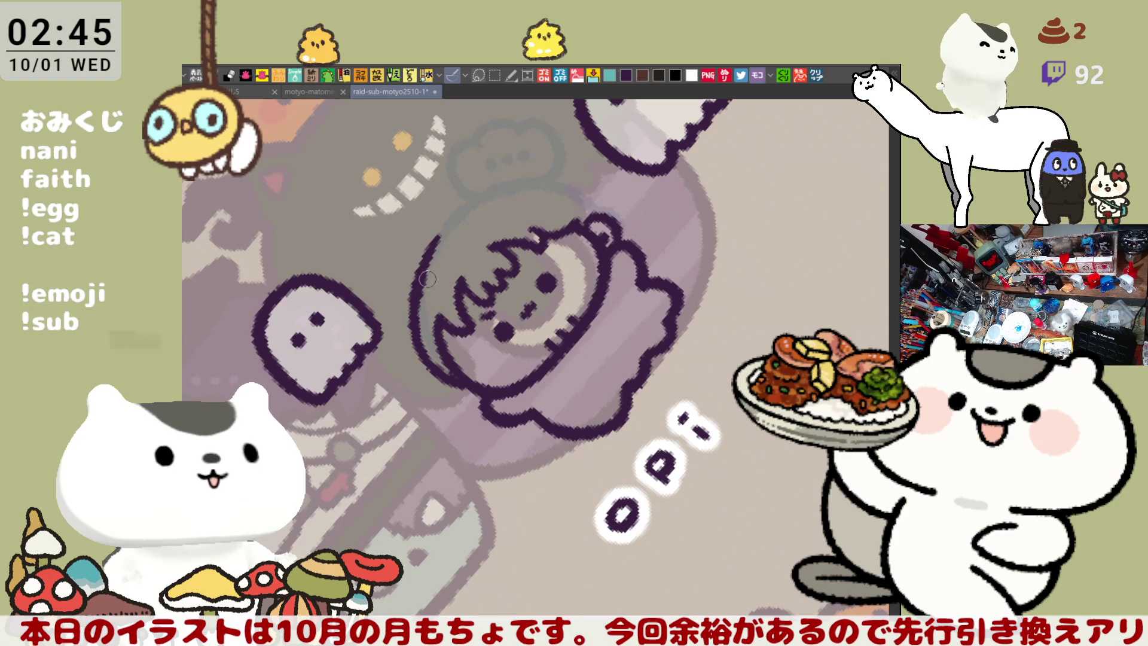
key("ctrl+z")
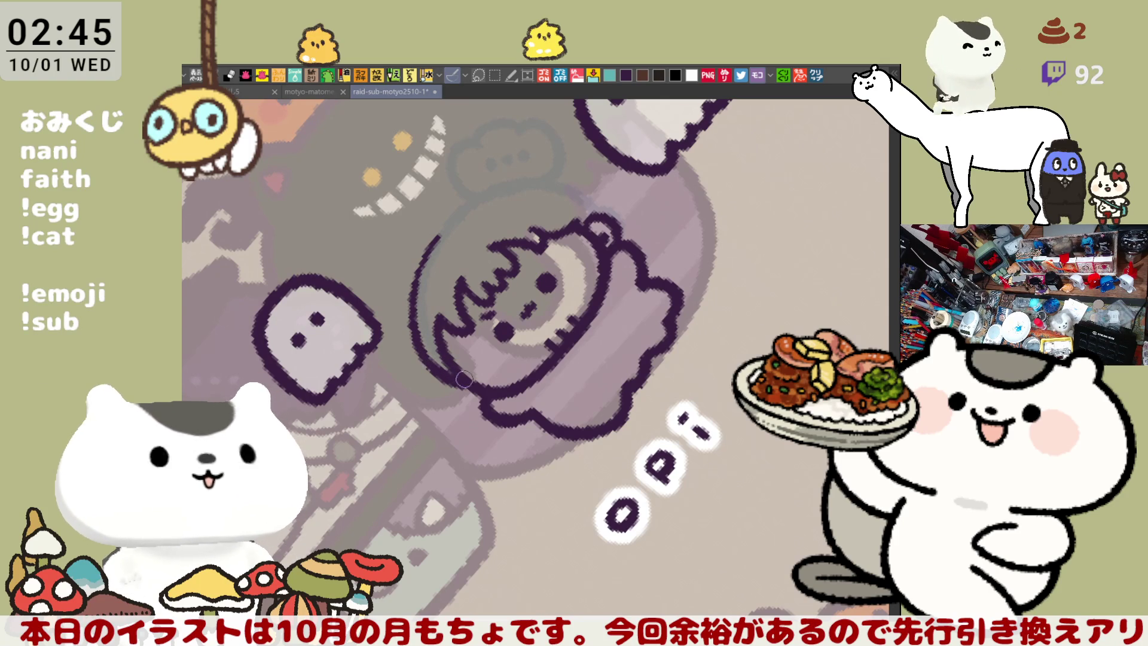
Step: Retry the arc along the head's left side several times
key("ctrl+z")
left_click_drag(436, 230, 421, 314)
key("ctrl+z")
left_click_drag(438, 231, 419, 329)
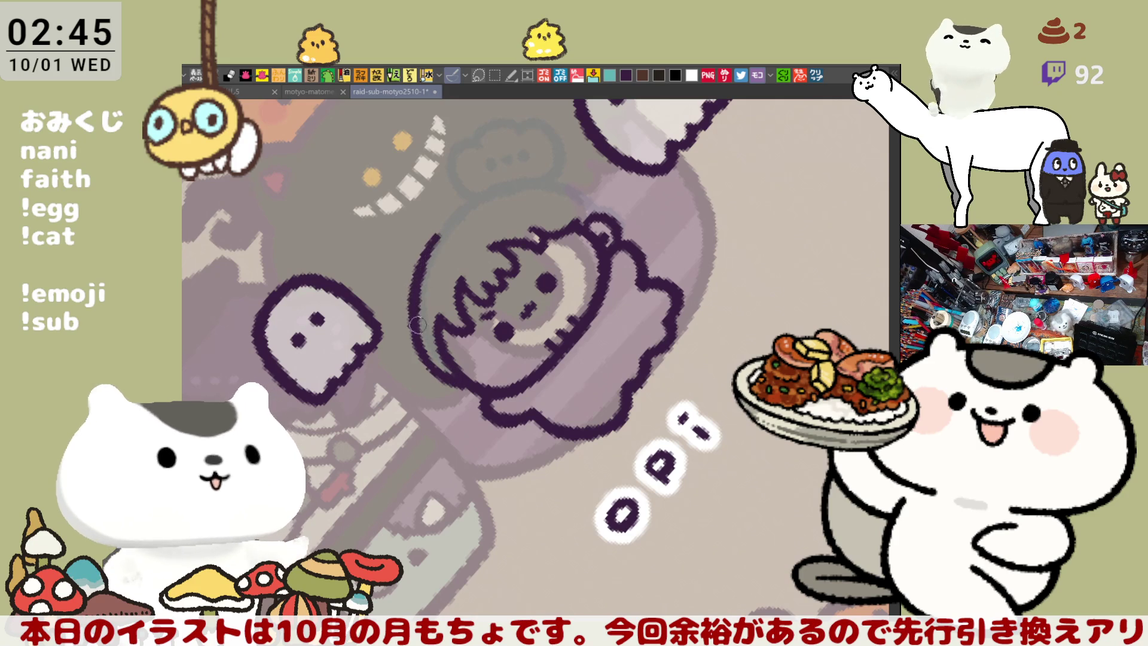
key("ctrl+z")
left_click_drag(440, 232, 419, 323)
key("ctrl+z")
left_click_drag(442, 235, 417, 332)
Step: Make final attempts at the left-side arc, then reset the canvas rotation upright
key("ctrl+z")
left_click_drag(439, 233, 419, 335)
key("ctrl+z")
left_click_drag(436, 235, 419, 334)
key("ctrl+z")
left_click_drag(441, 235, 416, 323)
key("ctrl+z")
key("ctrl+z")
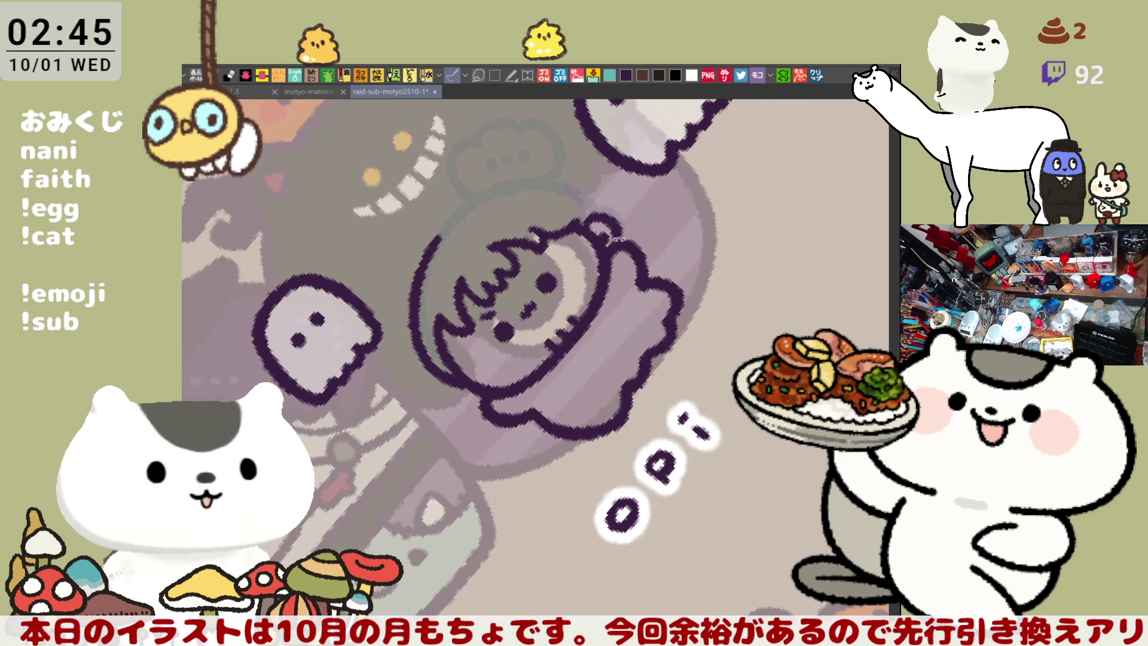
key("ctrl+0")
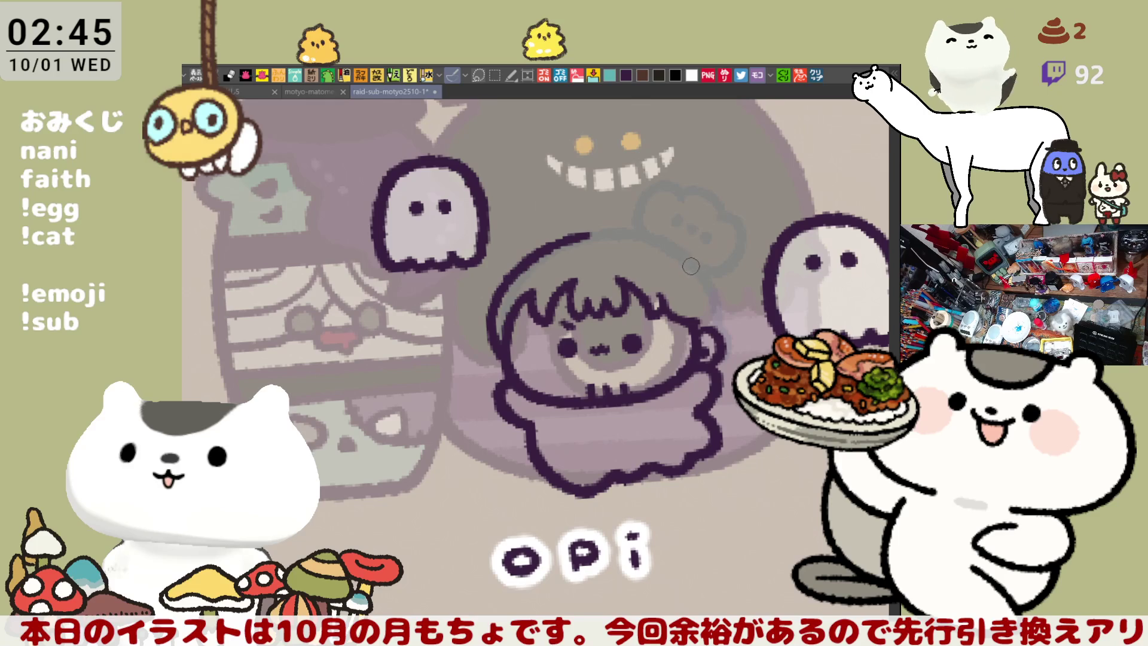
Step: Center the view on the head and draw the right-side head outline, retrying it several times
left_click_drag(686, 253, 592, 289)
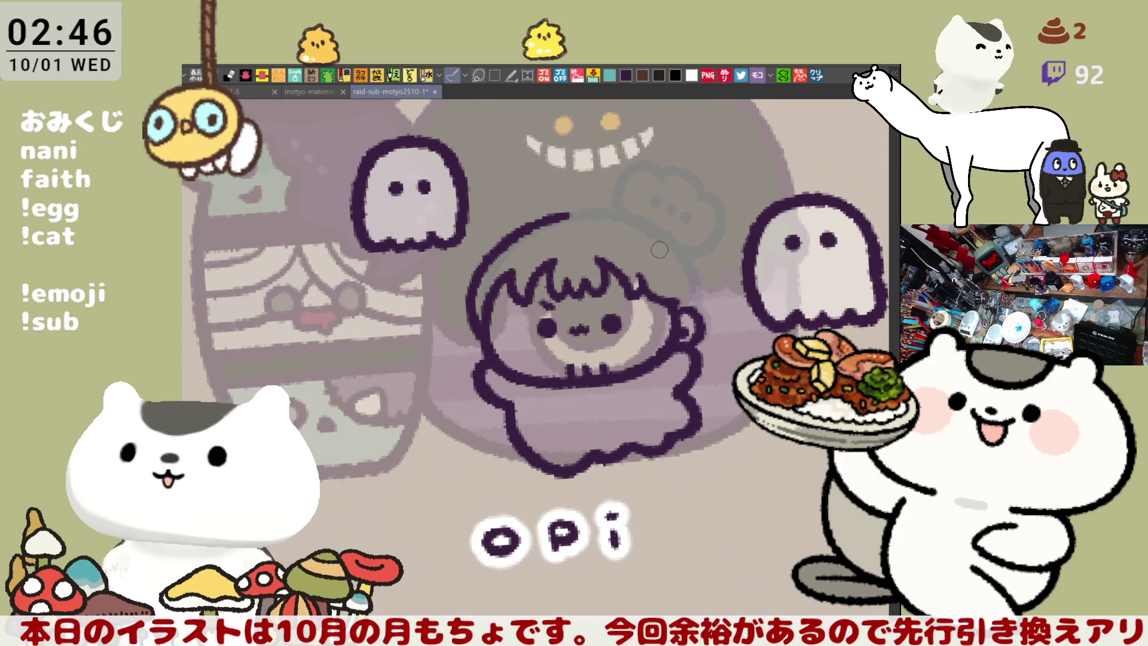
left_click_drag(655, 254, 570, 272)
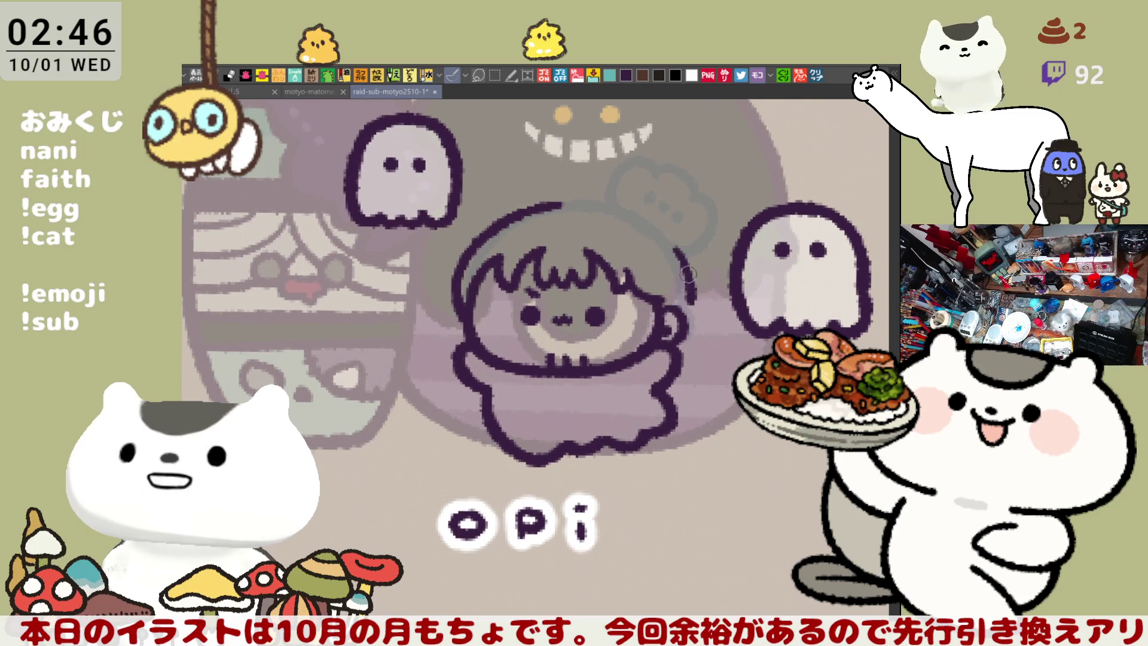
left_click_drag(673, 238, 673, 323)
key("ctrl+z")
left_click_drag(674, 239, 679, 301)
key("ctrl+z")
left_click_drag(680, 257, 674, 318)
key("ctrl+z")
left_click_drag(675, 239, 679, 323)
key("ctrl+z")
left_click_drag(674, 238, 685, 302)
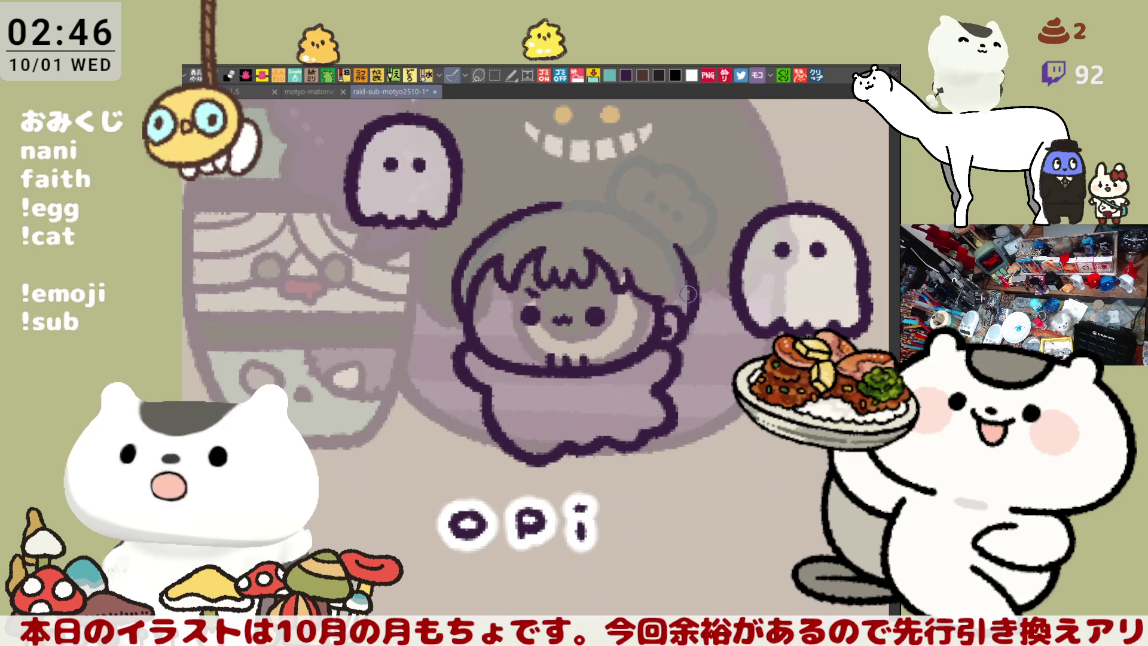
key("ctrl+z")
Step: On a horizontally mirrored canvas, draw the arc outlining the head's left side
key("h")
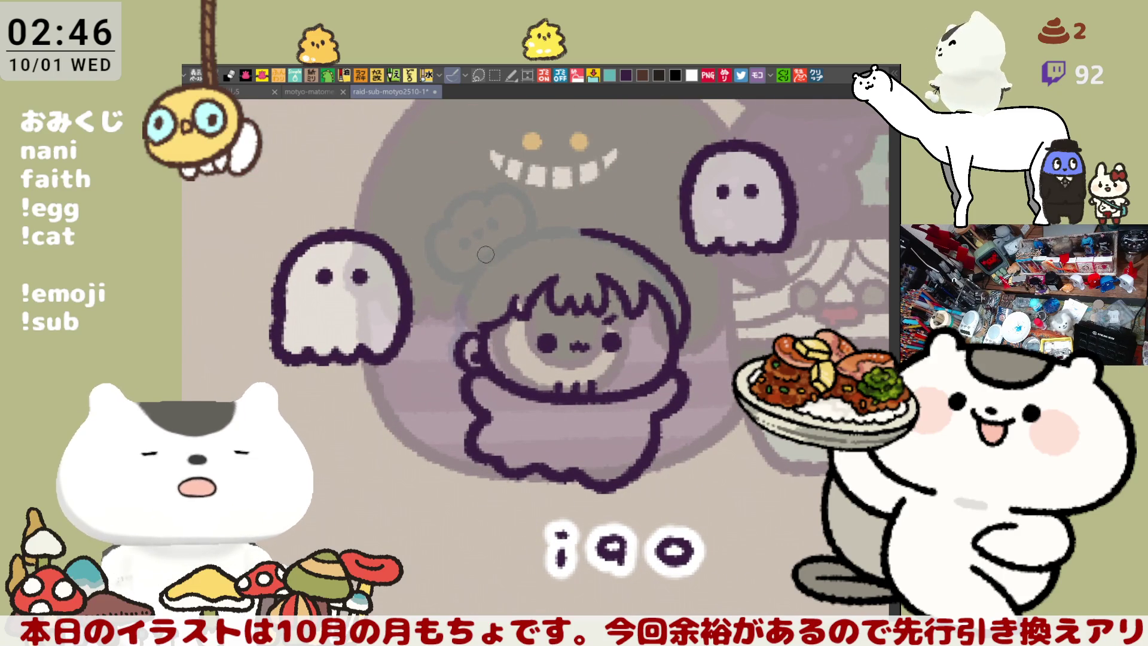
left_click_drag(478, 262, 456, 328)
key("ctrl+z")
left_click_drag(478, 262, 457, 333)
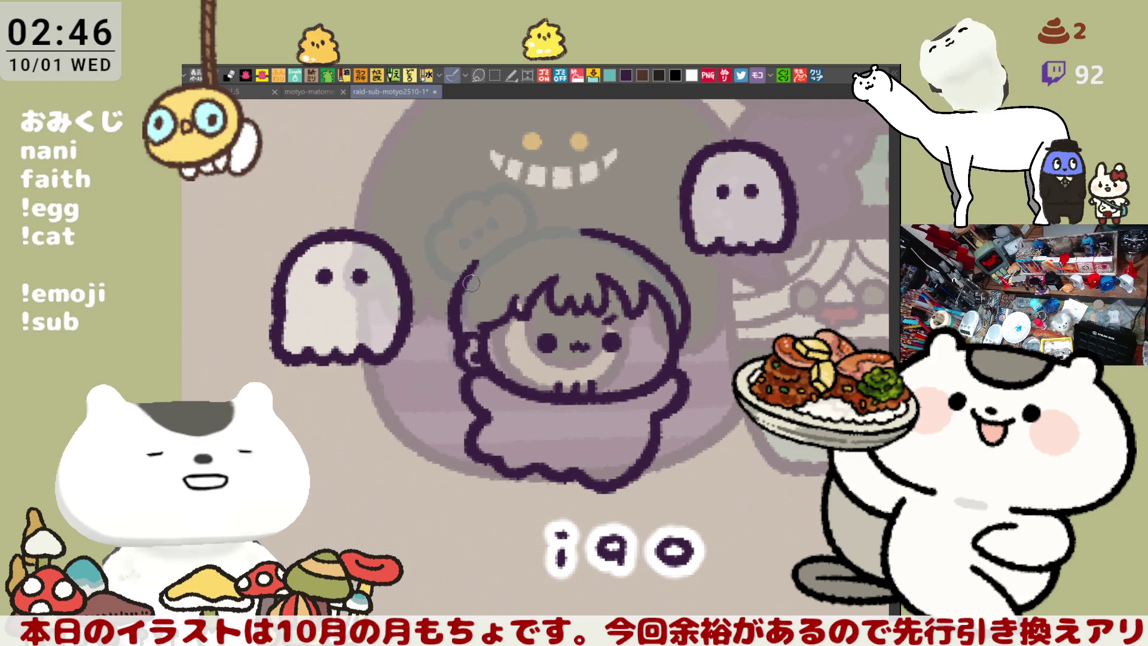
key("ctrl+z")
left_click_drag(481, 259, 460, 334)
key("ctrl+z")
left_click_drag(483, 258, 461, 336)
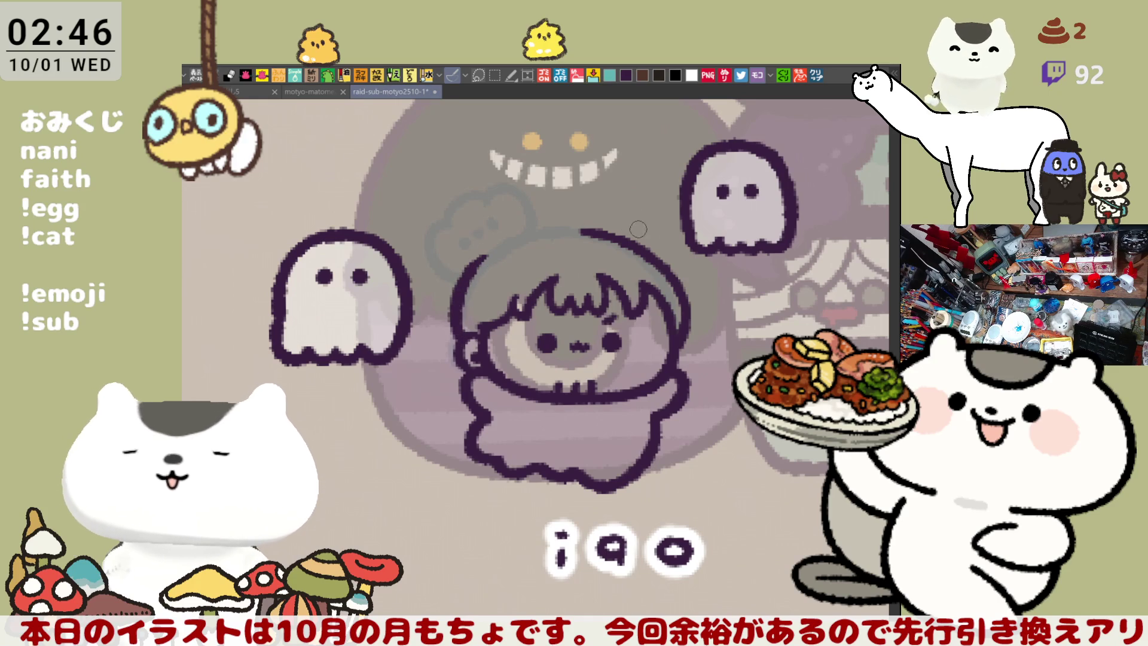
key("ctrl+z")
Step: Retry the left head arc at longer lengths, then restore the normal view
left_click_drag(470, 280, 455, 345)
key("ctrl+z")
left_click_drag(475, 266, 458, 348)
key("ctrl+z")
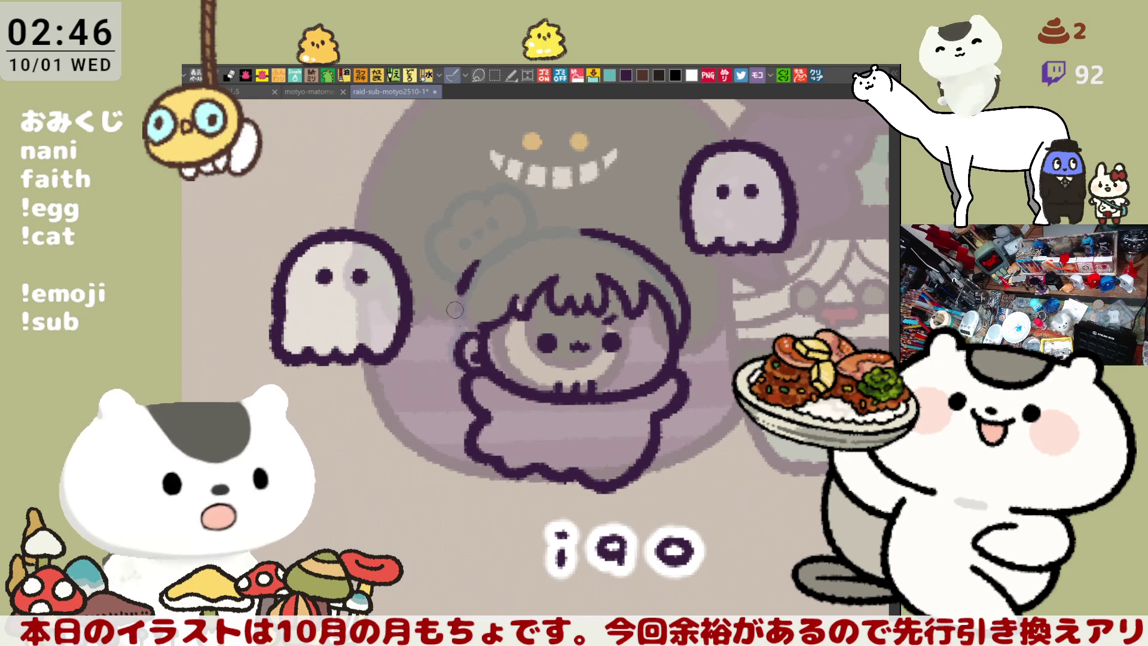
left_click_drag(473, 266, 458, 353)
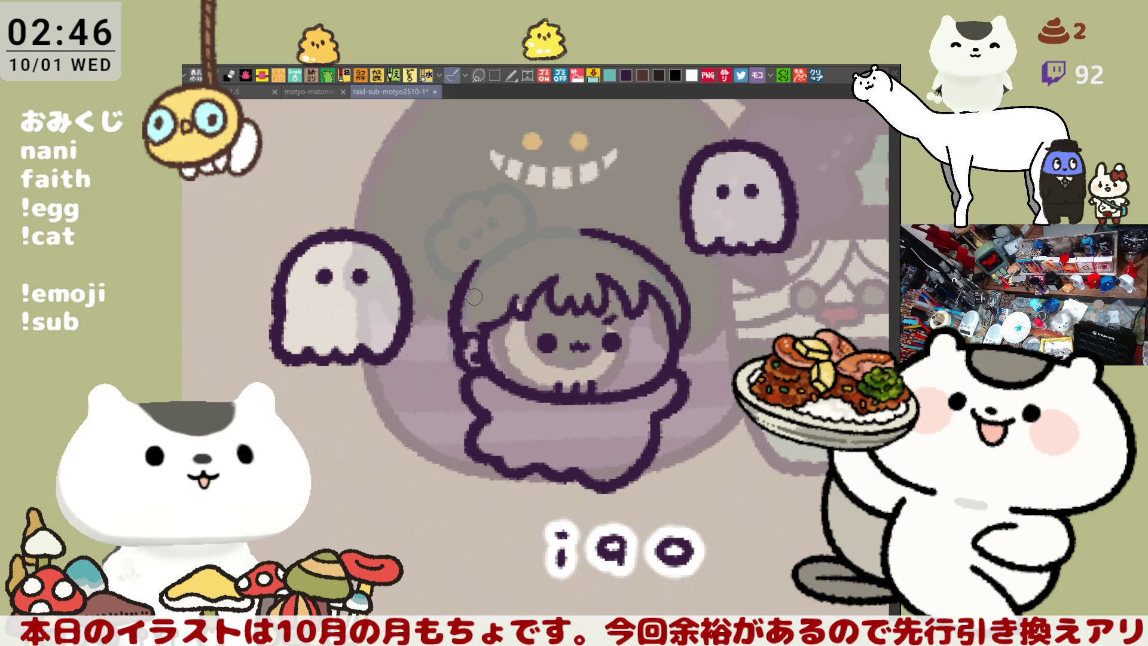
key("ctrl+z")
left_click_drag(475, 266, 459, 350)
key("ctrl+z")
left_click_drag(480, 261, 461, 332)
key("h")
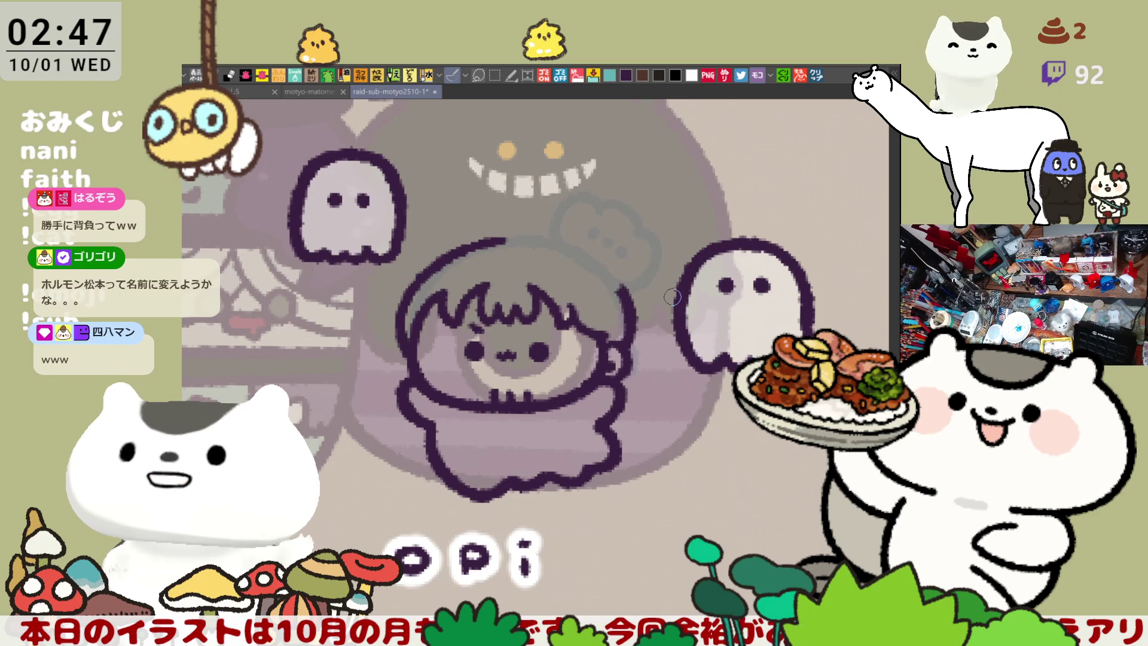
Step: With the view tilted slightly clockwise and mirrored, draw the outline arc above the head and extend it rightward
key("minus")
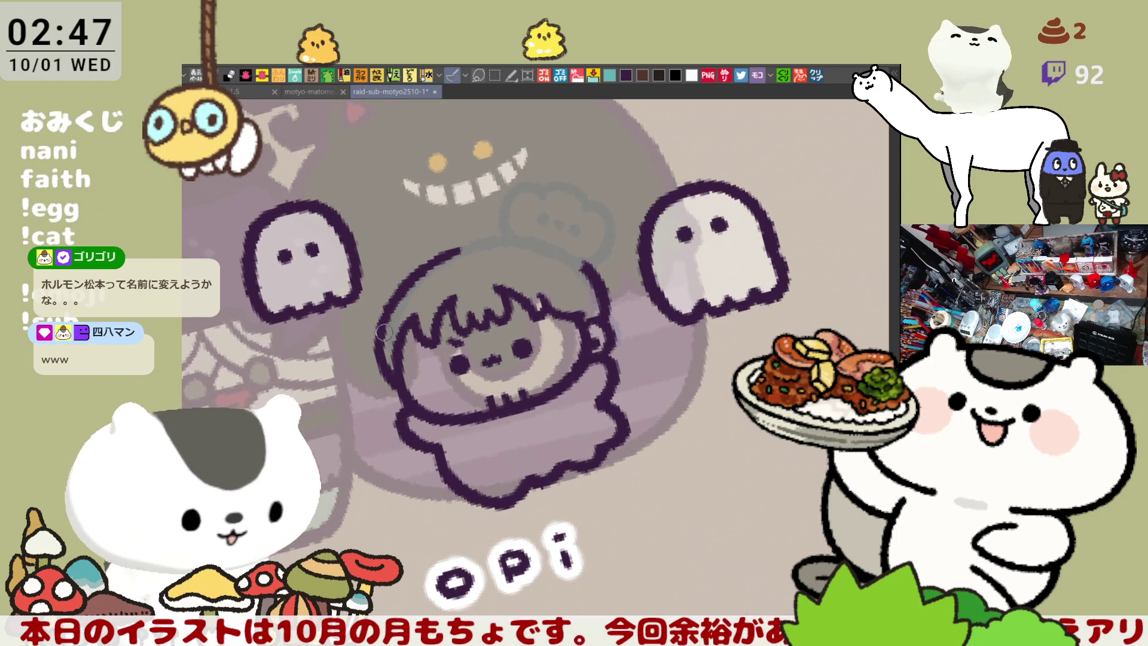
key("asciicircum")
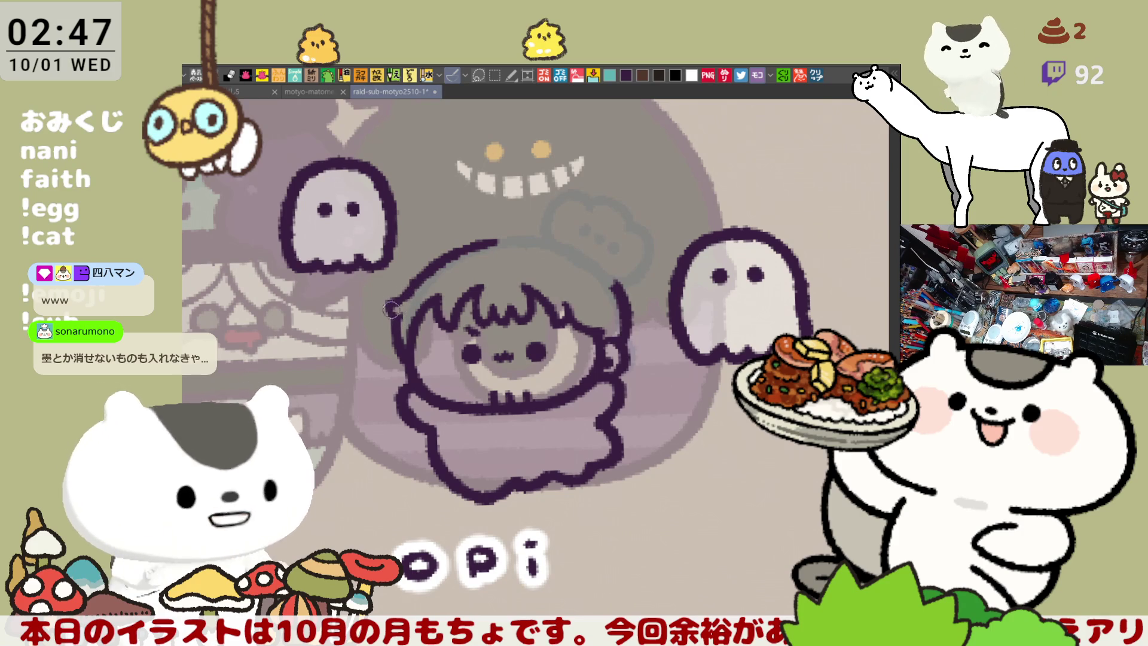
left_click_drag(499, 253, 635, 204)
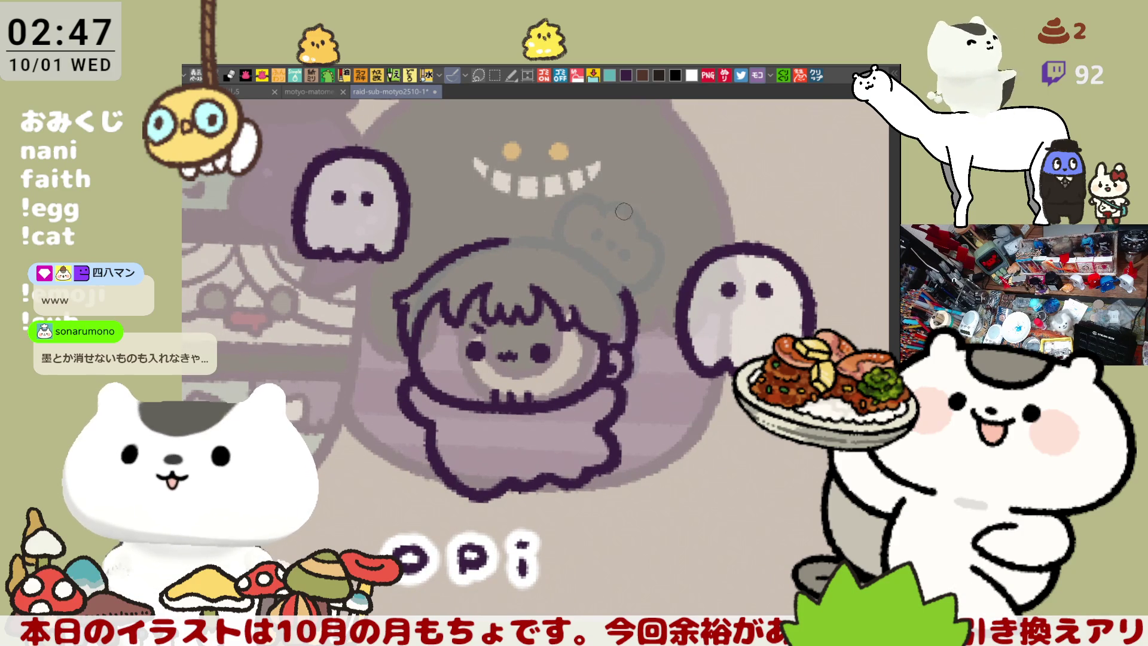
key("h")
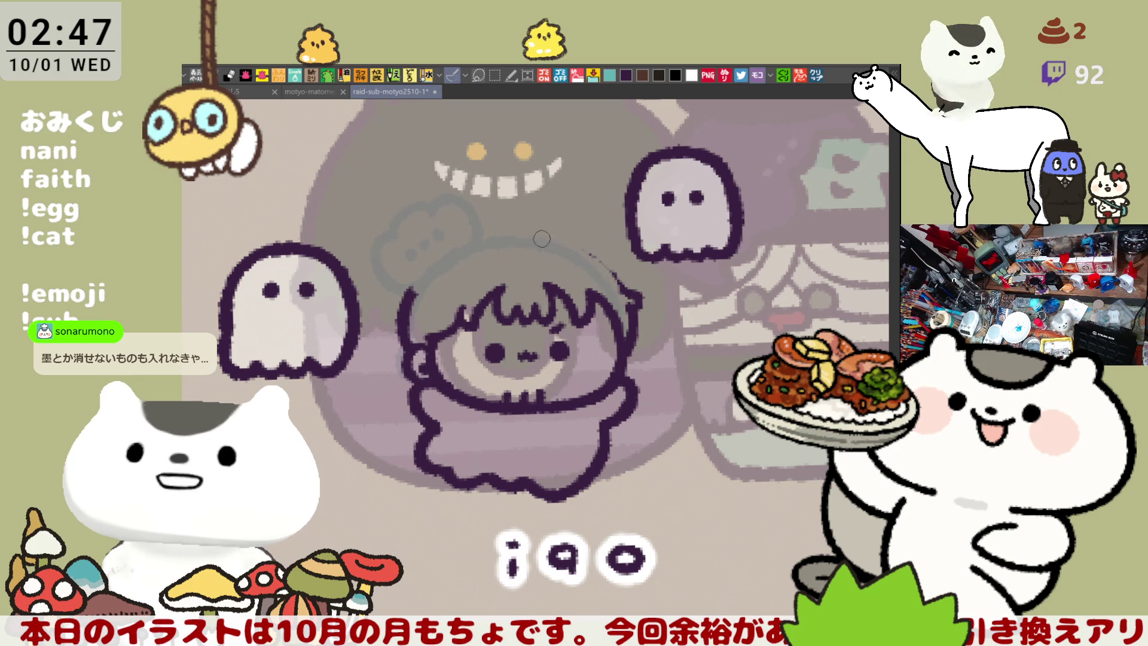
mouse_move(517, 233)
left_mouse_down()
mouse_move(598, 254)
mouse_move(599, 268)
left_mouse_up()
key("h")
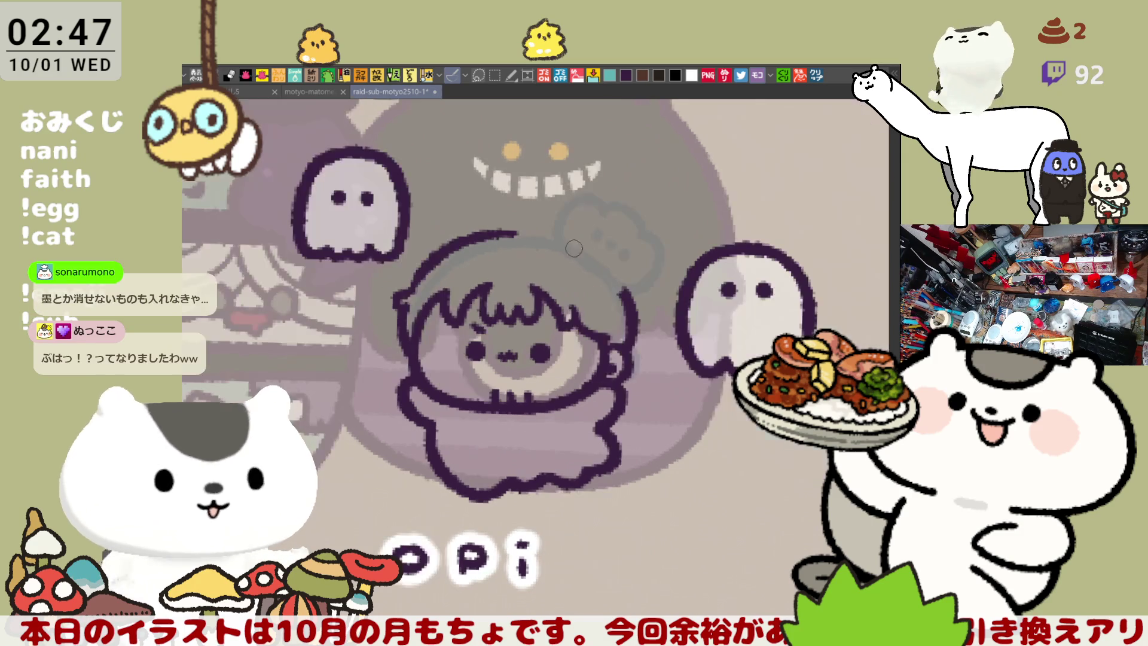
left_click_drag(517, 232, 522, 238)
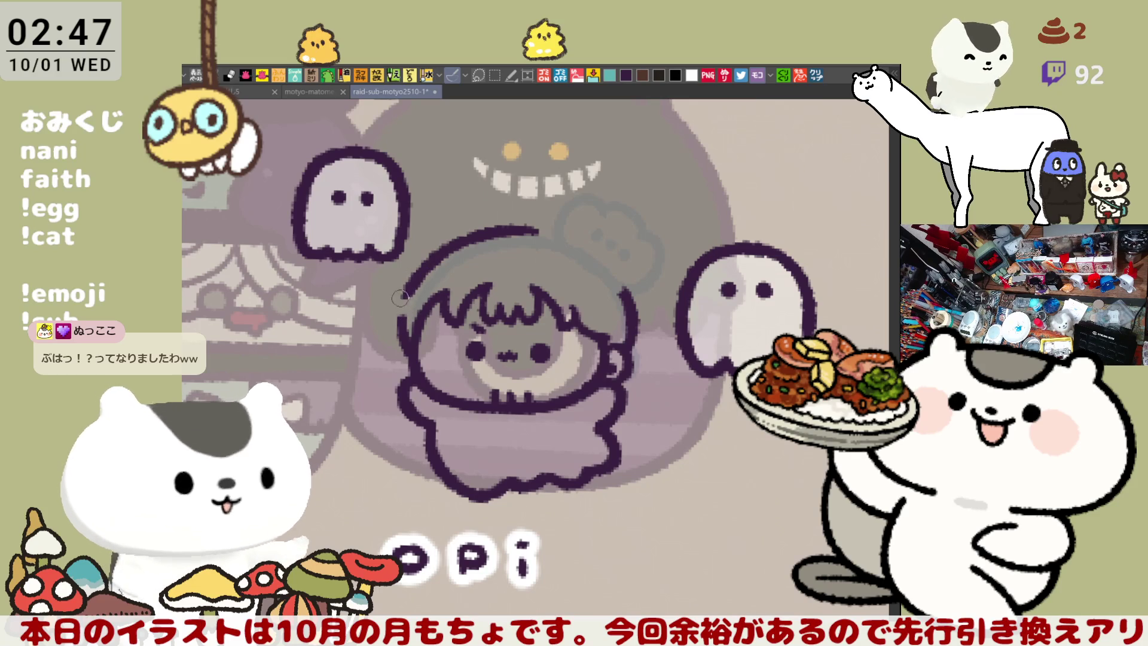
Step: Add a short stroke at the hair's upper-left edge and redraw the right-side head outline
left_click_drag(415, 282, 395, 302)
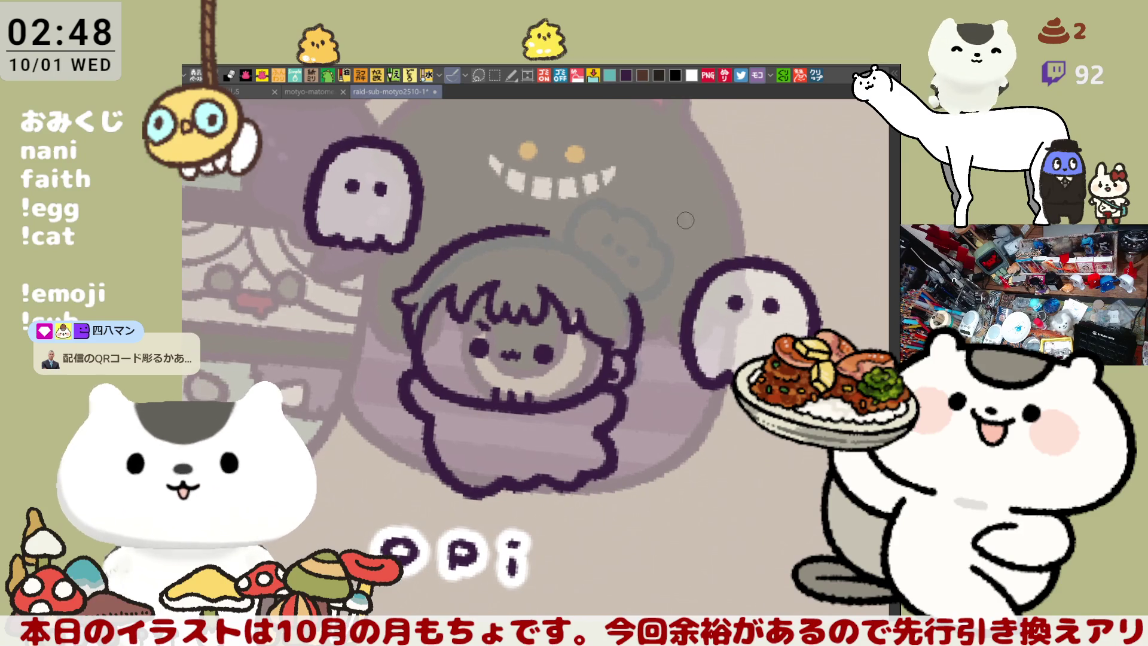
mouse_move(502, 226)
left_mouse_down()
mouse_move(574, 236)
mouse_move(577, 249)
mouse_move(613, 260)
mouse_move(674, 358)
left_mouse_up()
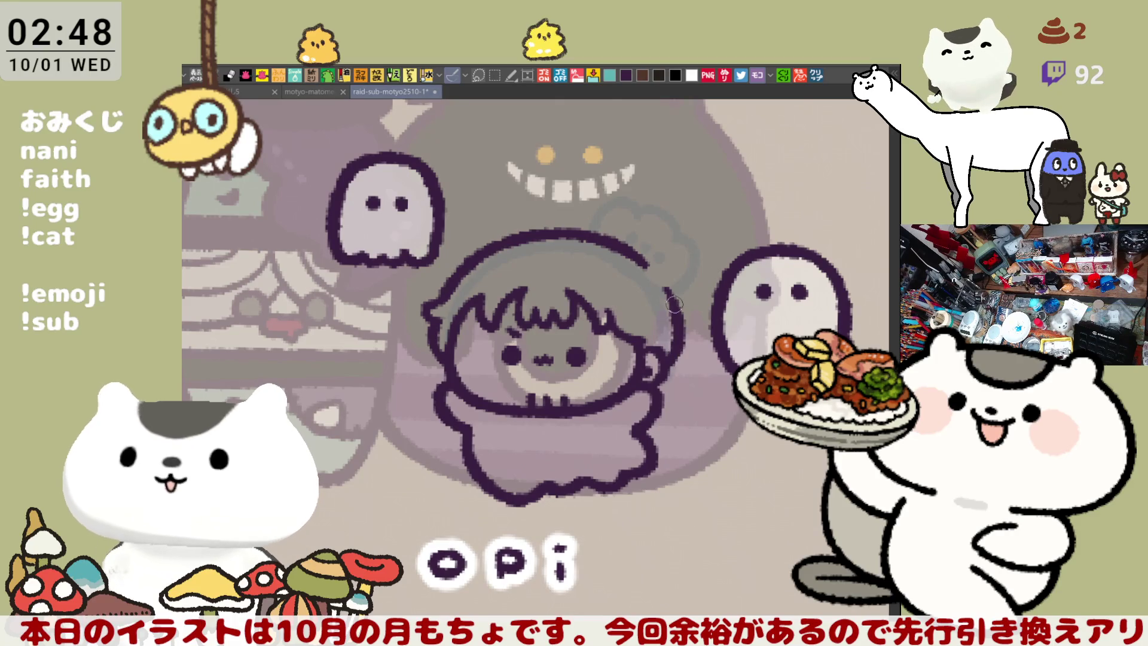
key("ctrl+z")
left_click_drag(663, 288, 674, 366)
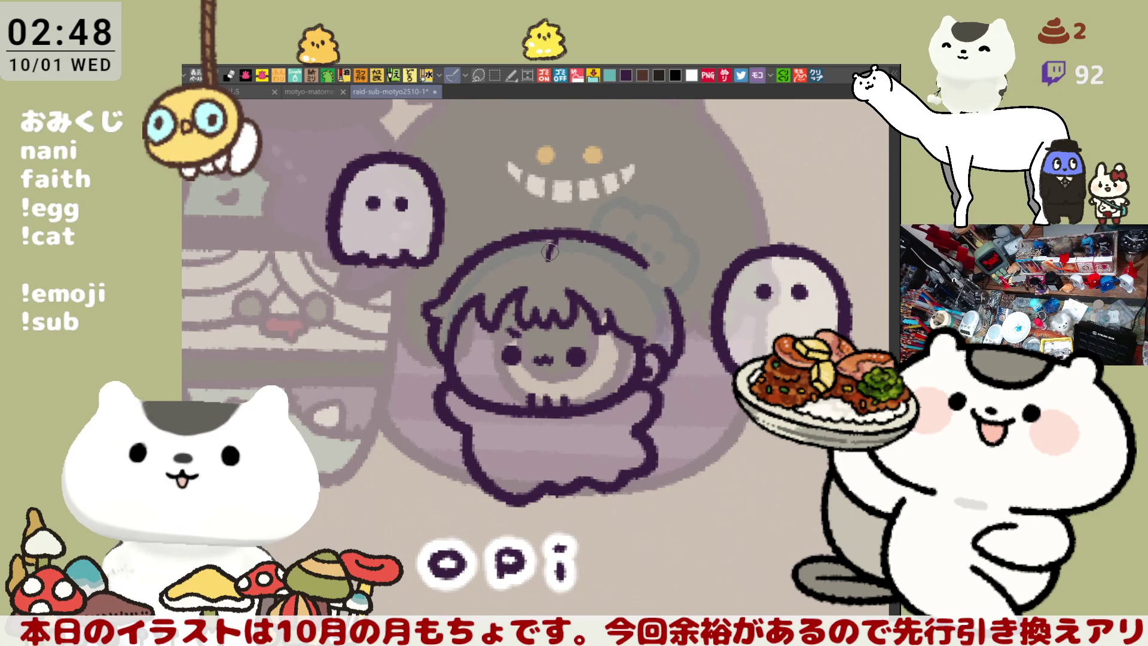
Step: Retouch and smooth the head's upper-right outline arc into a rounded top
mouse_move(592, 238)
left_mouse_down()
mouse_move(656, 269)
mouse_move(673, 302)
left_mouse_up()
mouse_move(650, 262)
left_mouse_down()
mouse_move(670, 272)
mouse_move(676, 310)
left_mouse_up()
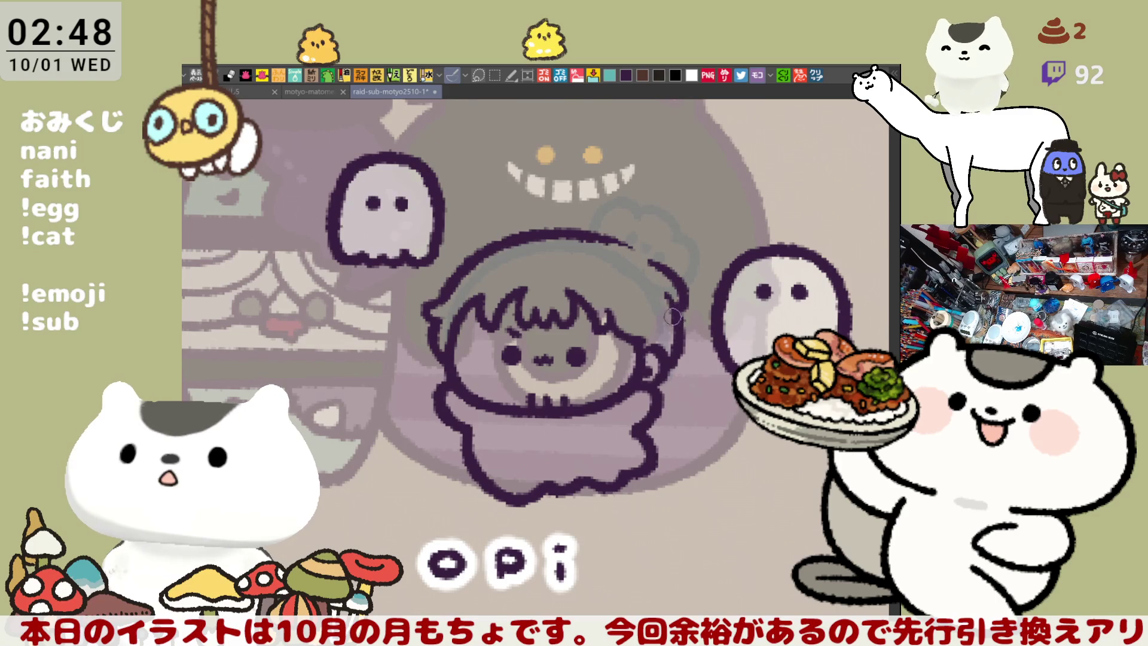
left_click_drag(622, 258, 656, 308)
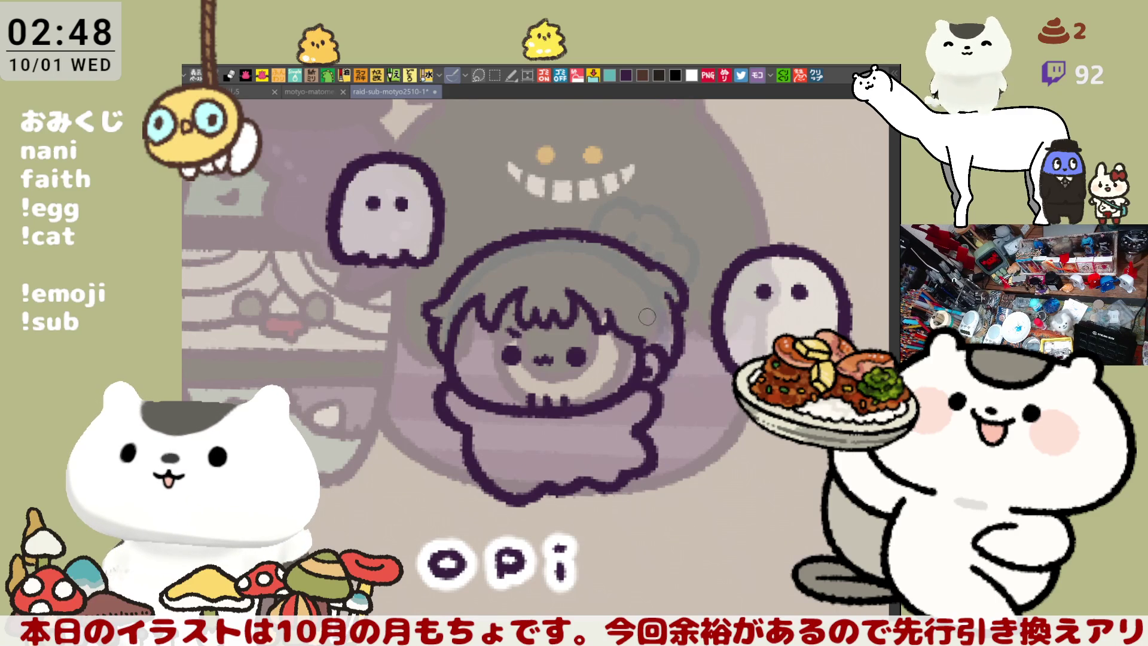
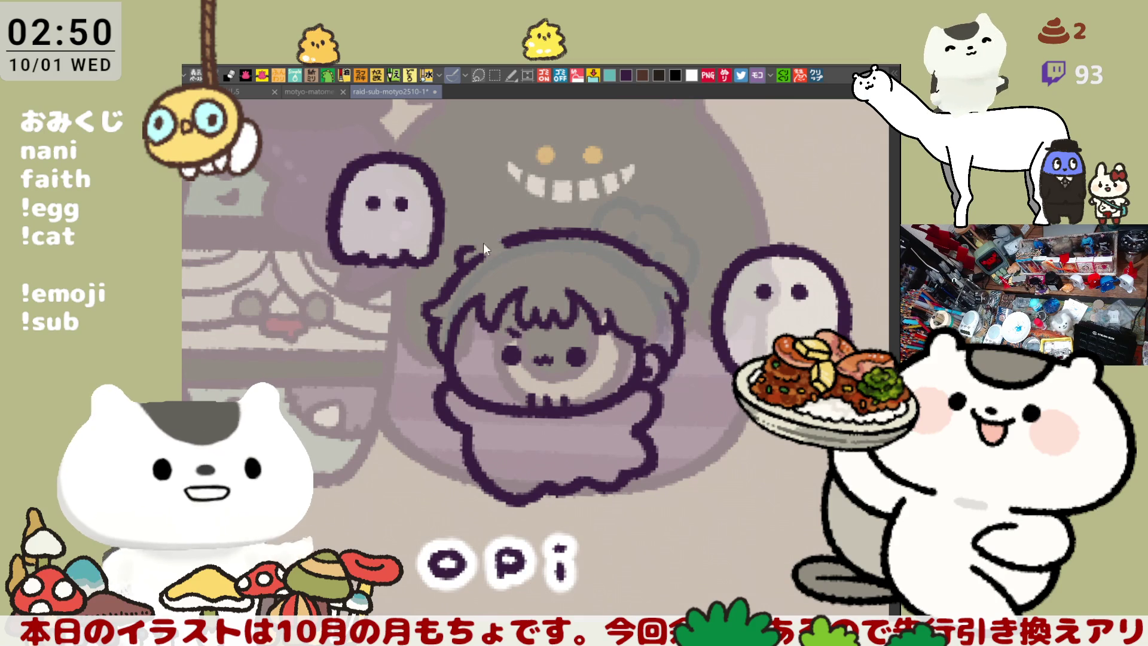
Step: Erase a short stretch of the chibi's head-top outline, then bring the head top into view
left_click_drag(510, 241, 469, 250)
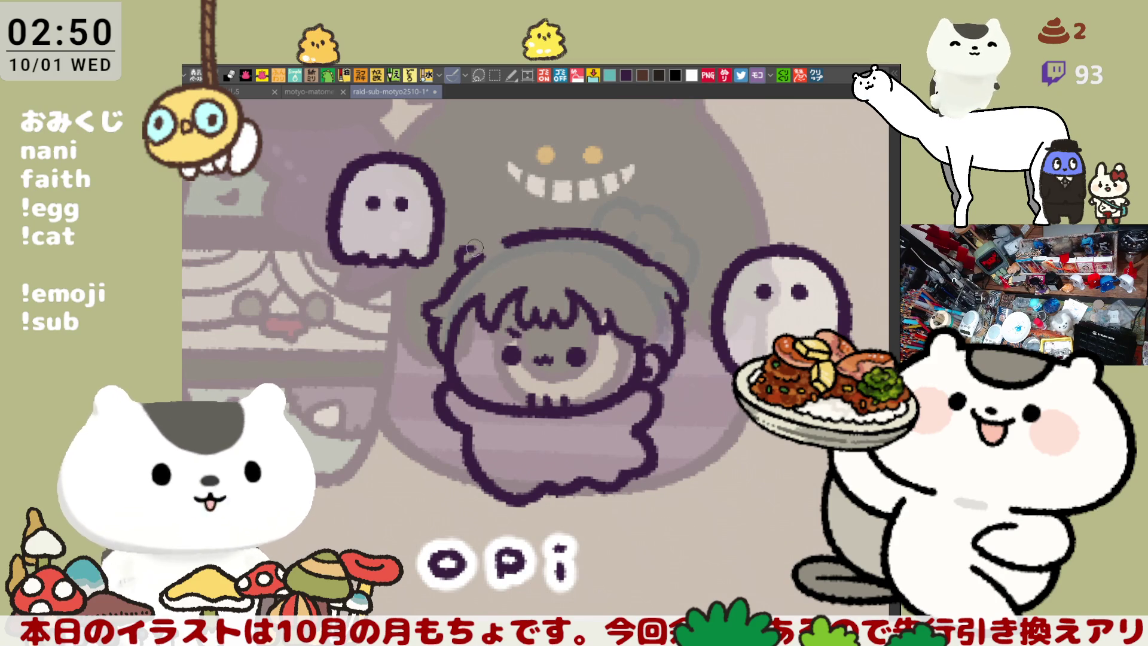
mouse_move(505, 243)
left_mouse_down()
mouse_move(470, 250)
mouse_move(511, 240)
left_mouse_up()
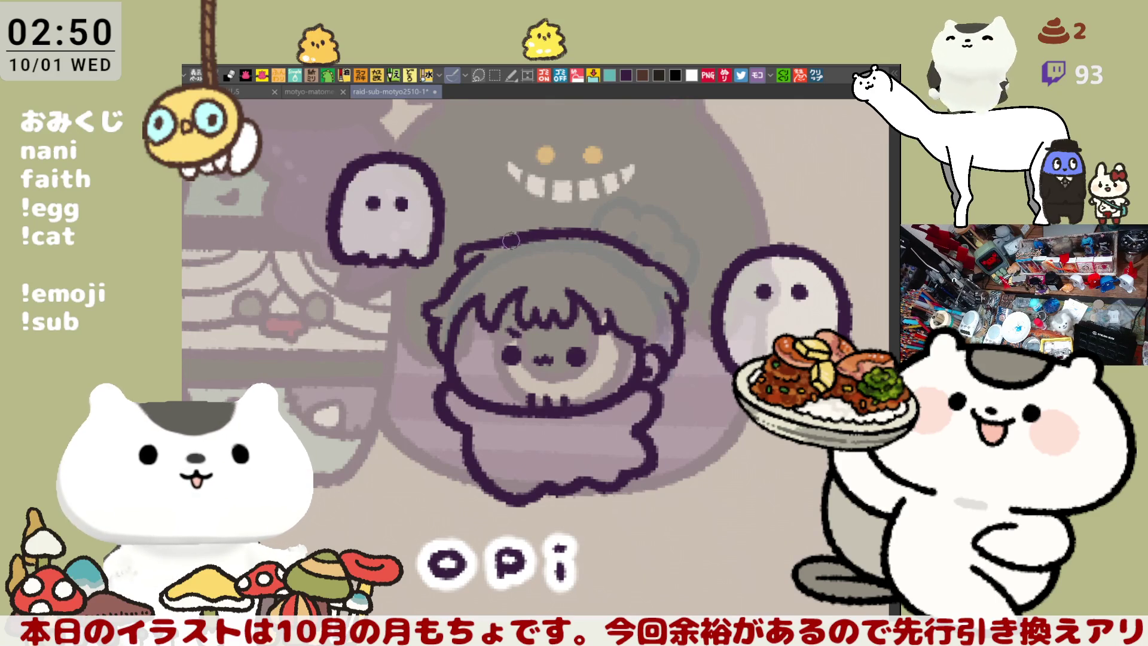
left_click_drag(509, 241, 467, 213)
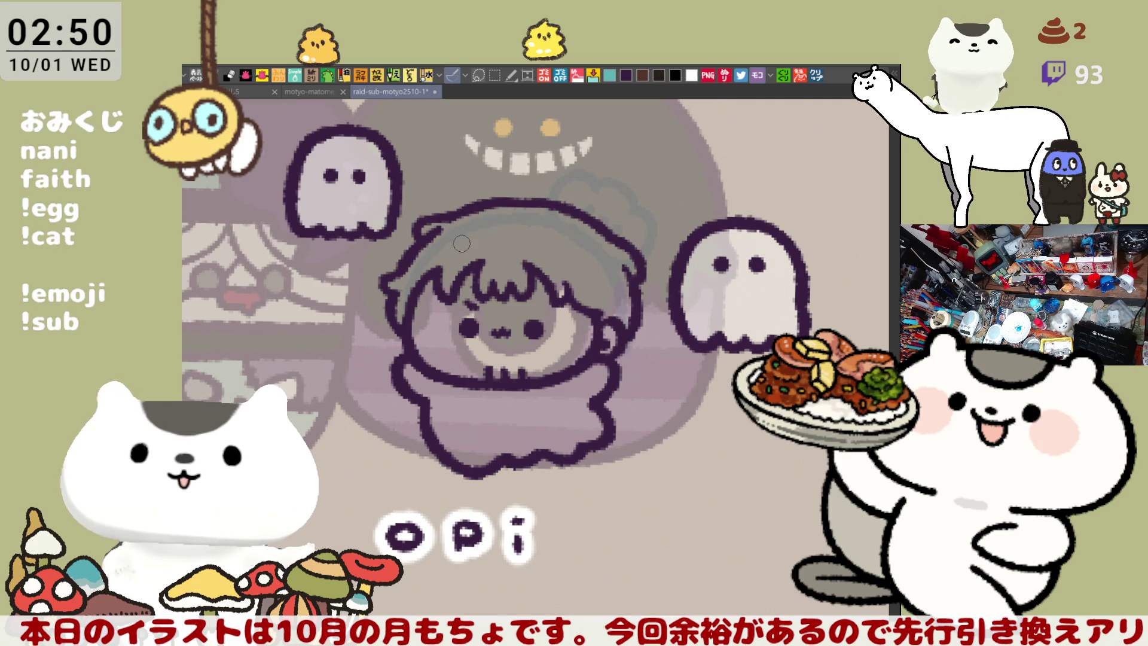
Step: Try short hair marks and curved hair arcs across the head, undoing unsatisfying attempts
left_click_drag(491, 221, 510, 222)
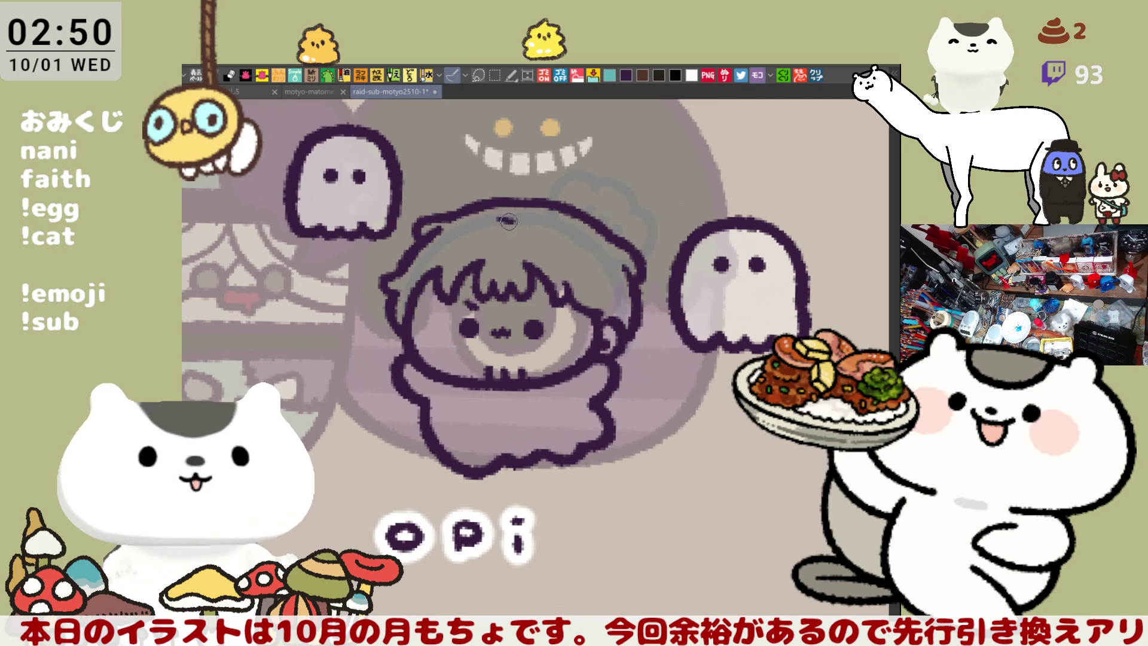
key("ctrl+z")
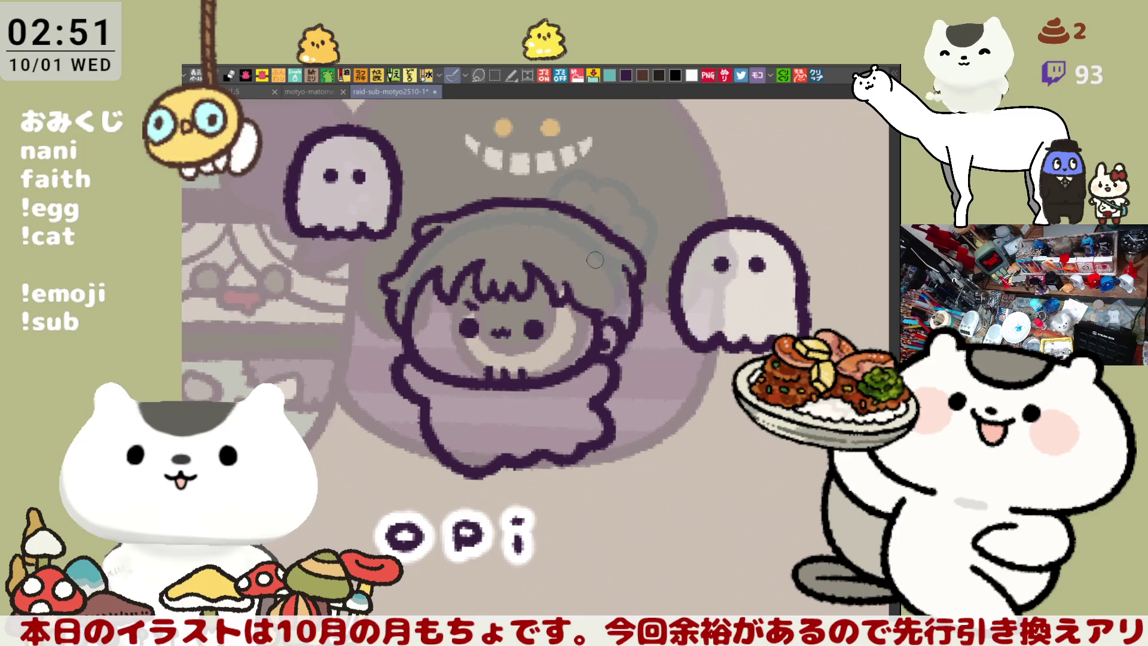
left_click_drag(537, 239, 535, 242)
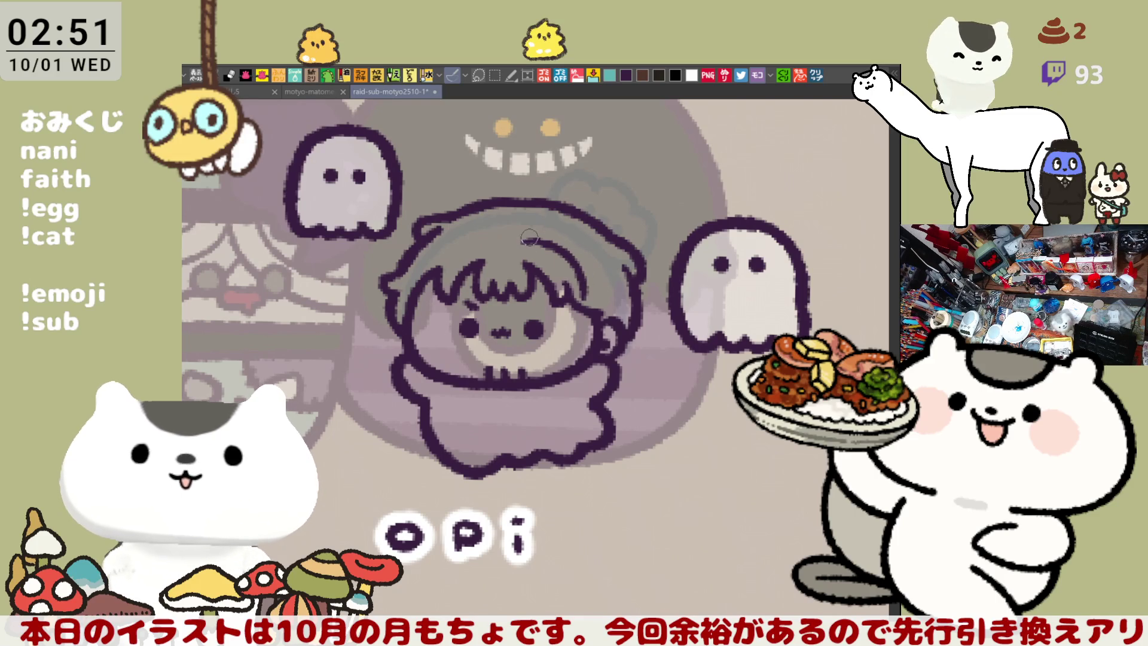
left_click_drag(524, 240, 588, 278)
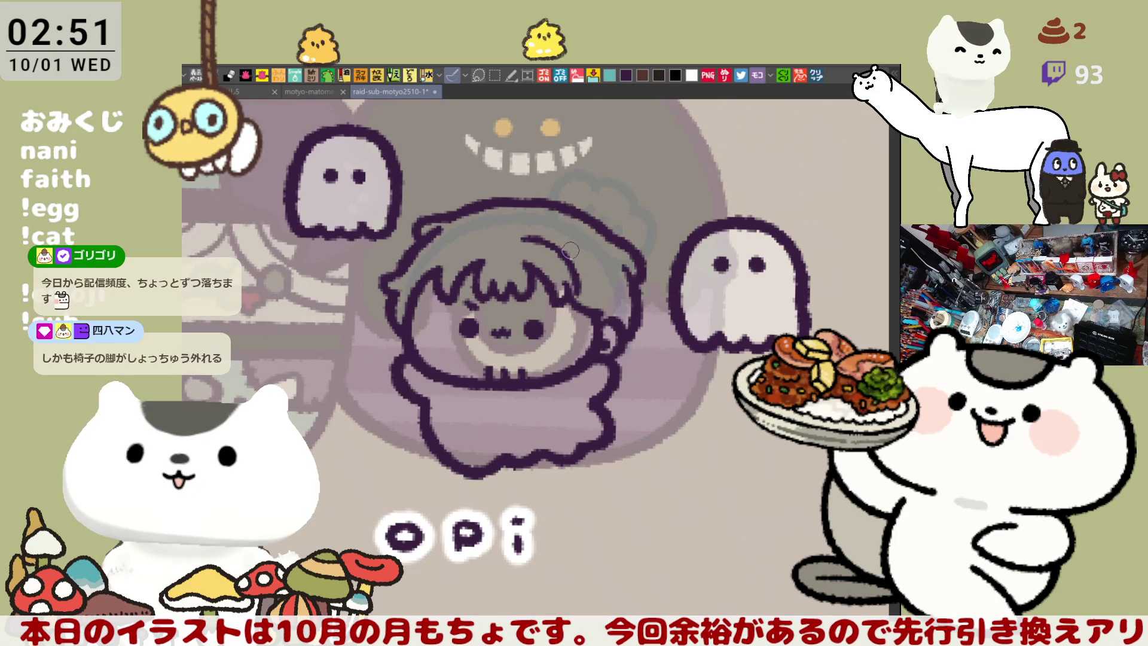
key("ctrl+z")
left_click_drag(542, 237, 583, 288)
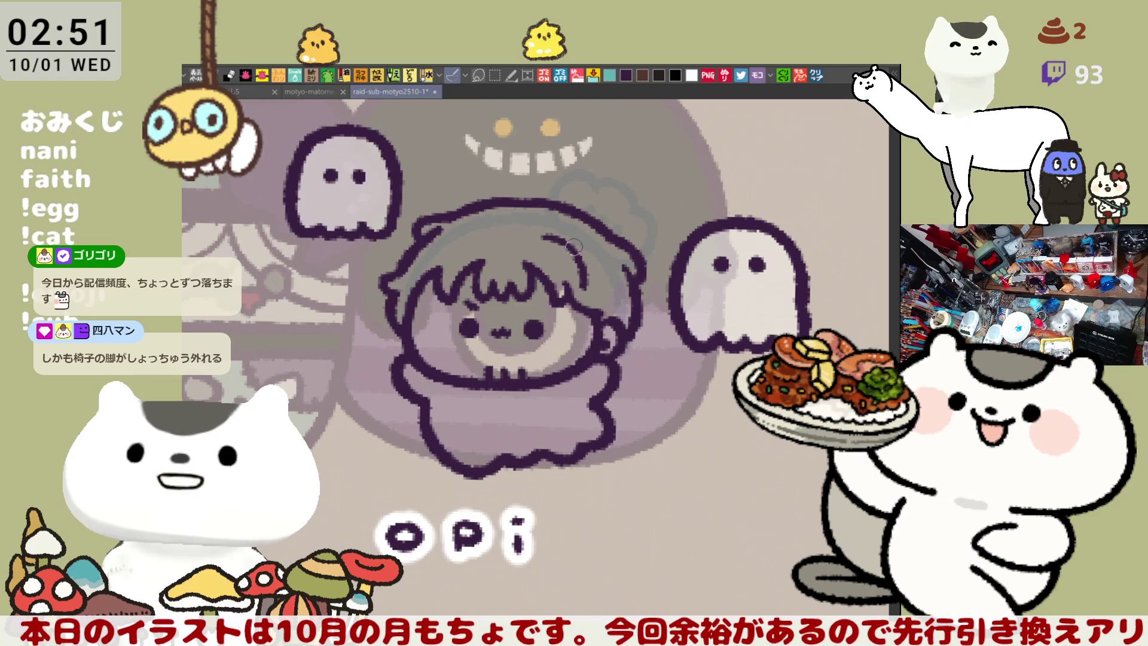
key("ctrl+z")
left_click_drag(533, 227, 591, 293)
key("ctrl+z")
left_click_drag(526, 227, 584, 269)
key("ctrl+z")
Step: Keep retrying crescent-shaped hair arcs of different lengths and thicknesses, finally undoing them all
left_click_drag(547, 228, 577, 251)
key("ctrl+z")
left_click_drag(527, 220, 595, 287)
key("ctrl+z")
left_click_drag(529, 227, 586, 263)
key("ctrl+z")
left_click_drag(526, 223, 595, 290)
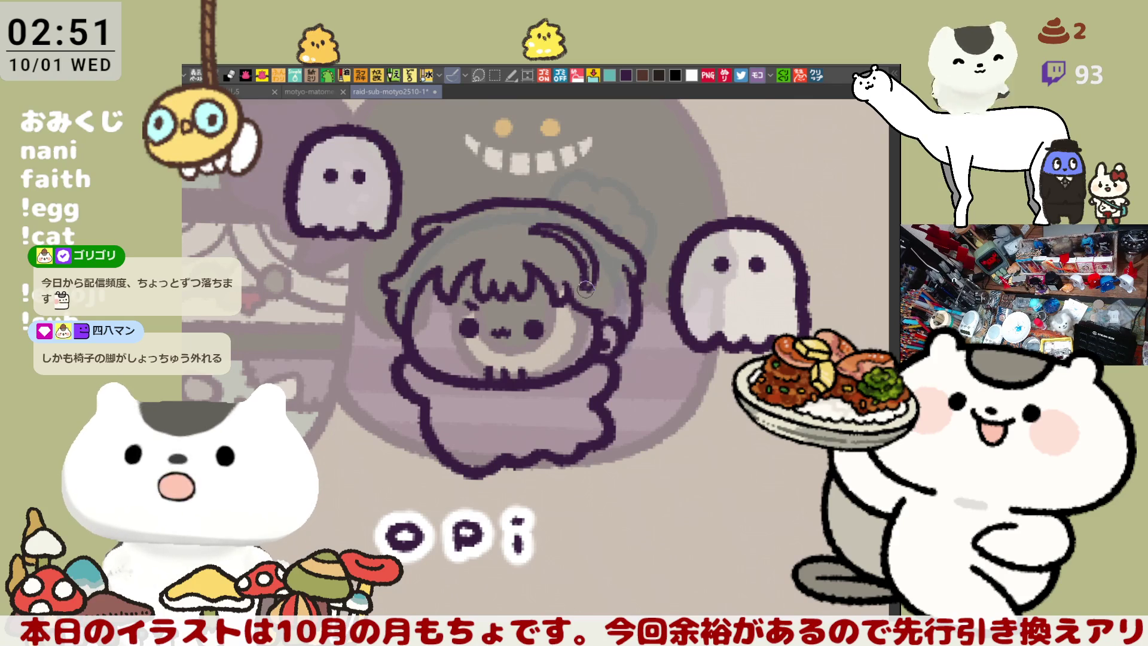
key("ctrl+z")
left_click_drag(529, 224, 594, 287)
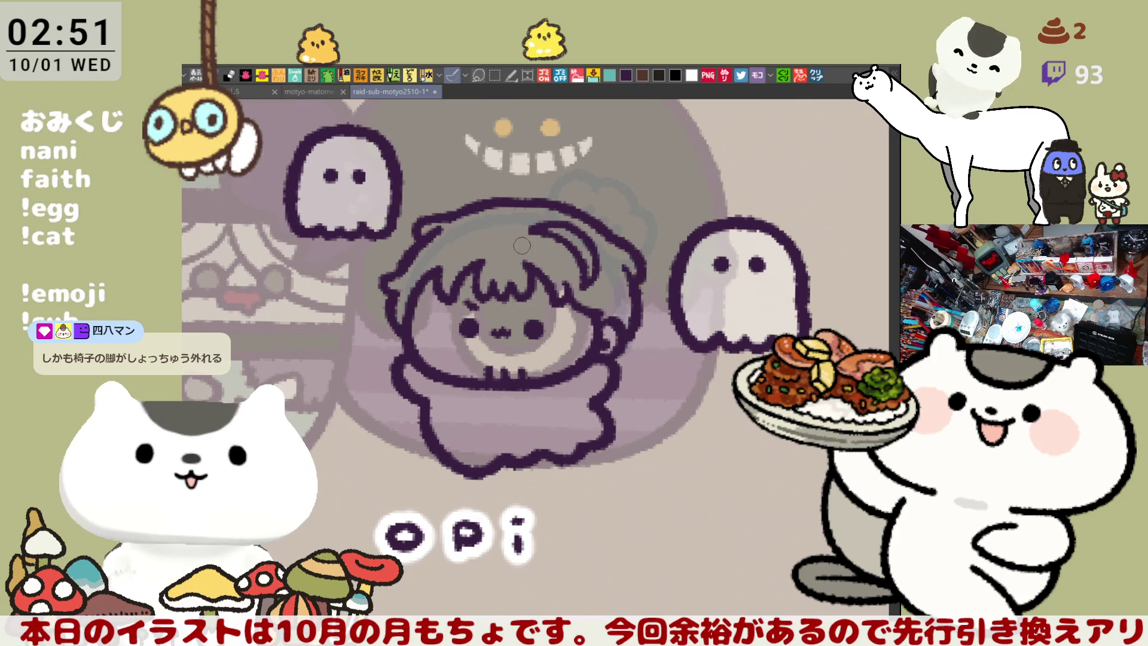
key("ctrl+z")
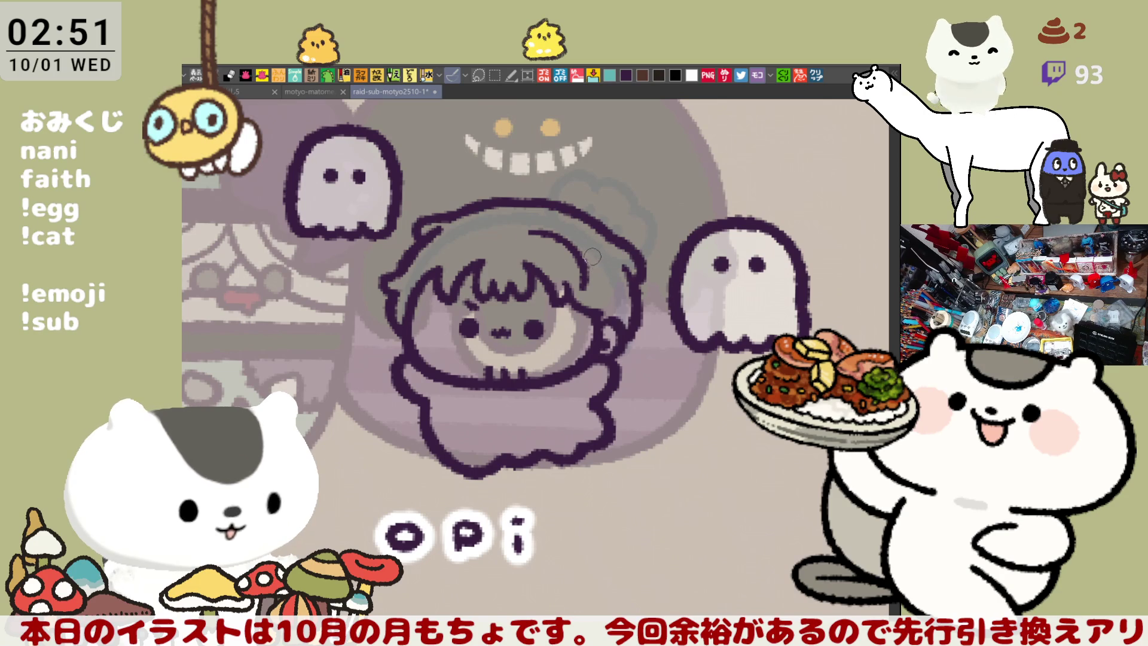
key("ctrl+z")
Step: Draw a new hair stroke curving down the head and check it with a horizontal canvas flip
left_click_drag(560, 242, 581, 291)
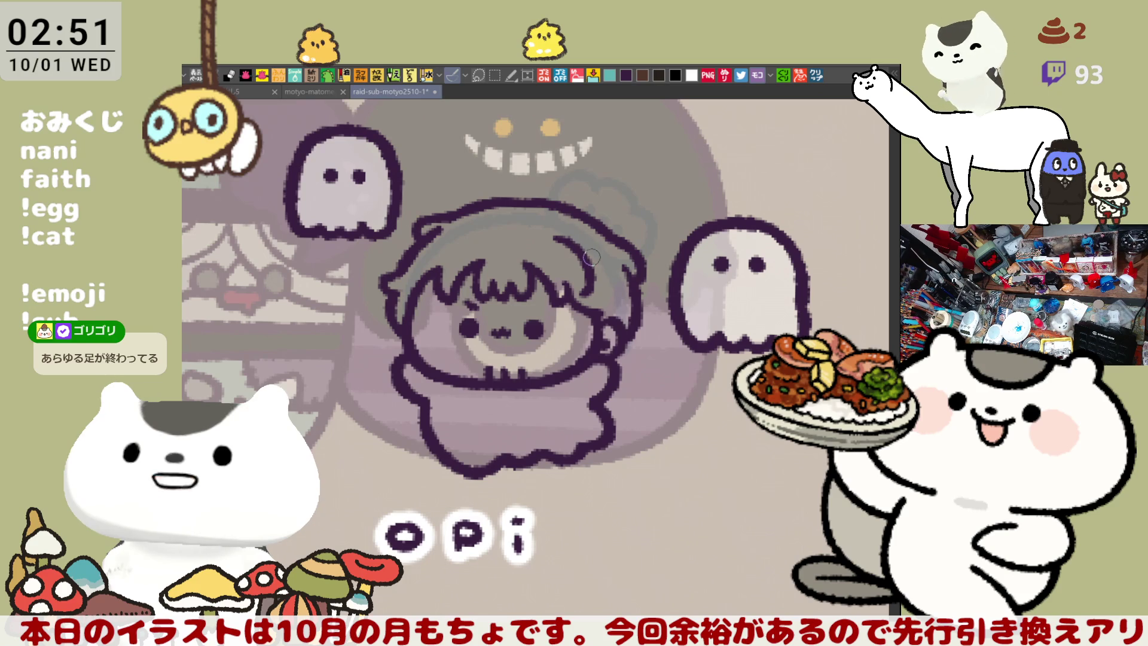
key("h")
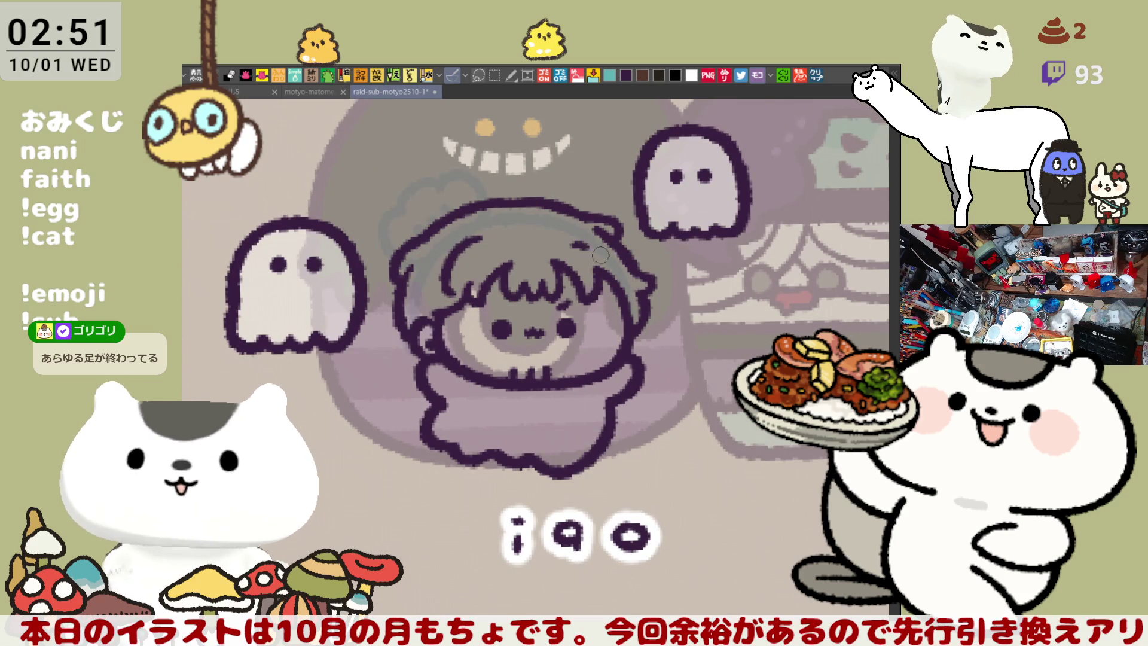
key("h")
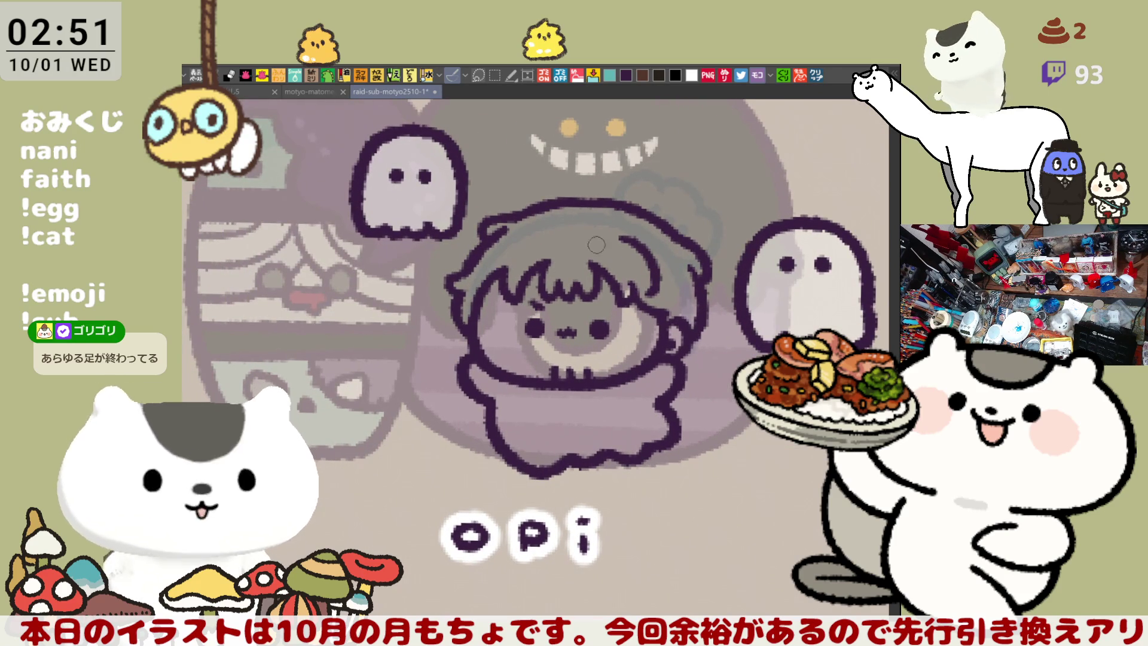
Step: Draw a thick curved hair crescent on the head's right, then fill the character cream
left_click_drag(616, 236, 643, 290)
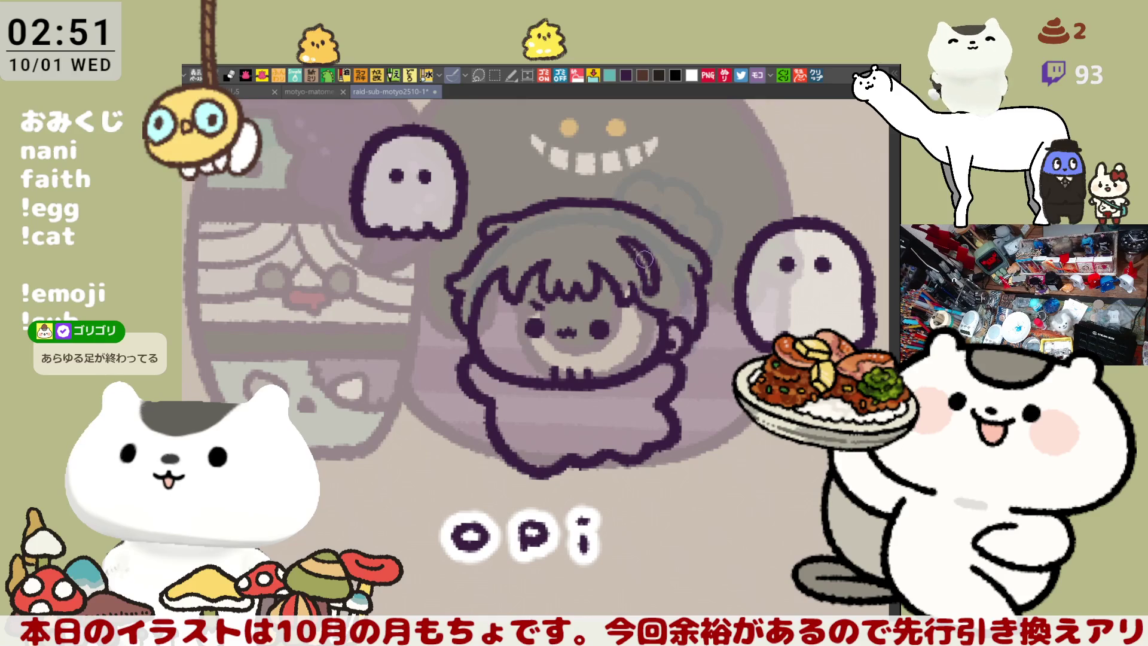
mouse_move(619, 236)
left_mouse_down()
mouse_move(661, 292)
mouse_move(629, 259)
left_mouse_up()
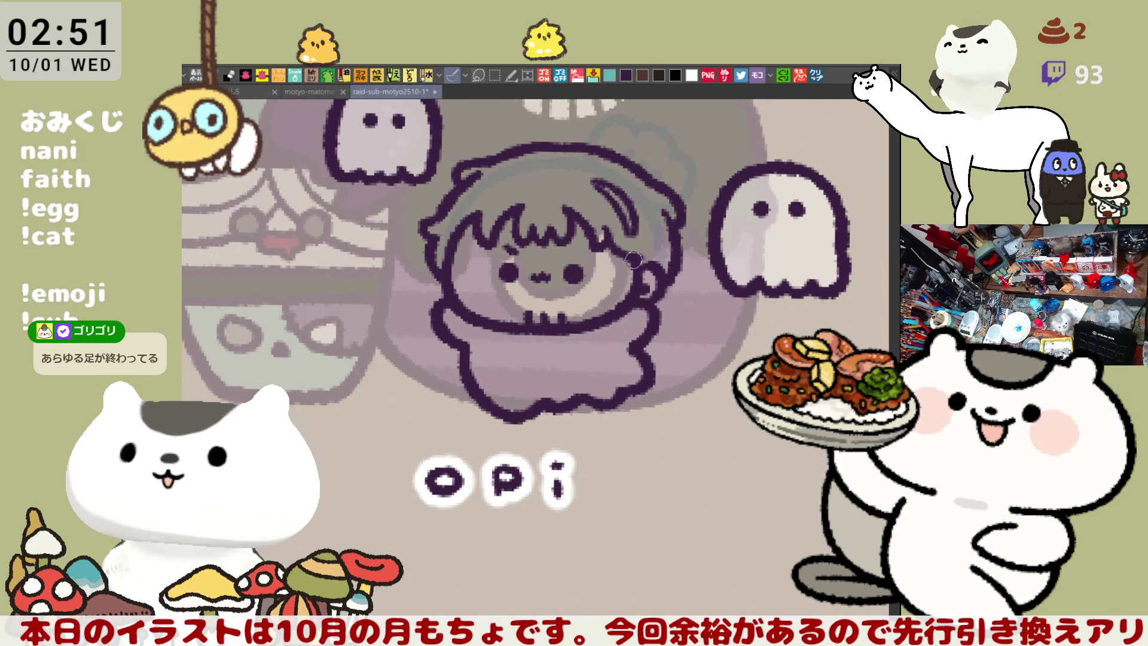
left_click_drag(635, 260, 677, 294)
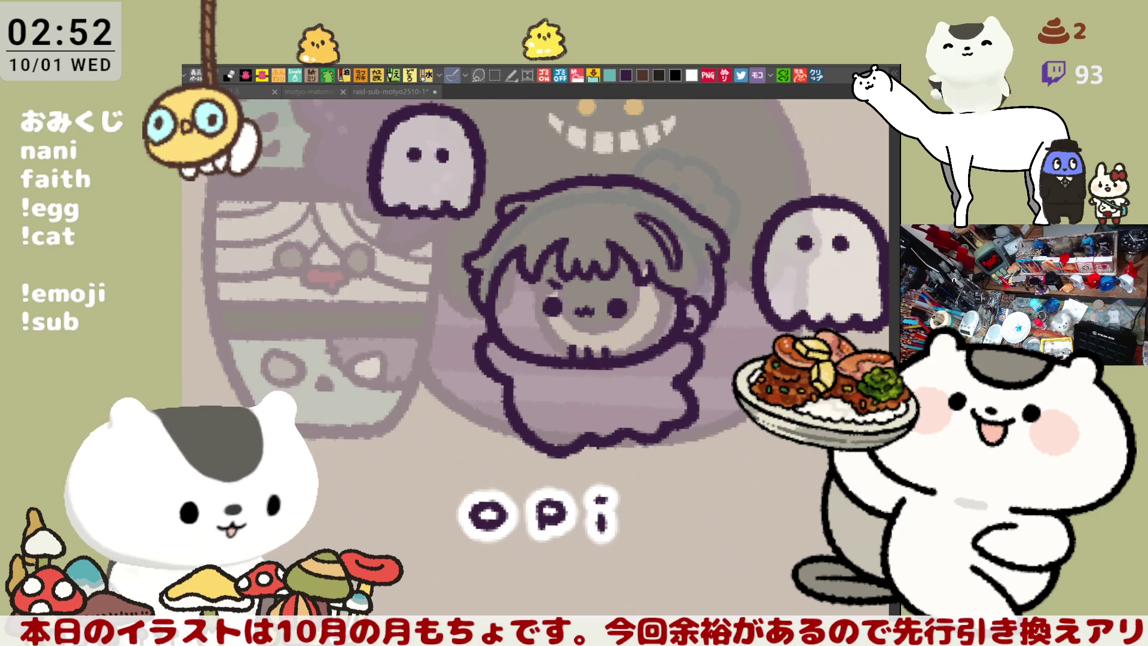
mouse_move(565, 525)
left_mouse_down()
mouse_move(472, 140)
mouse_move(523, 530)
left_mouse_up()
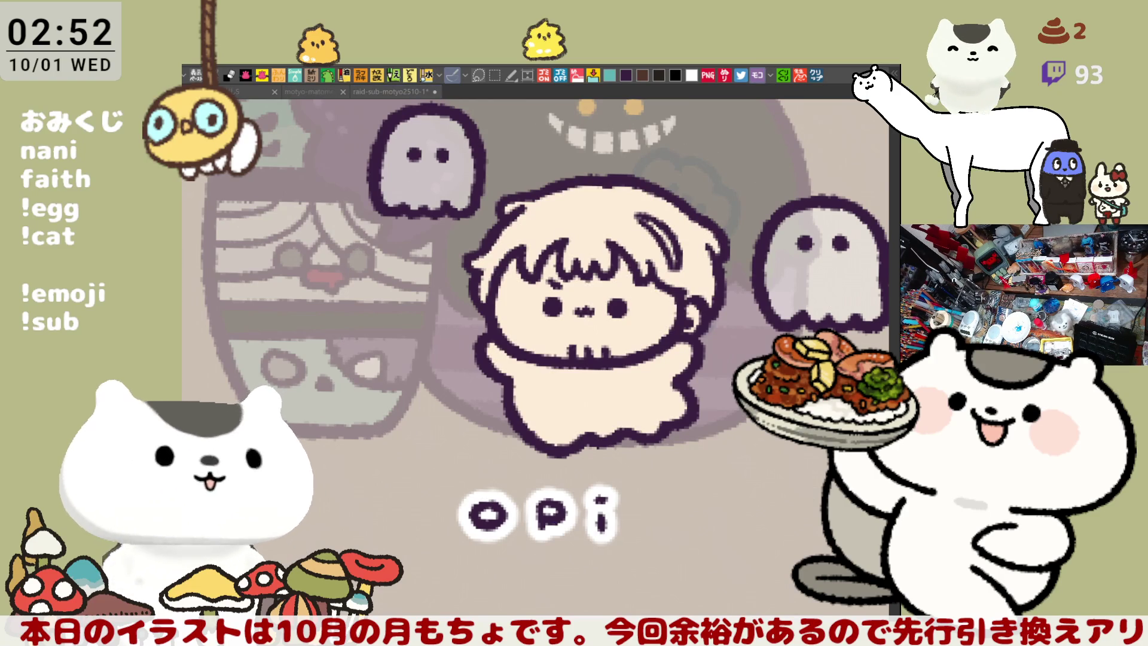
Step: Airbrush orange blush on both cheeks and fill the left half of the hair reddish-brown
left_click_drag(511, 304, 532, 311)
mouse_move(643, 320)
left_mouse_down()
mouse_move(628, 323)
mouse_move(651, 303)
left_mouse_up()
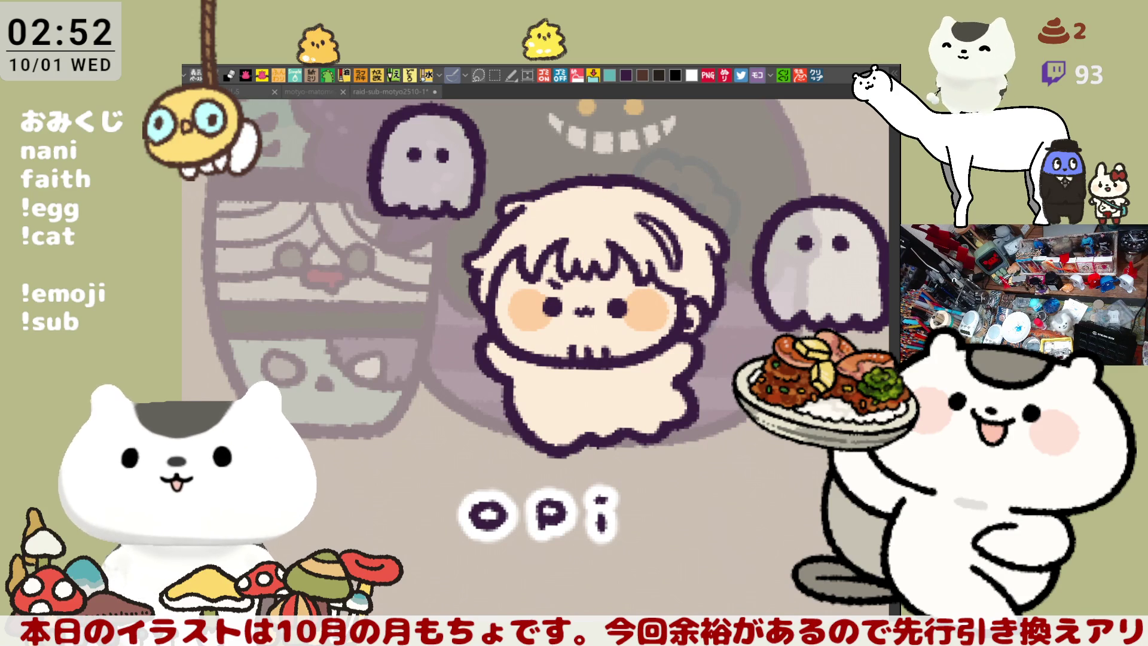
left_click_drag(586, 176, 589, 268)
key("ctrl+z")
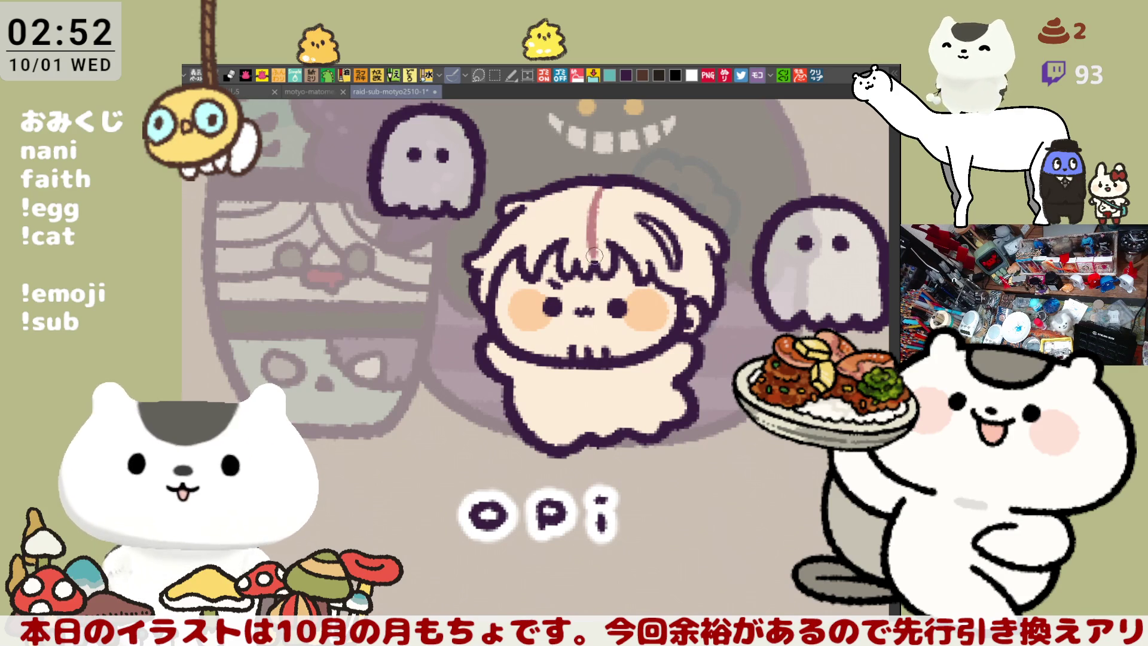
left_click(523, 204)
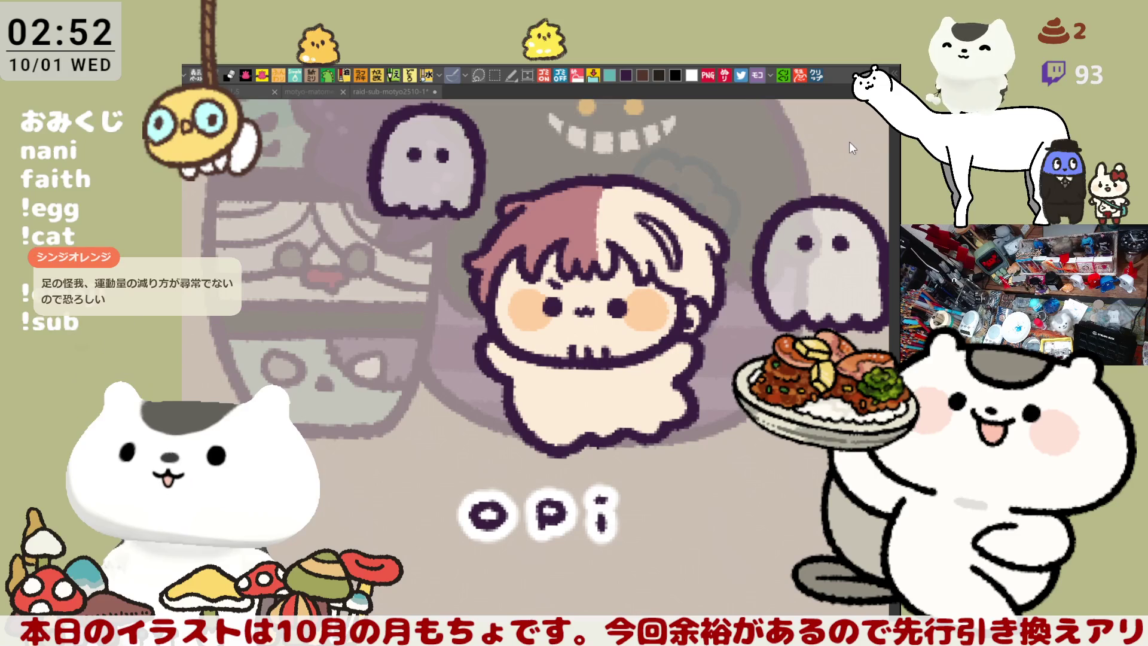
Step: Fill the right half of the hair olive green and darken its white highlight streak
left_click(619, 208)
key("ctrl+z")
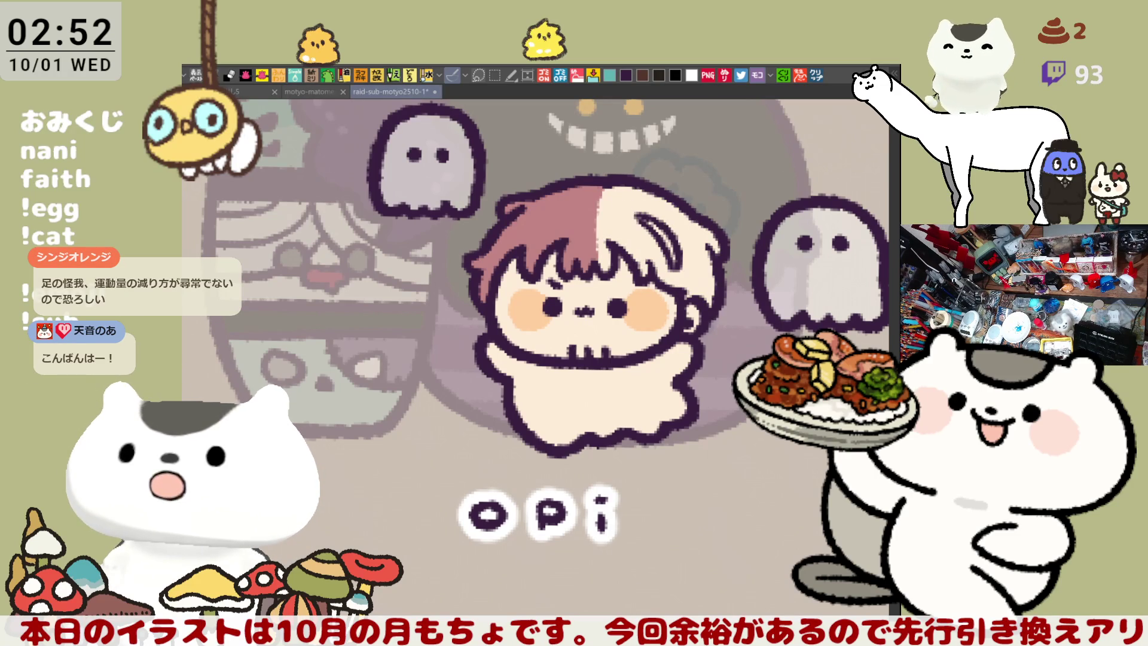
left_click(612, 214)
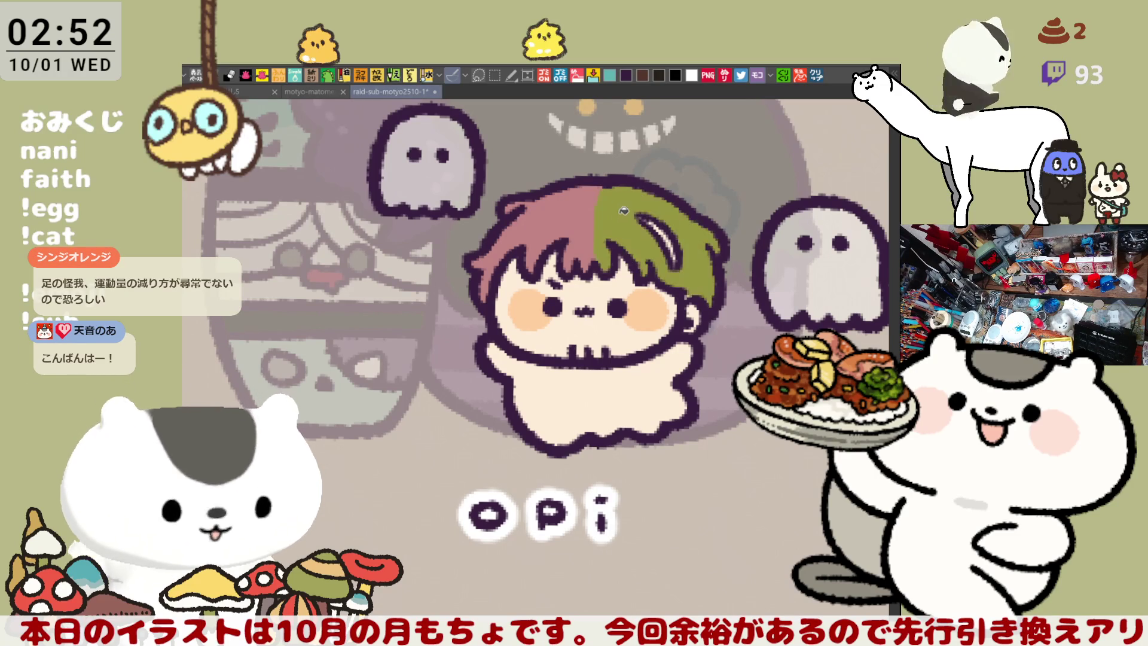
key("ctrl+z")
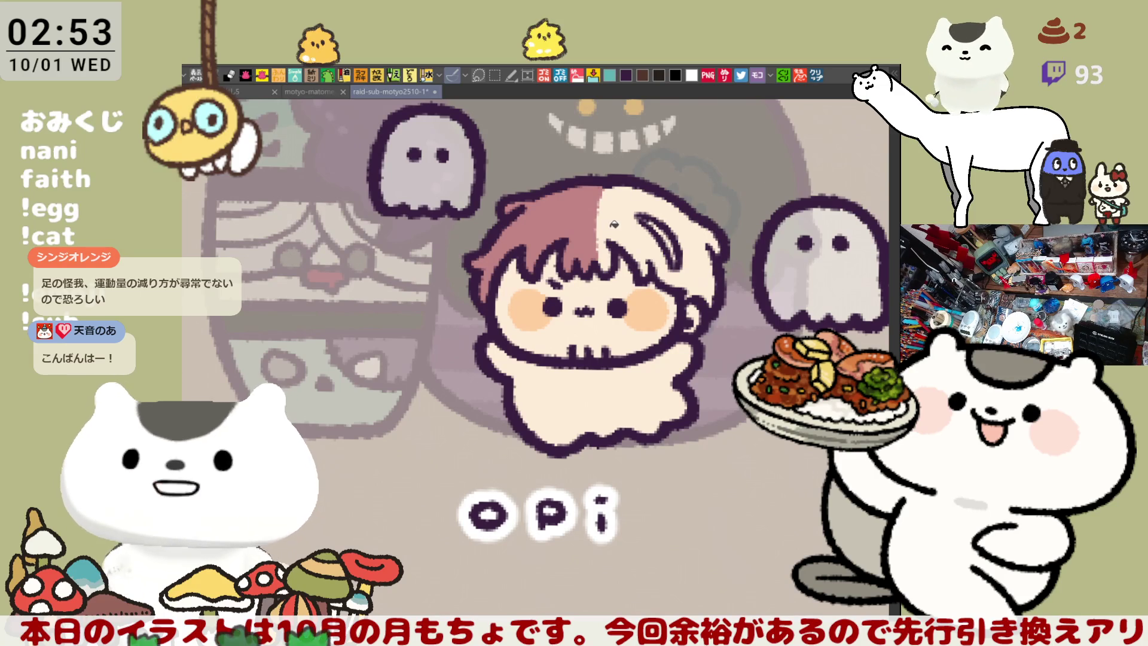
left_click(643, 231)
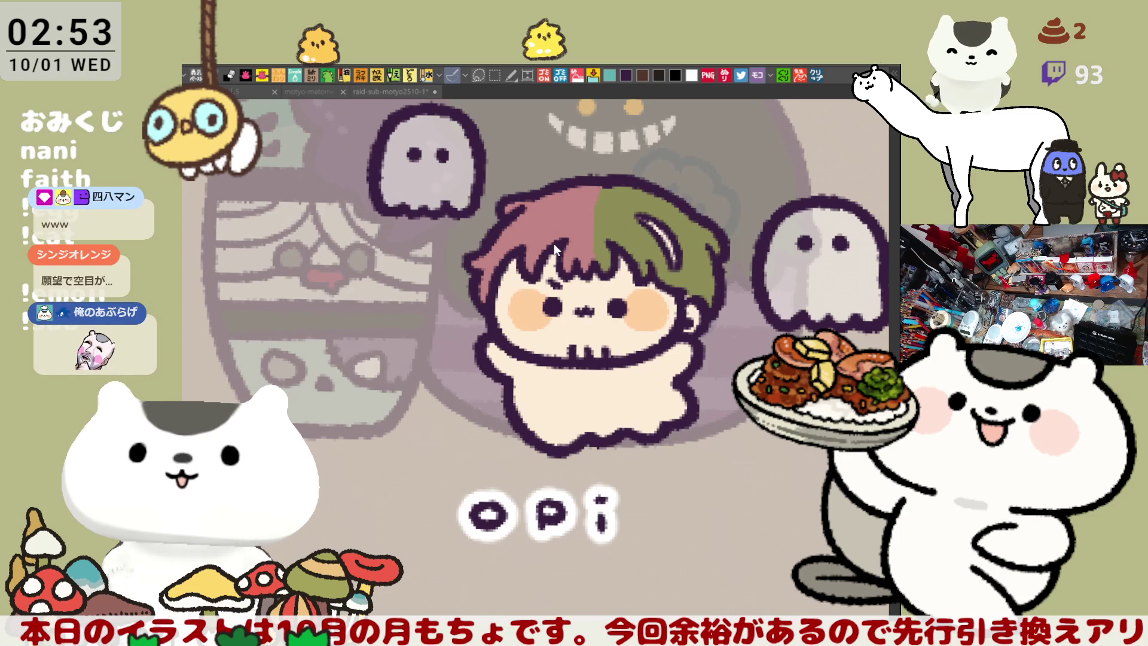
left_click_drag(635, 213, 670, 244)
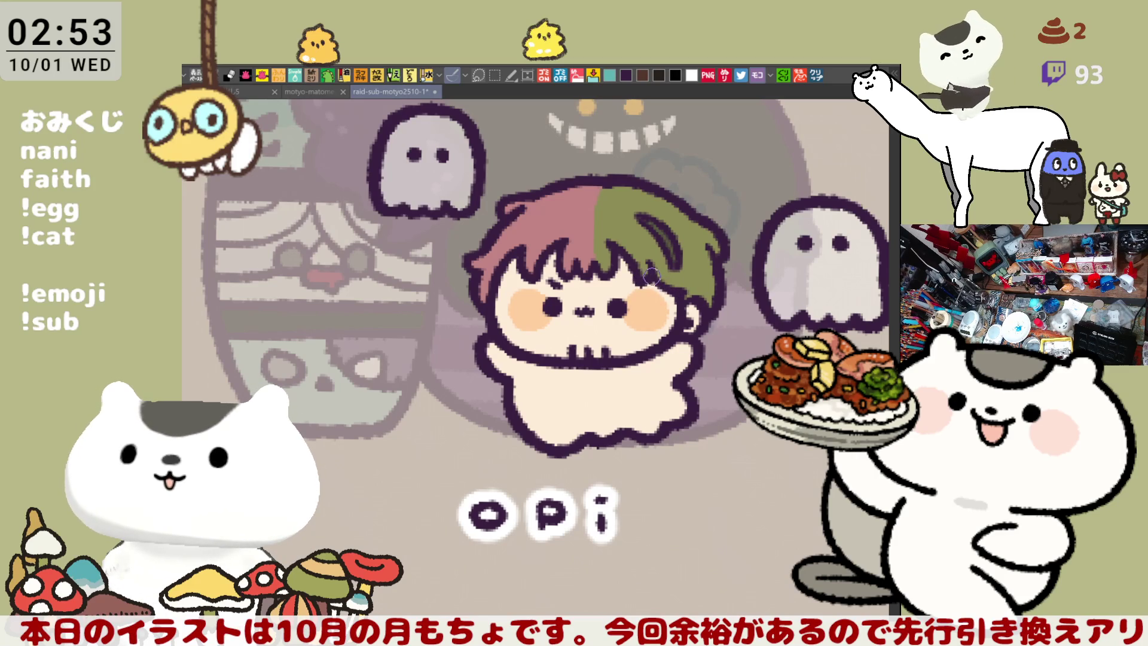
left_click_drag(668, 280, 686, 277)
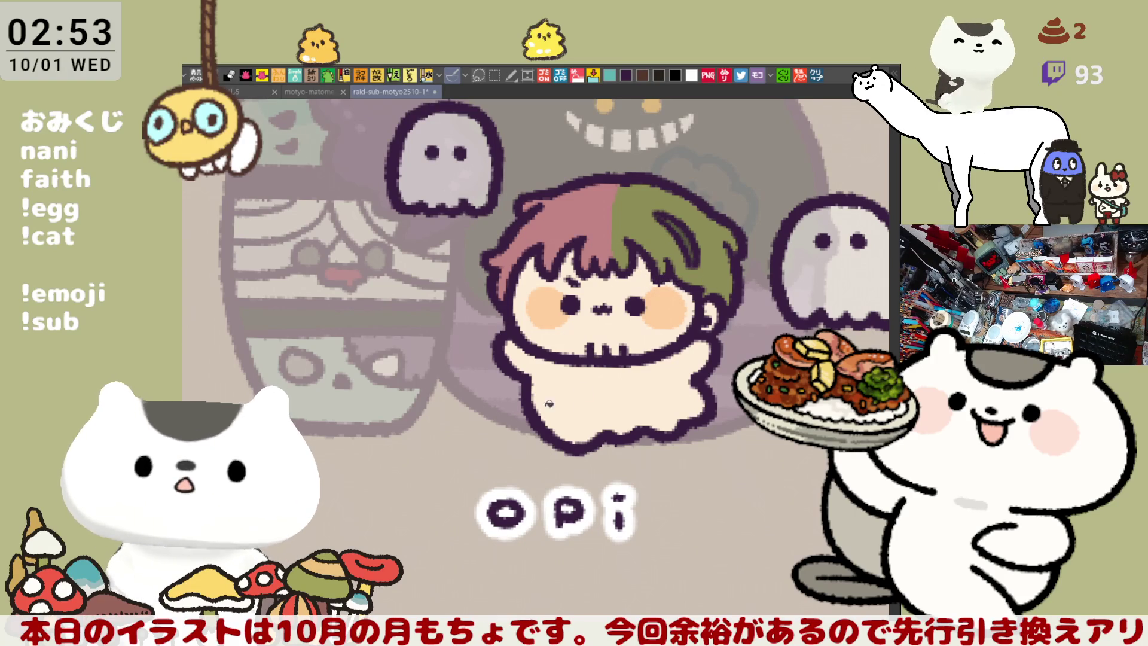
Step: Fill the chibi's body white, save the sheet, and select a square around the character
left_click(712, 375)
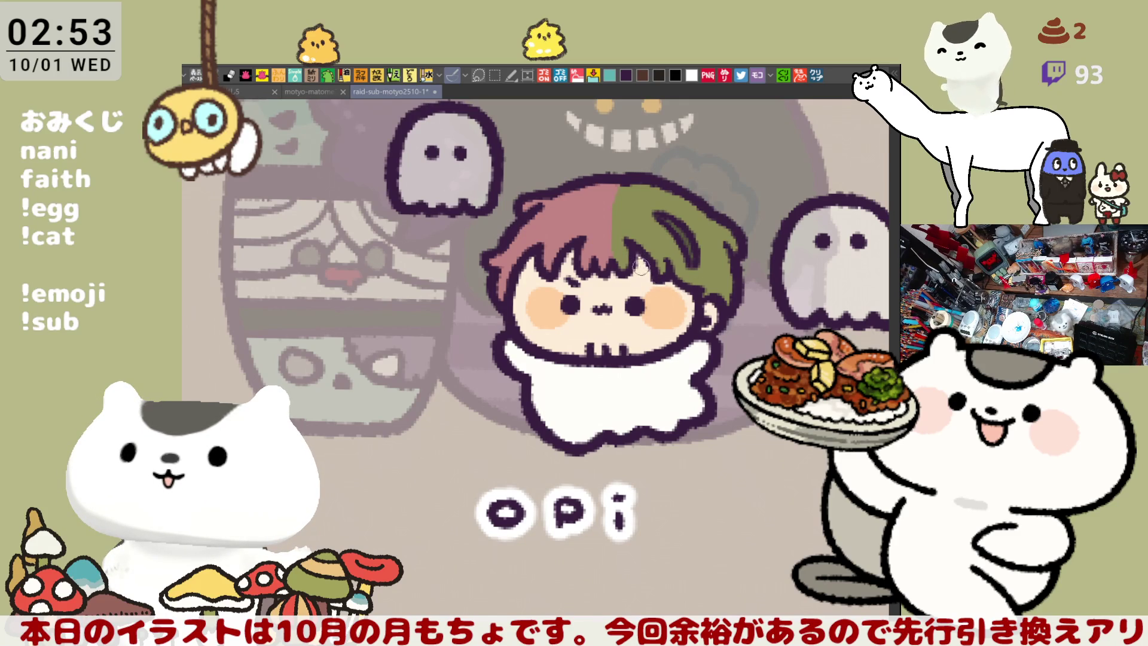
scroll(642, 272, "down", 1)
scroll(688, 260, "down", 3)
scroll(655, 252, "up", 1)
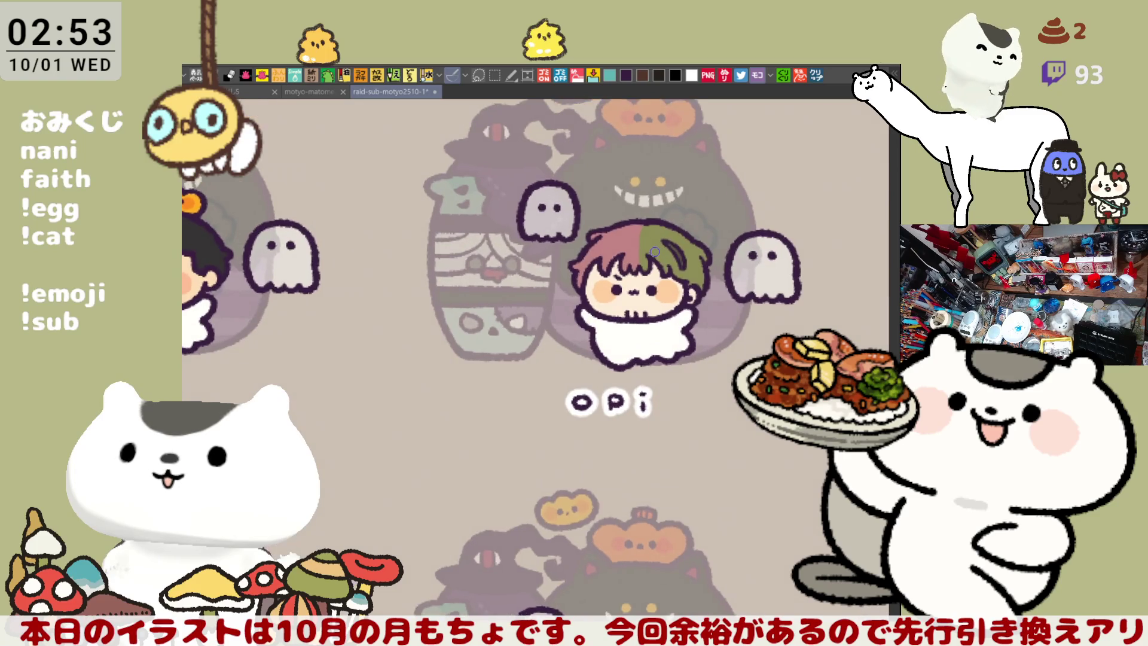
scroll(660, 233, "up", 1)
key("ctrl+s")
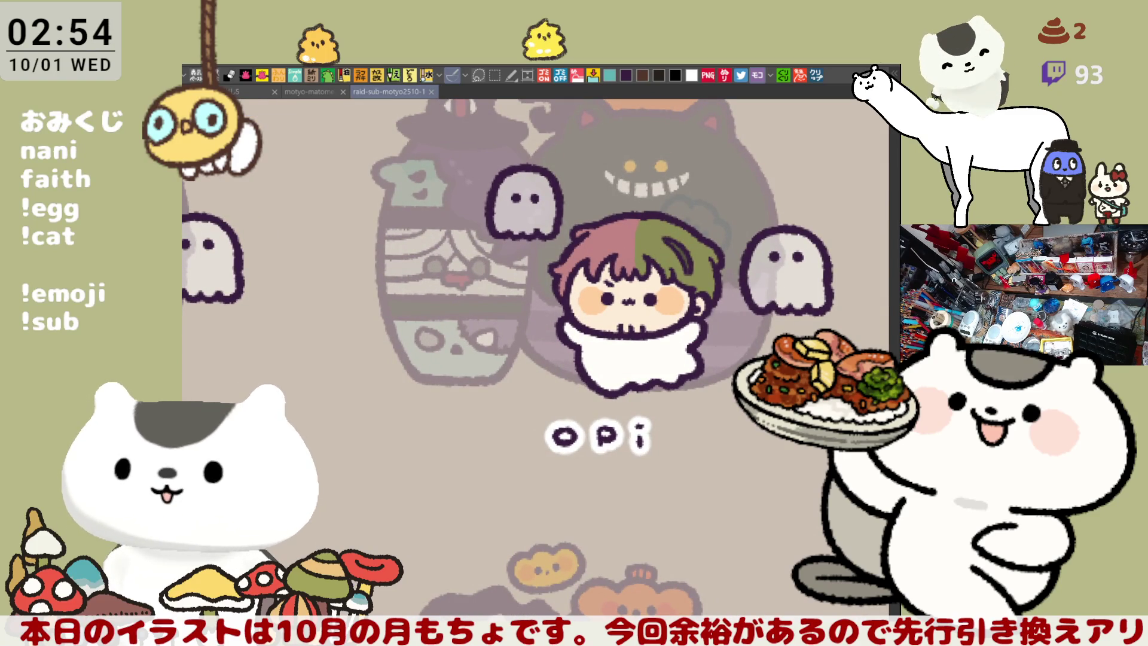
left_click_drag(827, 540, 459, 173)
key("ctrl+d")
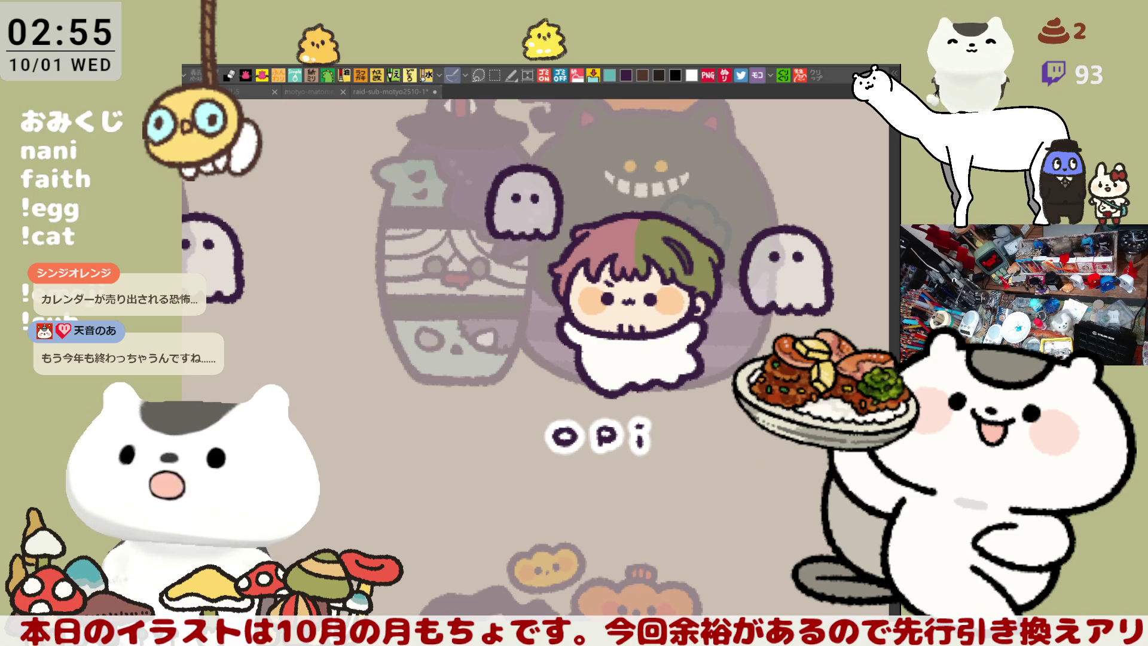
Step: Save the illustration and zoom in on the opi character's head
key("ctrl+s")
left_click_drag(648, 536, 534, 450)
mouse_move(616, 568)
left_mouse_down()
mouse_move(570, 354)
mouse_move(394, 394)
left_mouse_up()
left_click_drag(431, 299, 534, 395)
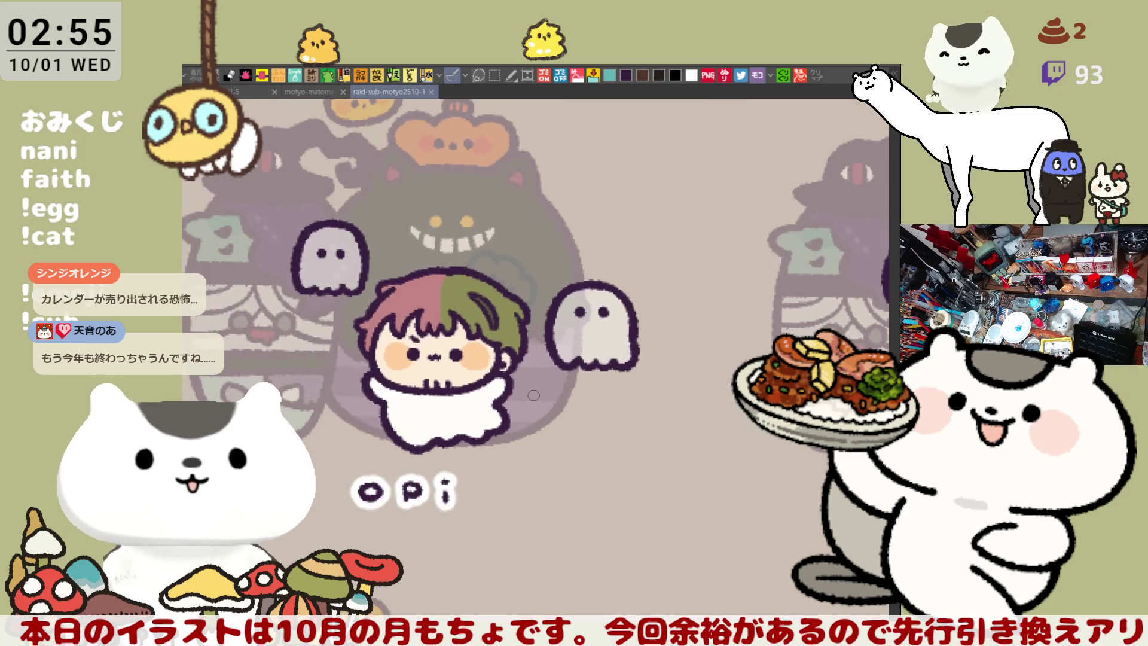
scroll(533, 396, "up", 5)
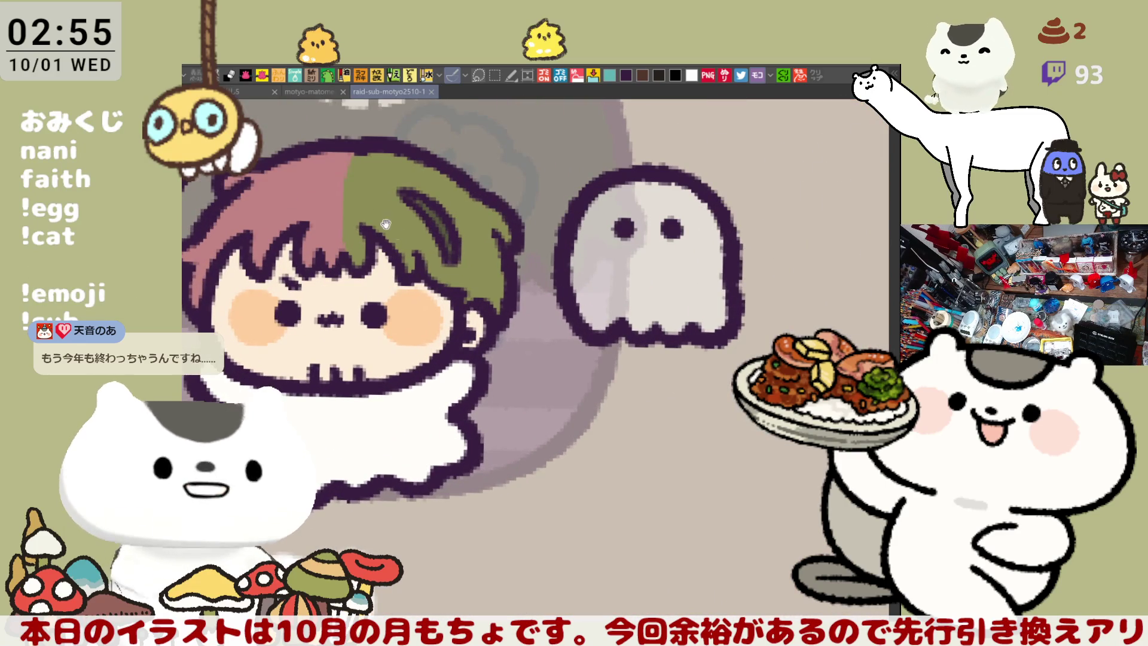
left_click_drag(384, 222, 548, 359)
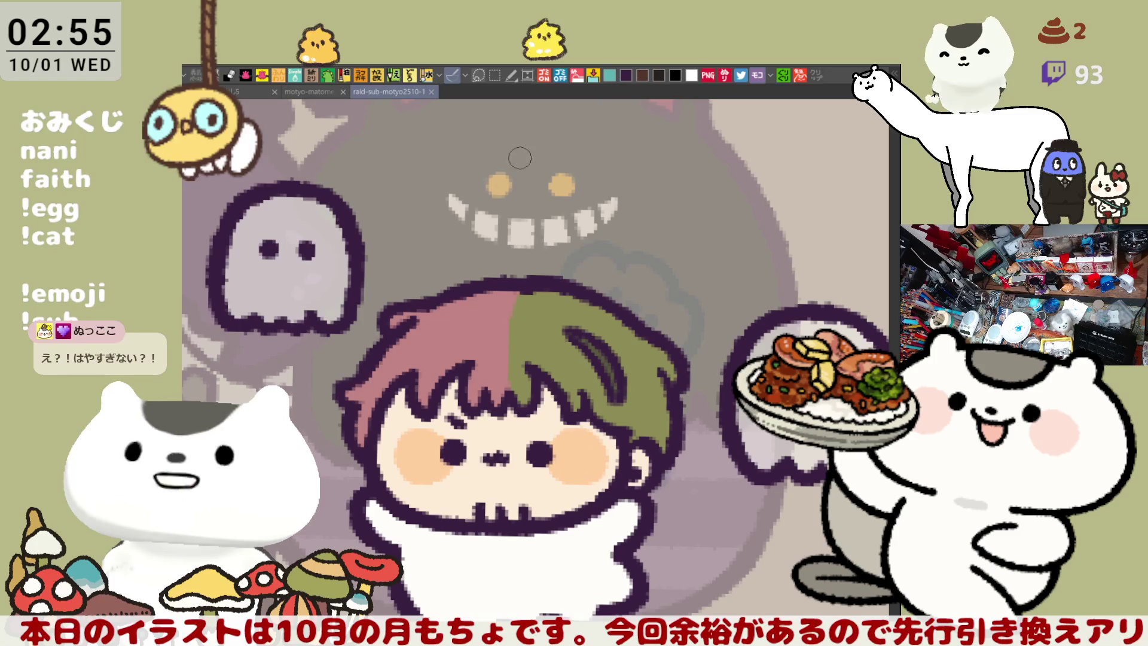
Step: Draw a curled antenna and the wavy outline of a rounded ornament above the hair
mouse_move(492, 276)
left_mouse_down()
mouse_move(554, 282)
mouse_move(541, 230)
left_mouse_up()
key("ctrl+z")
left_click_drag(505, 276, 543, 231)
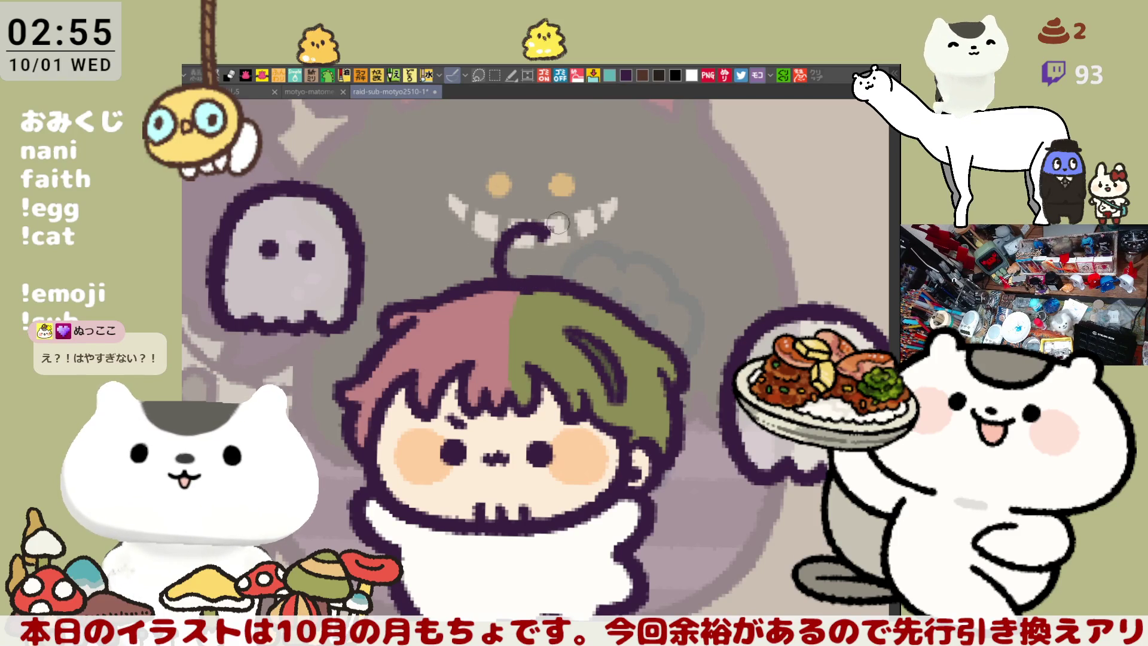
left_click_drag(550, 238, 634, 251)
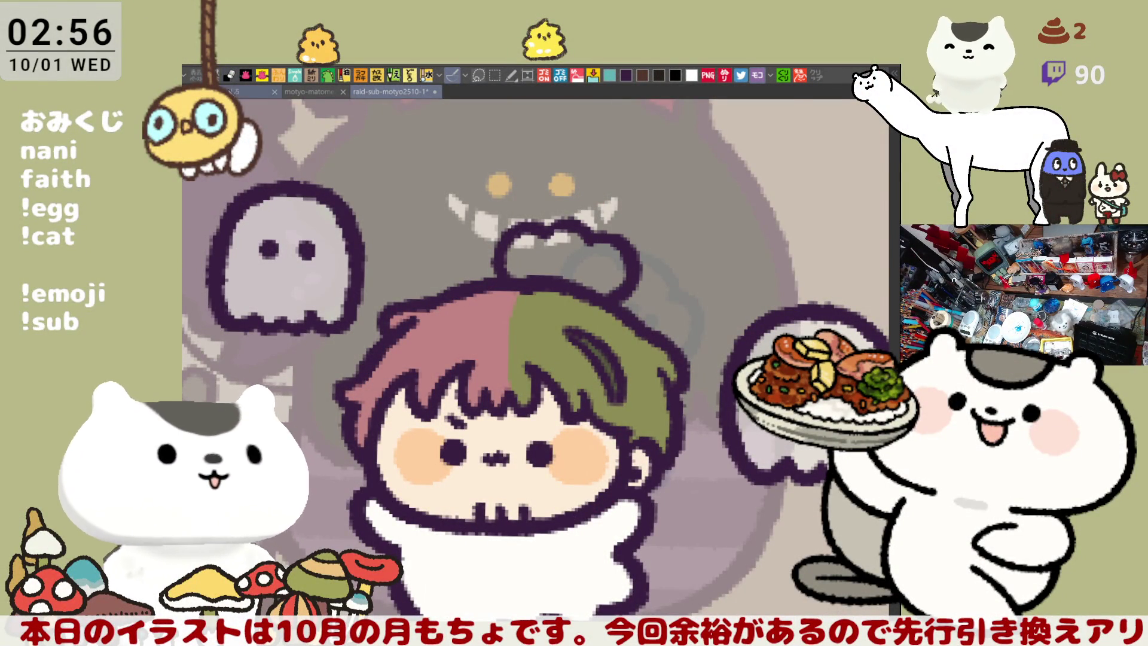
left_click(311, 92)
scroll(549, 522, "down", 10)
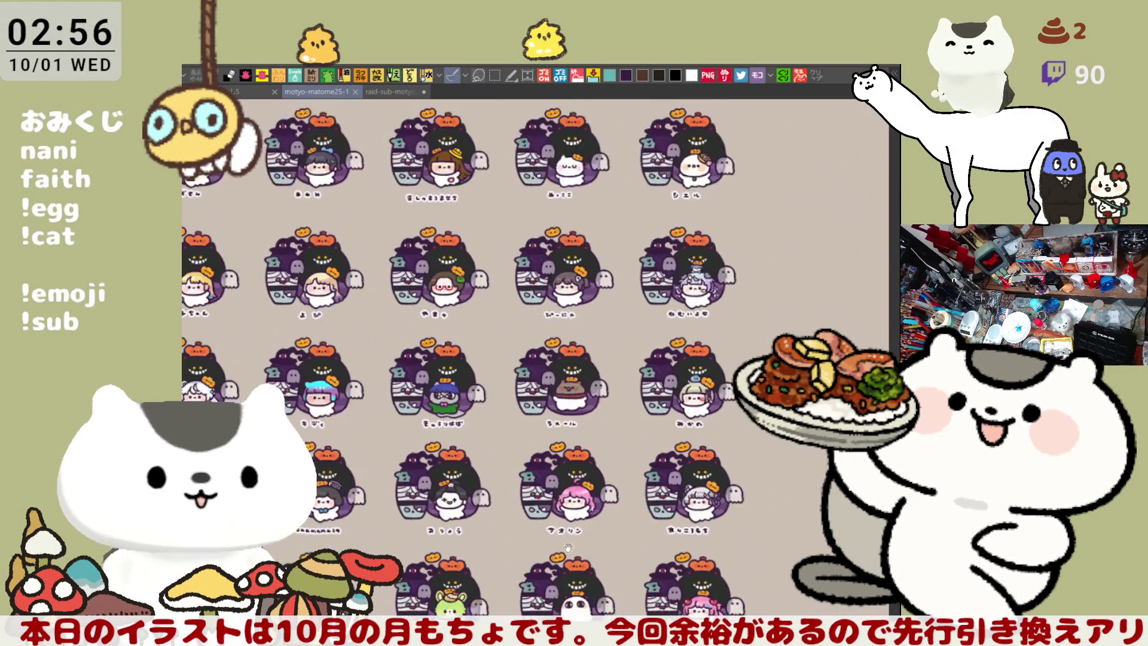
scroll(591, 445, "up", 2)
scroll(556, 454, "up", 4)
scroll(556, 455, "down", 3)
scroll(556, 454, "down", 2)
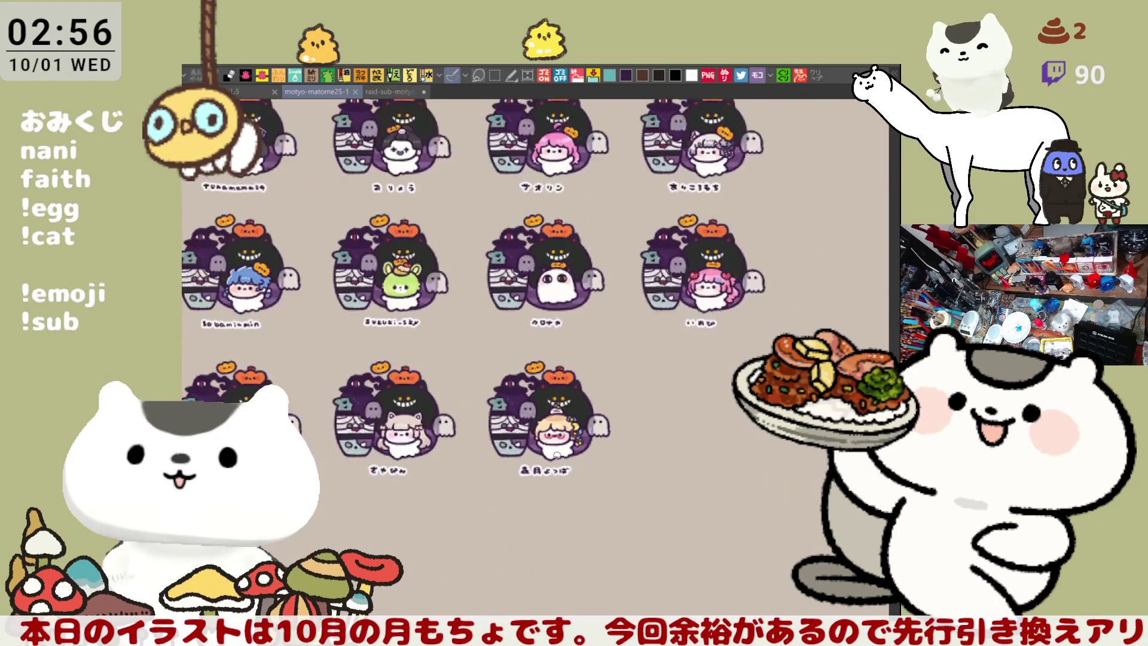
scroll(556, 455, "down", 2)
scroll(598, 451, "up", 3)
scroll(644, 450, "up", 2)
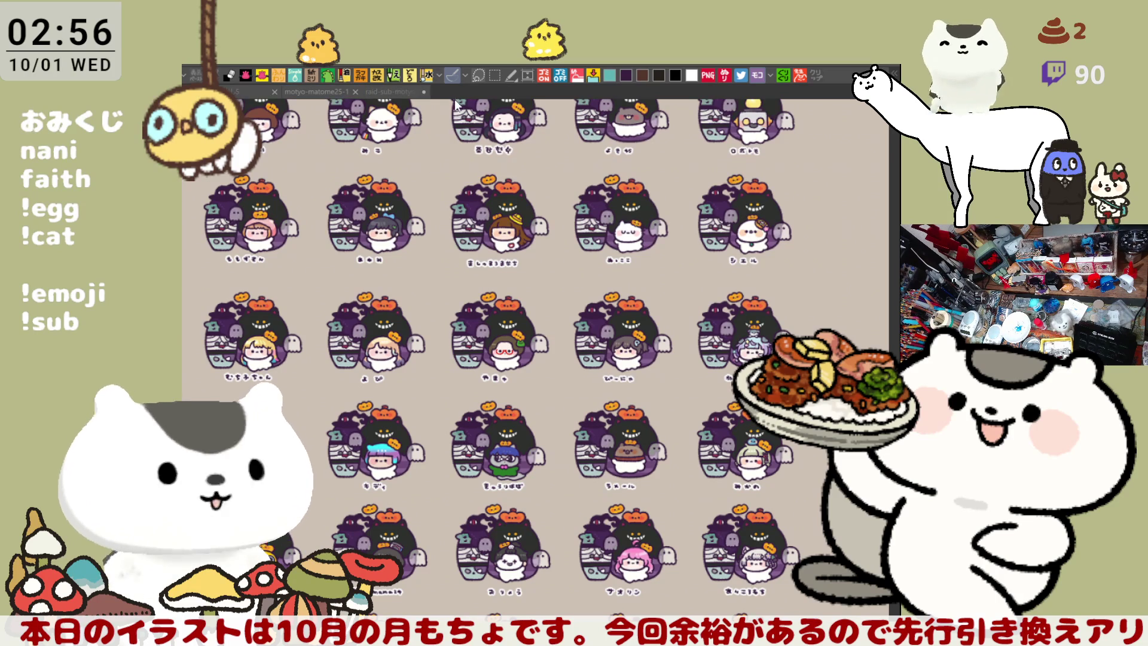
left_click(380, 92)
scroll(554, 206, "up", 1)
scroll(554, 207, "down", 1)
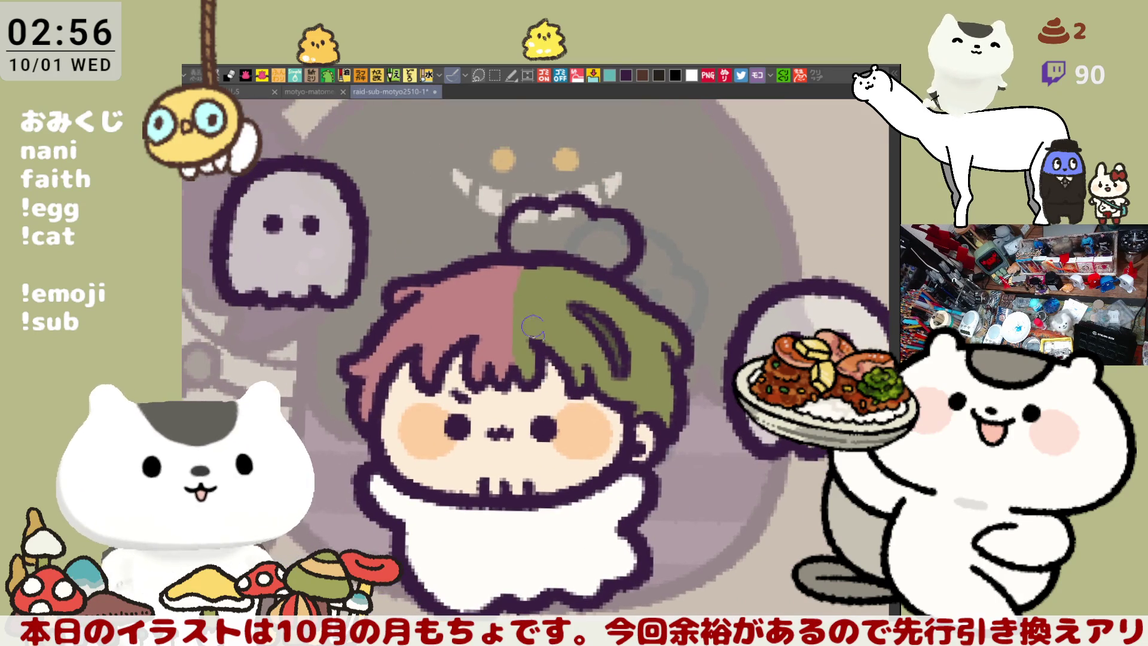
Step: Add a face dot to the head ornament on the opi character
left_click(548, 229)
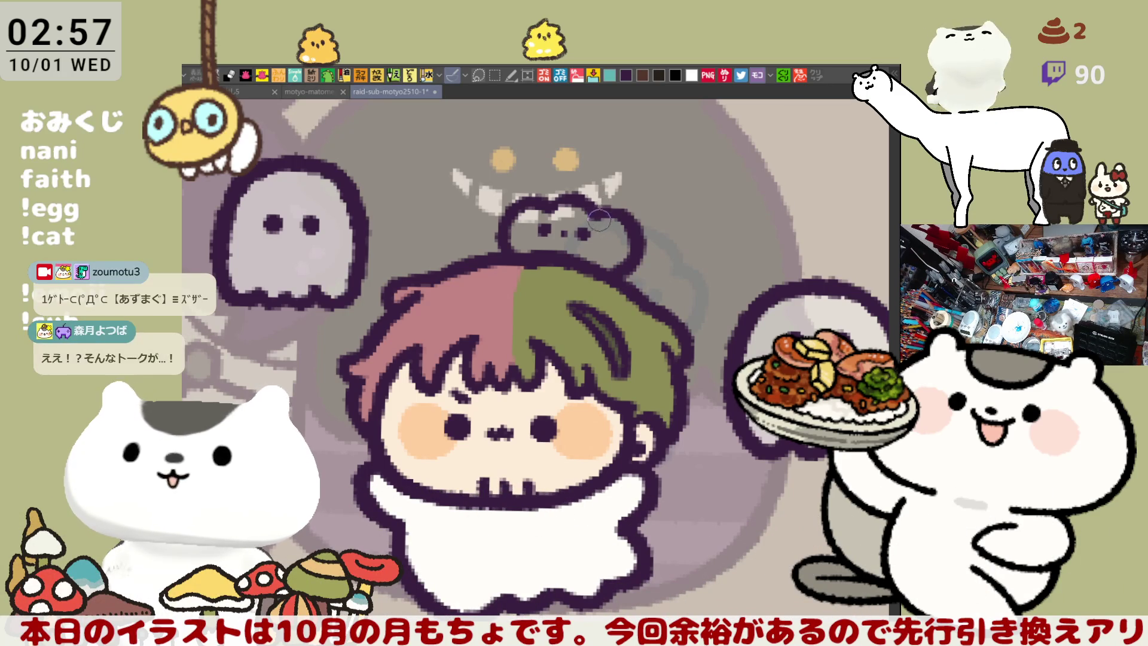
left_click_drag(524, 212, 557, 227)
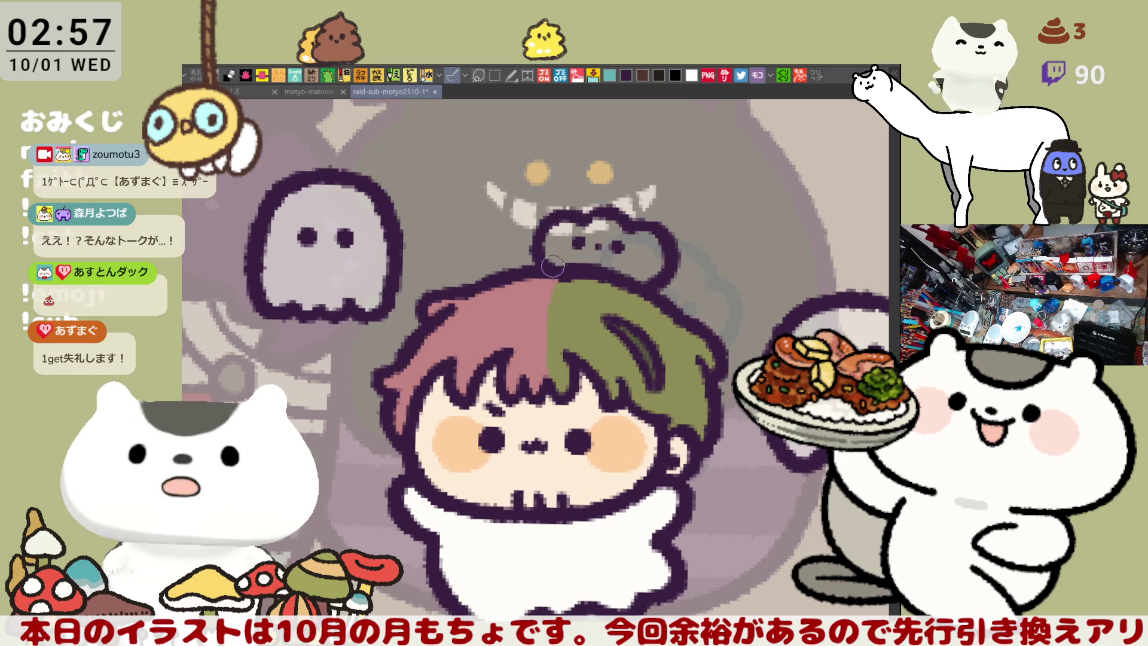
scroll(586, 250, "up", 2)
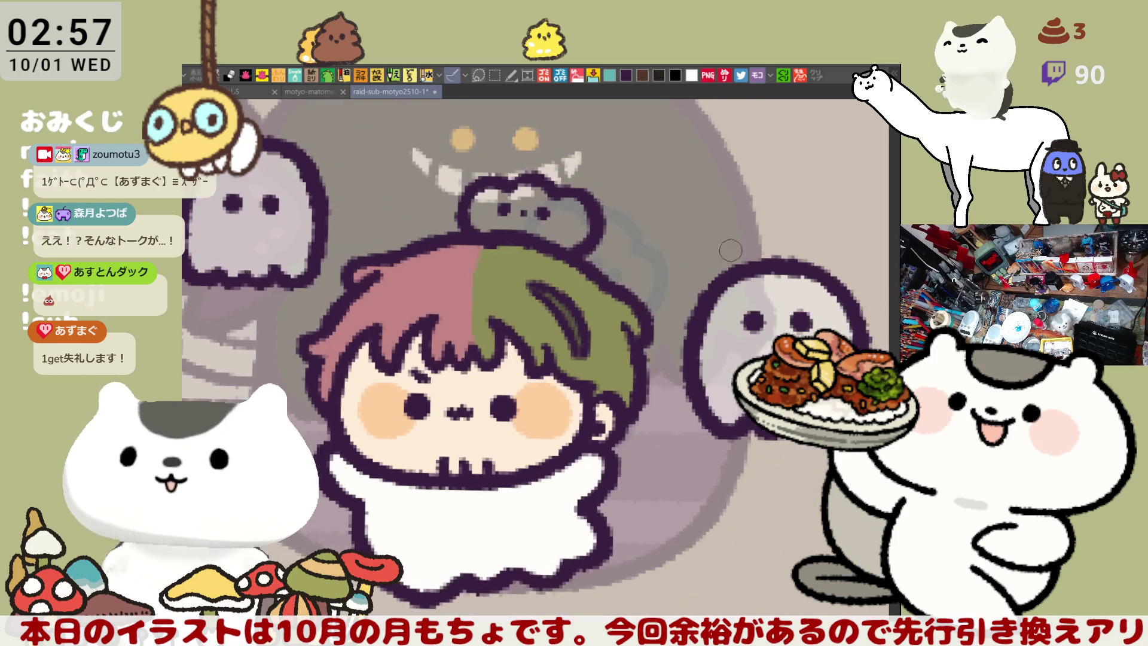
scroll(589, 311, "down", 2)
scroll(591, 302, "up", 1)
scroll(592, 297, "down", 1)
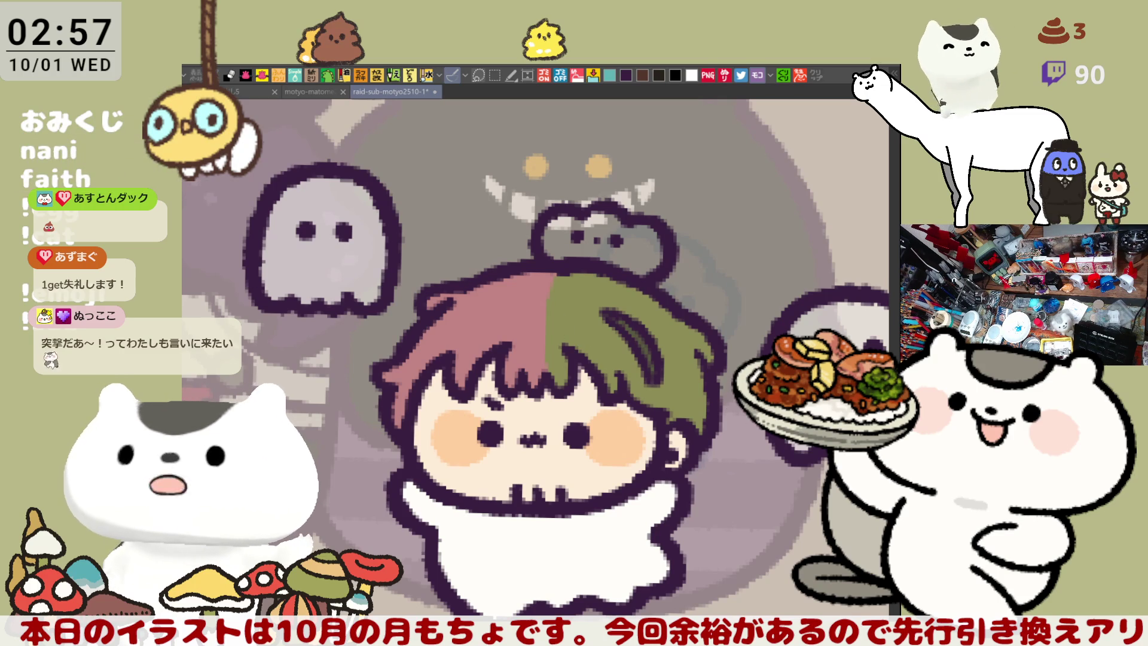
Step: Fill the ornament pumpkin orange and shade its left side darker orange
left_click(598, 235)
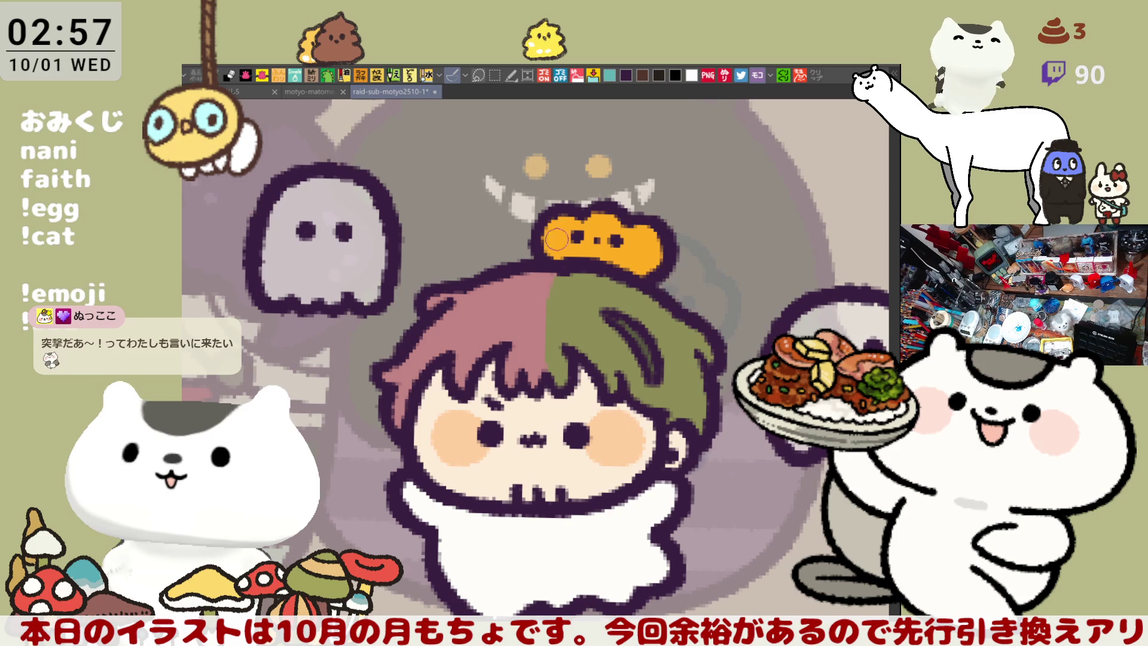
left_click_drag(562, 234, 553, 242)
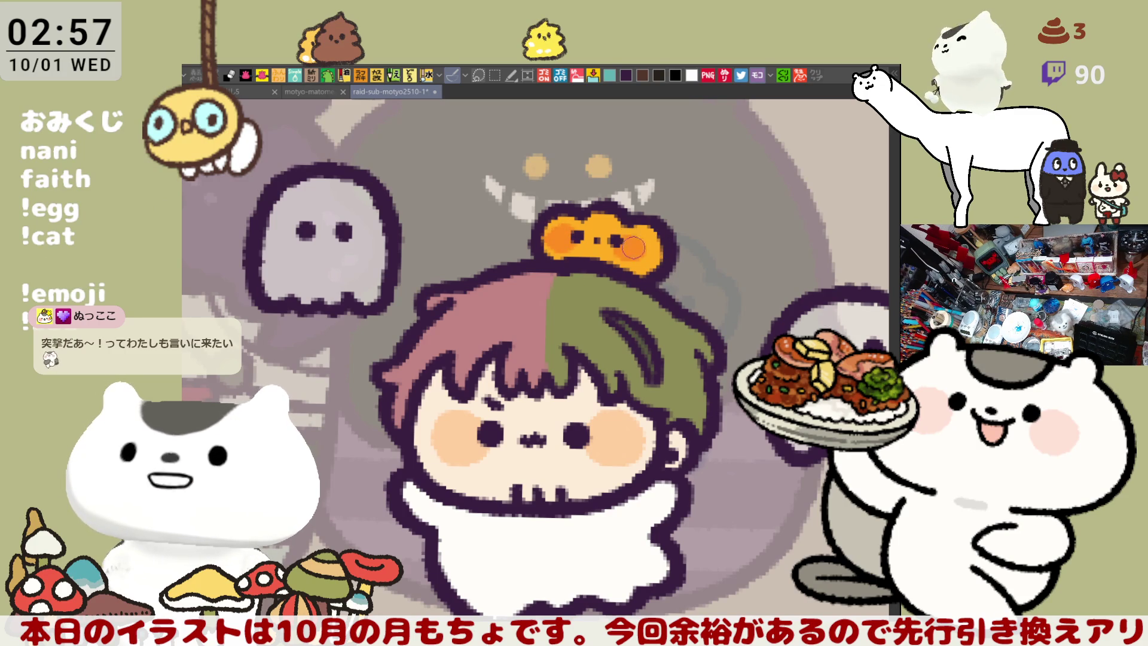
scroll(629, 283, "down", 2)
scroll(629, 283, "down", 2)
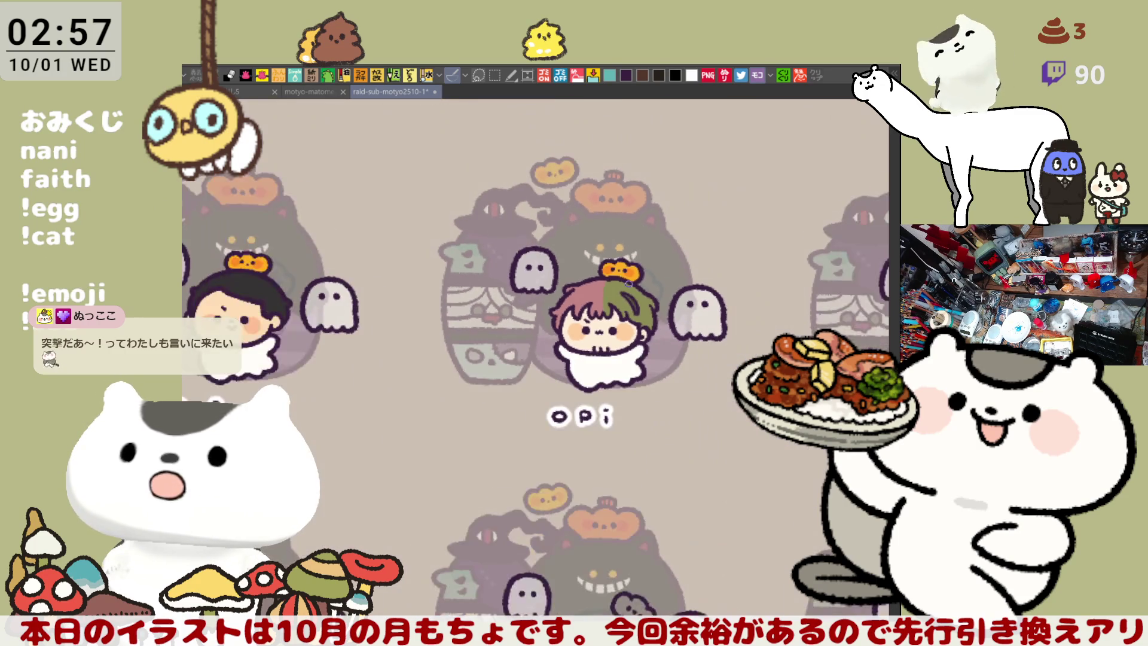
Step: Save the sheet and zoom in on the ポロム character, its label and ghosts
scroll(629, 284, "down", 1)
key("ctrl+s")
left_click_drag(629, 283, 351, 247)
scroll(530, 364, "up", 3)
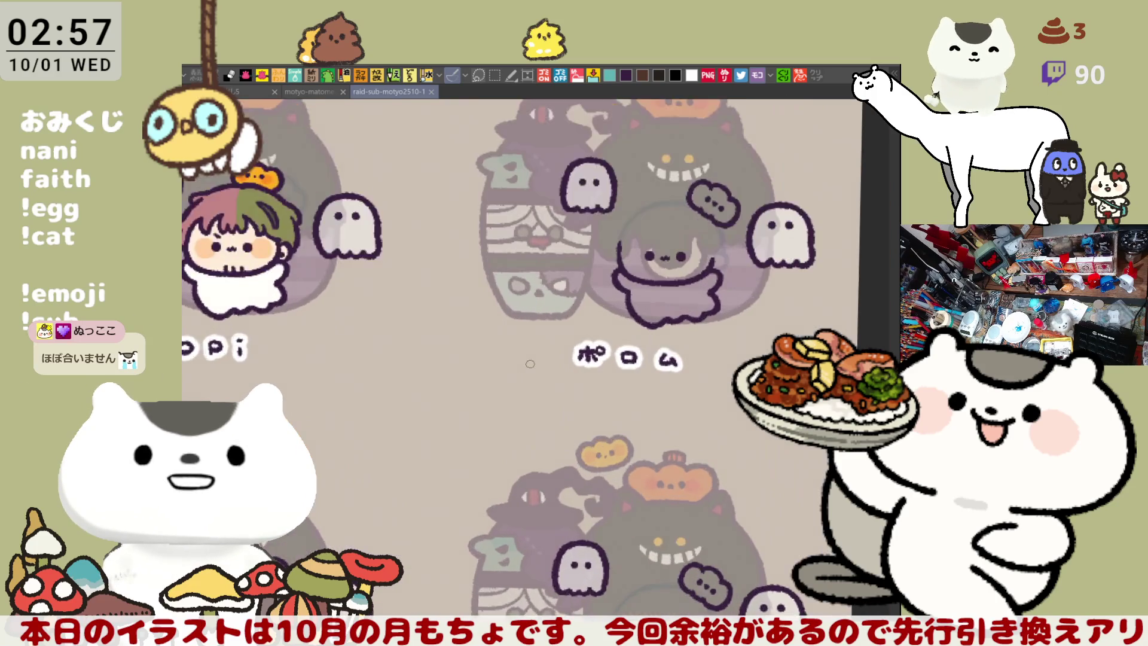
scroll(529, 364, "up", 1)
scroll(530, 364, "up", 1)
left_click_drag(530, 365, 374, 505)
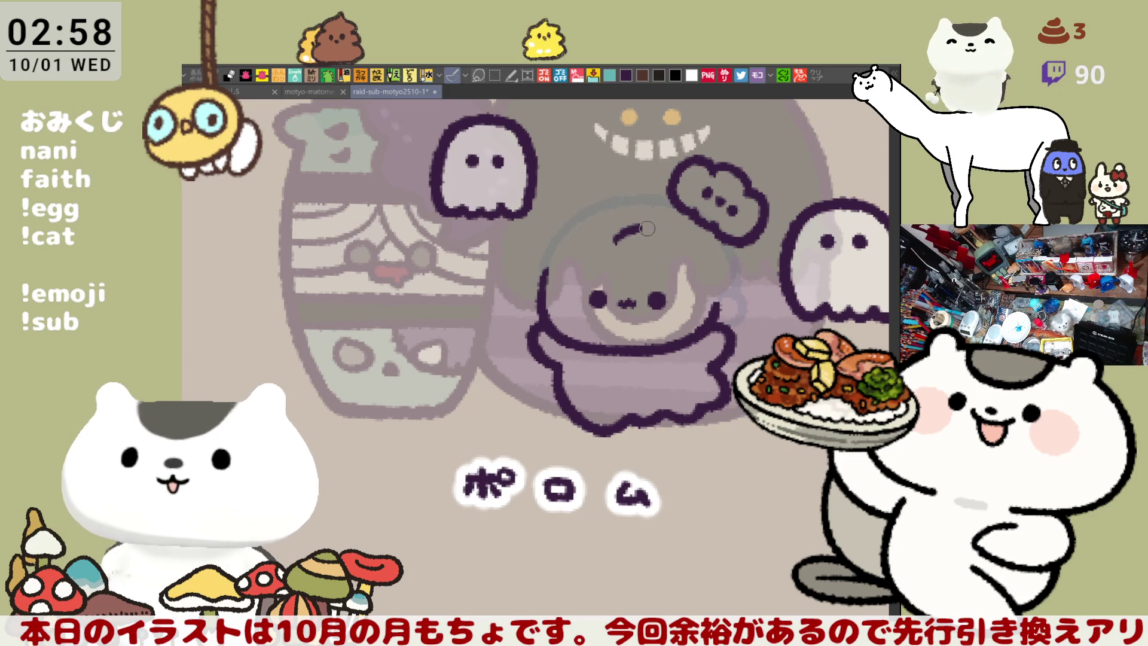
key("ctrl+z")
Step: Try a short curl above ポロム's face, then erase the dark hair stroke on its head
mouse_move(609, 240)
left_mouse_down()
mouse_move(642, 226)
mouse_move(635, 241)
mouse_move(666, 234)
left_mouse_up()
key("ctrl+z")
key("ctrl+z")
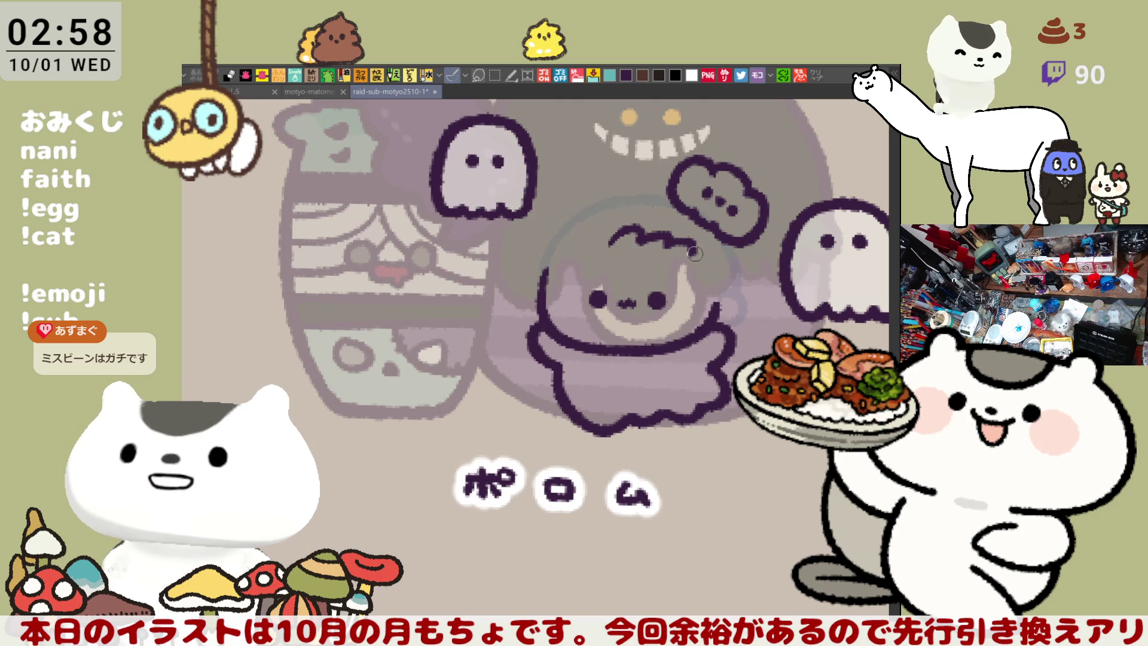
mouse_move(690, 249)
left_mouse_down()
mouse_move(673, 238)
mouse_move(602, 244)
left_mouse_up()
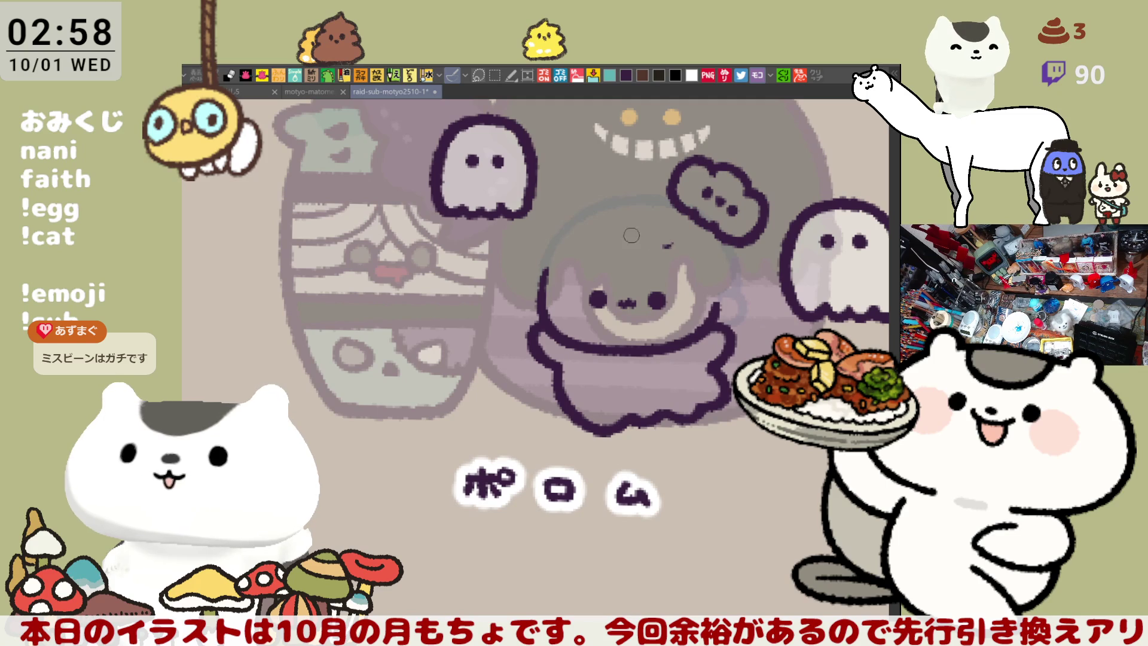
Step: Lasso the dotted cloud shape above the head and move it higher
left_click_drag(747, 227, 672, 337)
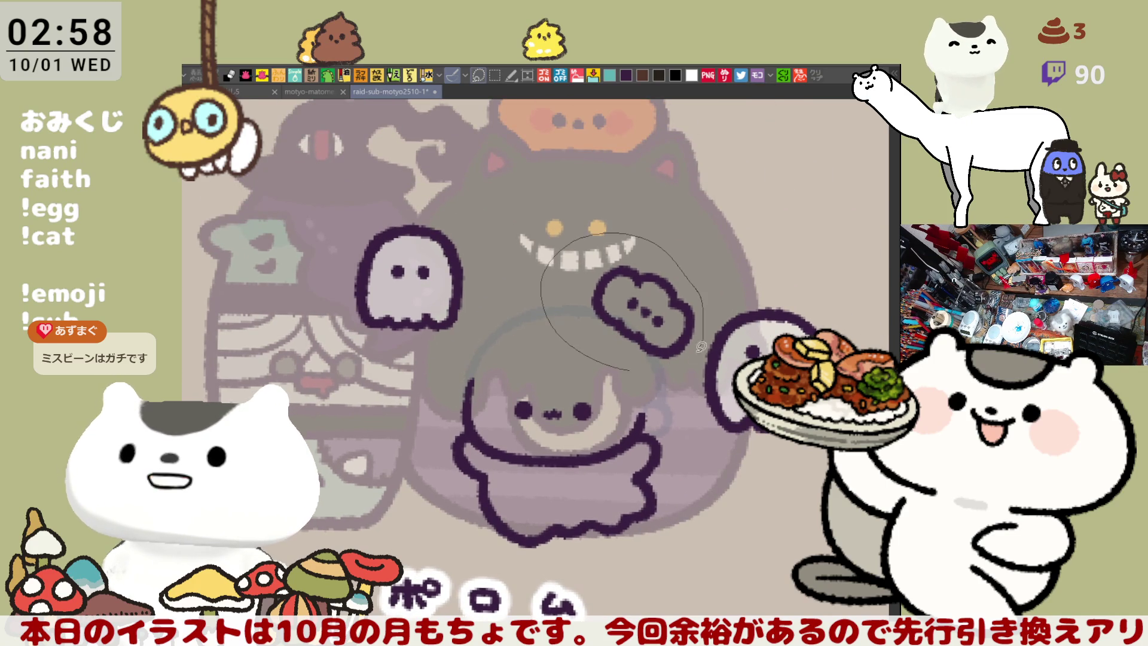
left_click_drag(706, 340, 568, 360)
left_click_drag(658, 339, 663, 260)
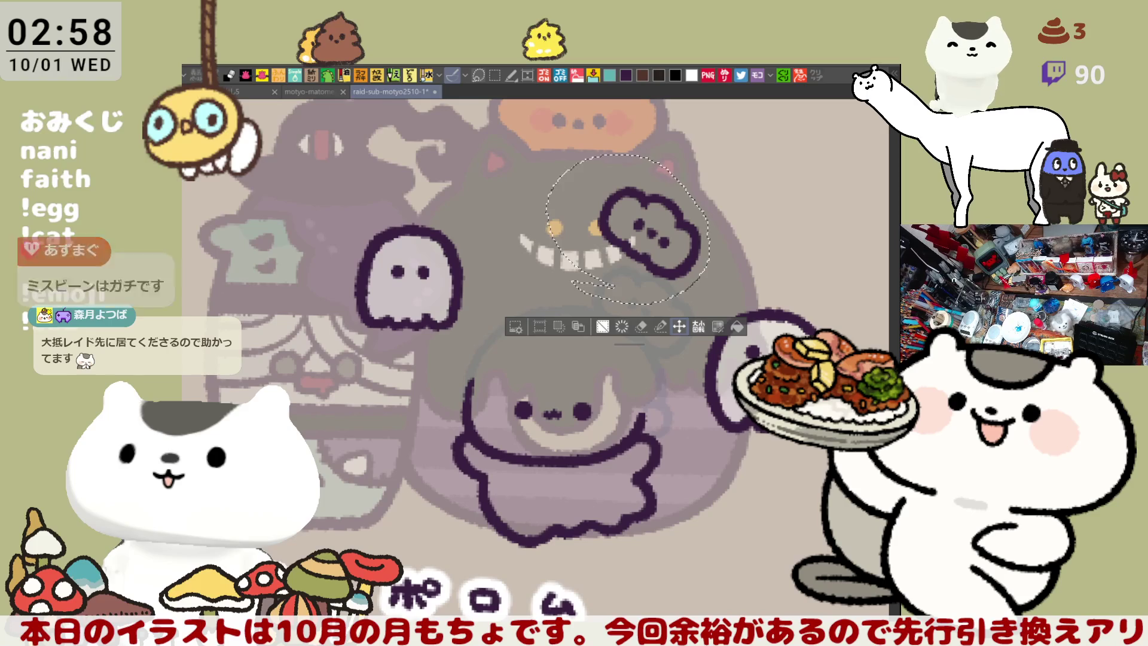
key("ctrl+d")
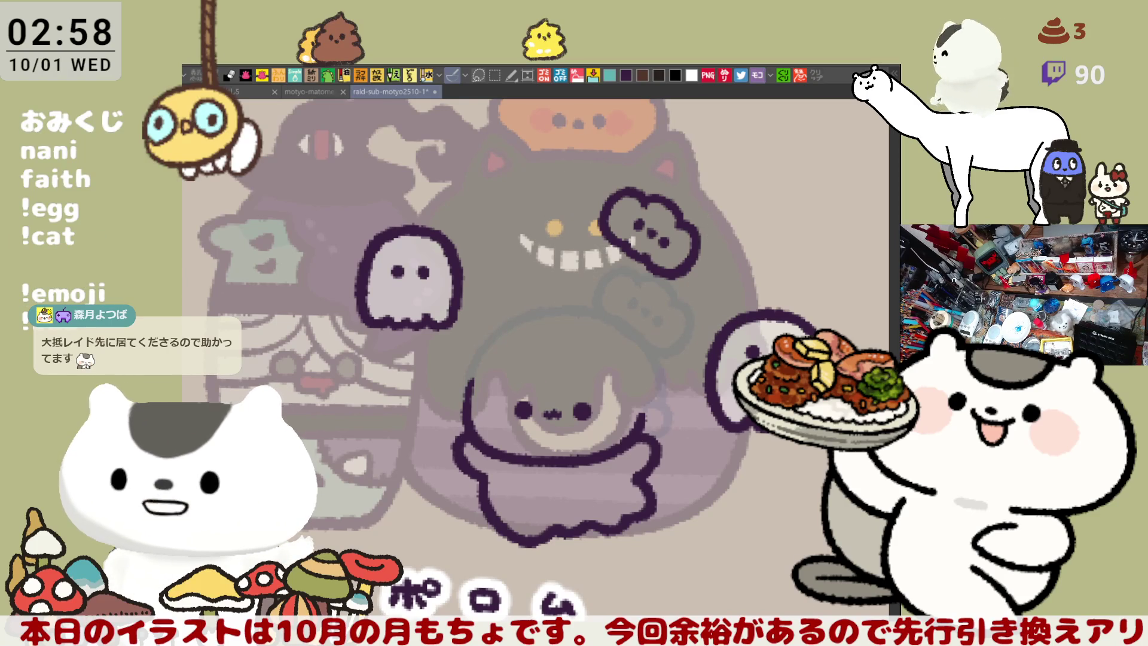
left_click_drag(530, 363, 554, 286)
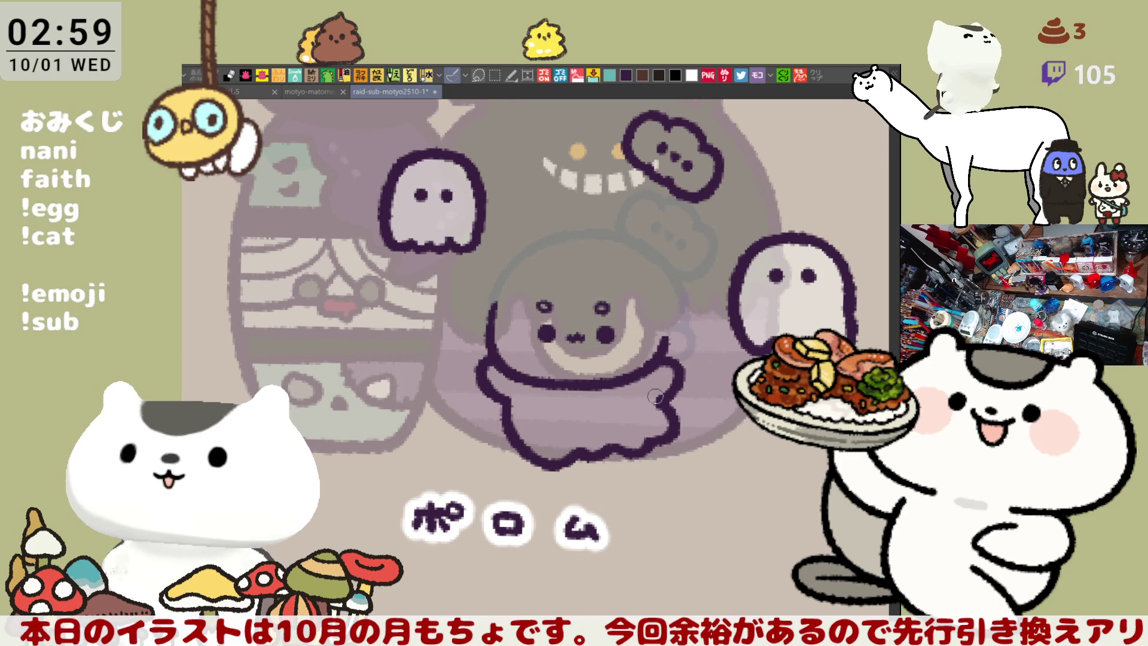
Step: Outline the right side of ポロム's hair in dark pen after discarding head arcs
scroll(615, 299, "down", 1)
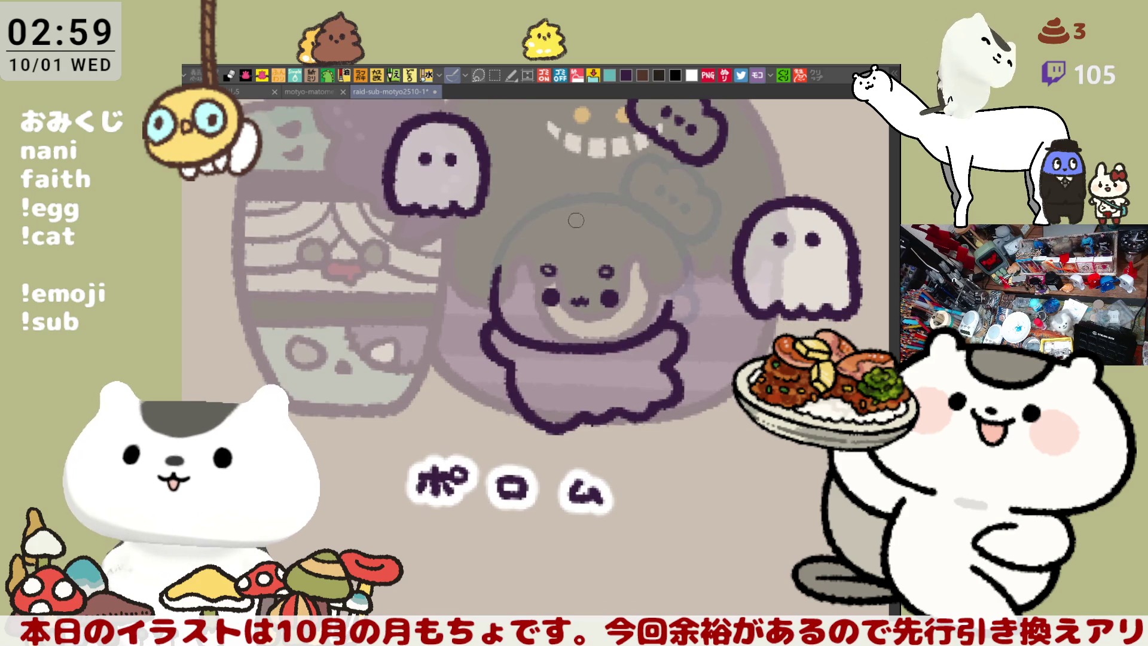
key("ctrl+z")
left_click_drag(560, 242, 607, 233)
key("ctrl+z")
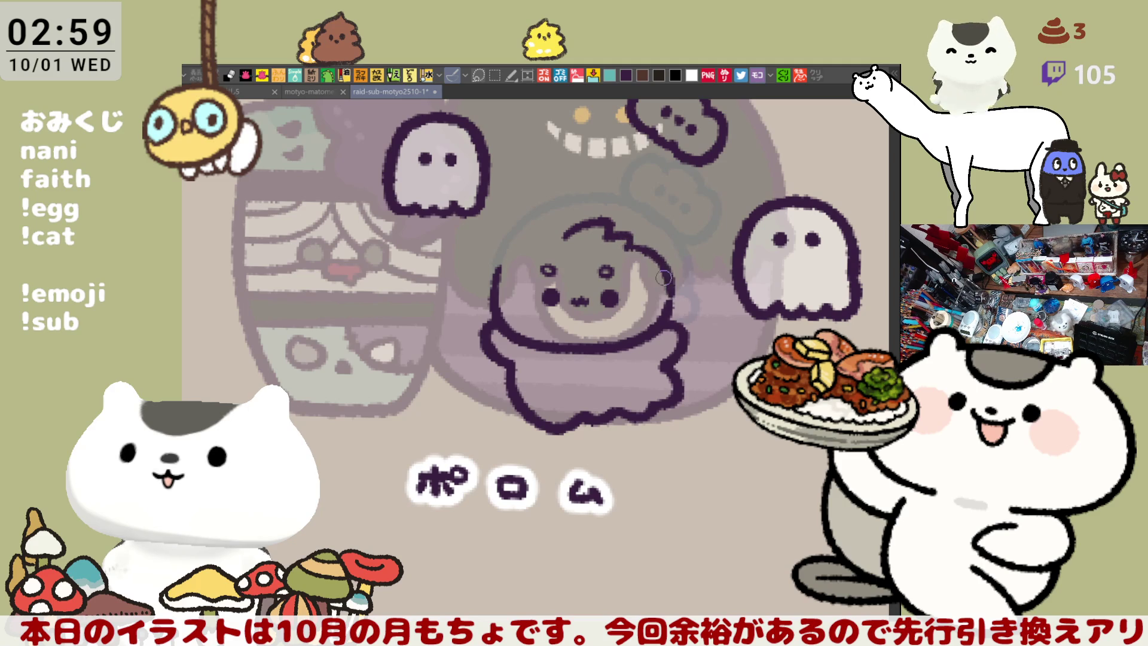
left_click_drag(625, 248, 668, 288)
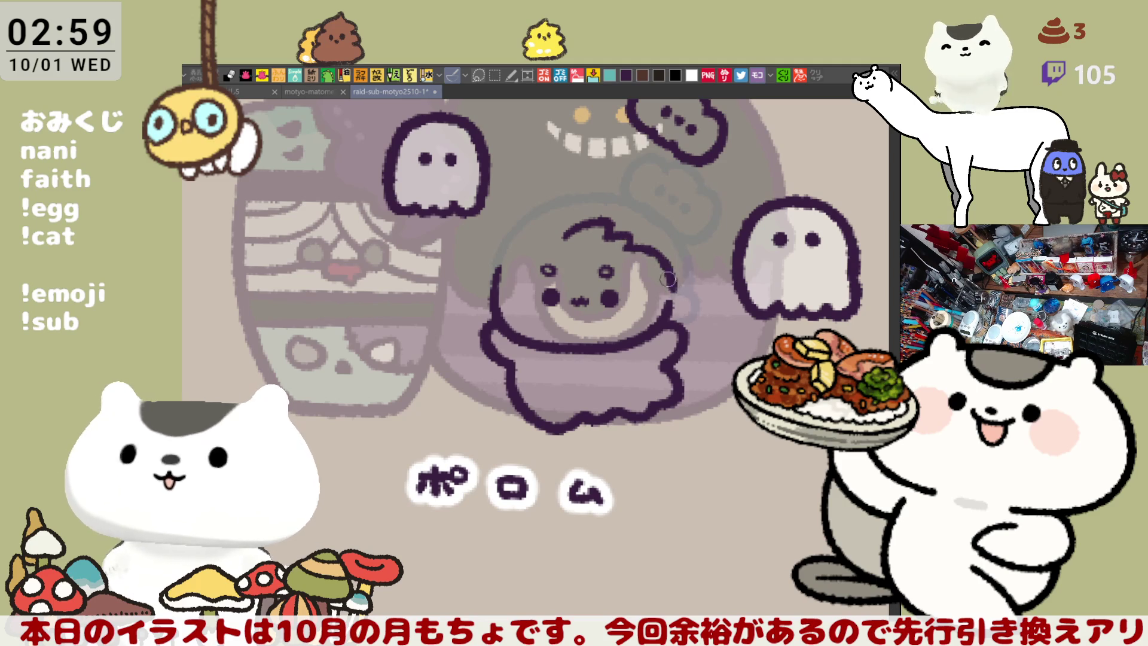
left_click_drag(620, 240, 667, 281)
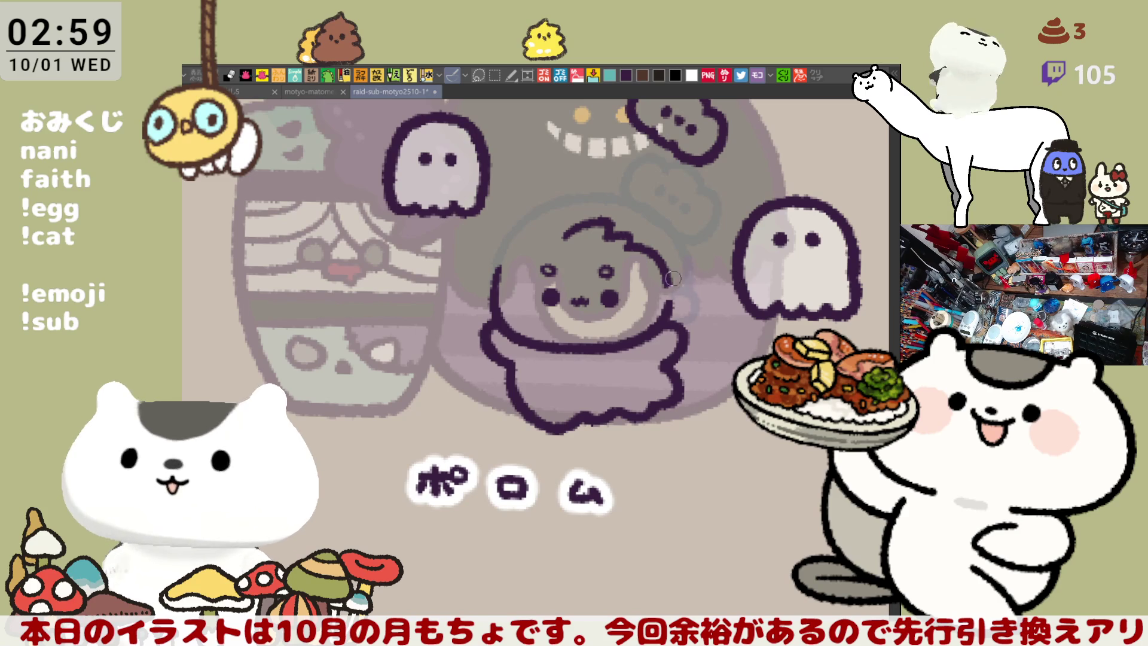
Step: Add a right-side bump, outline the top-left hair and left head edge, and arc over the face
left_click_drag(669, 282, 667, 306)
key("ctrl+z")
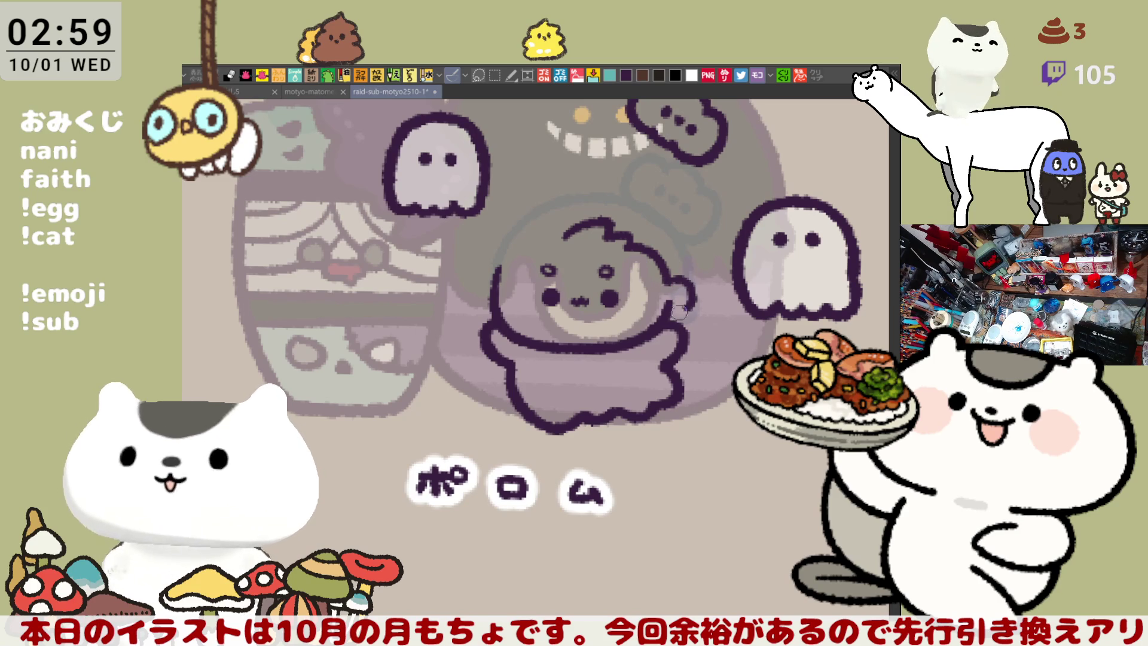
left_click_drag(671, 278, 669, 316)
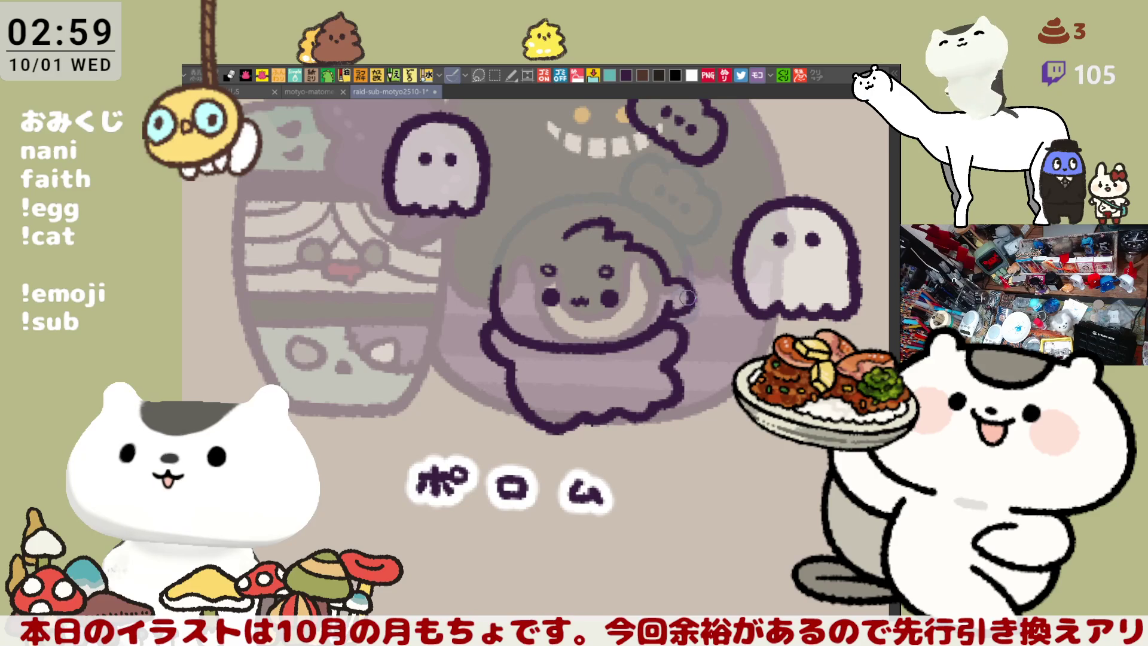
left_click_drag(542, 238, 563, 233)
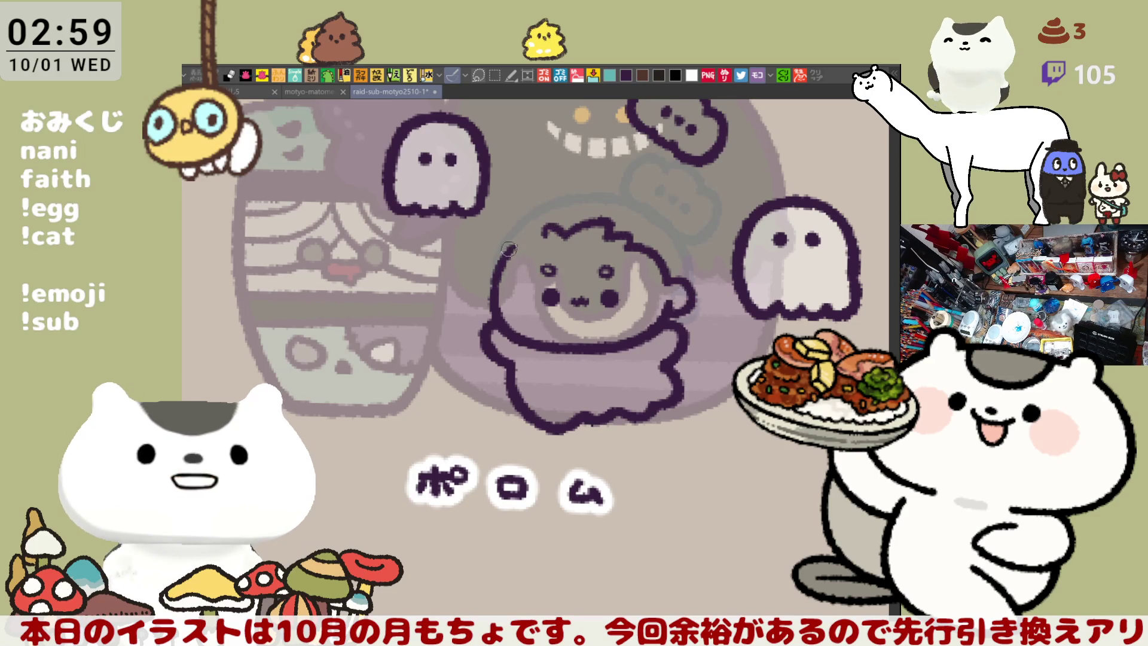
left_click_drag(513, 246, 497, 299)
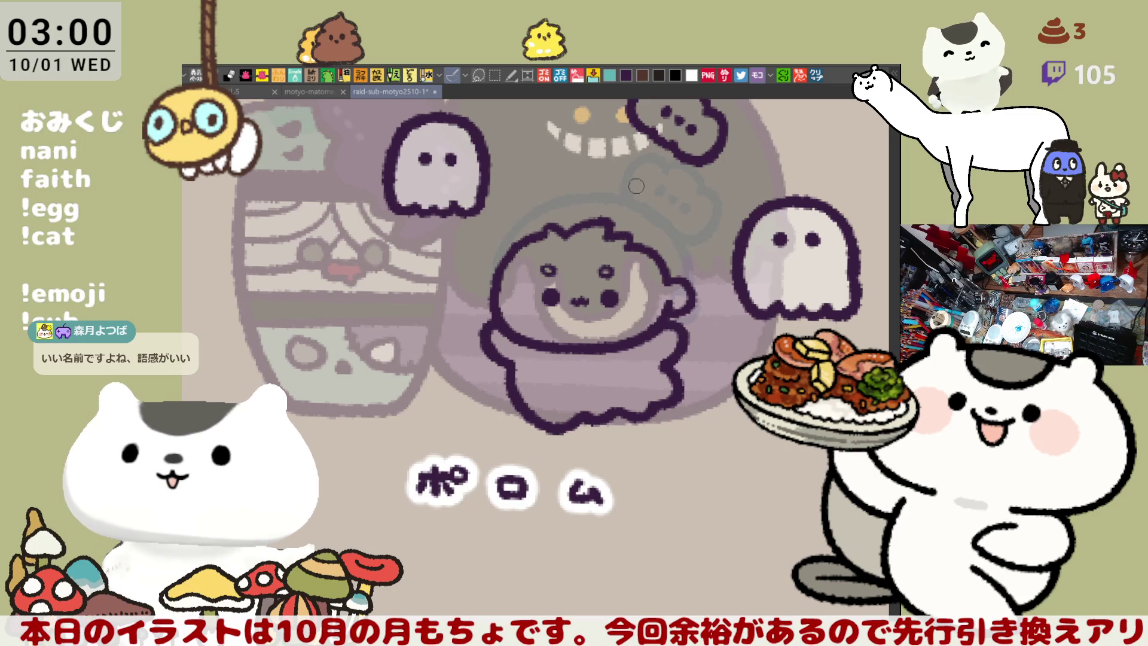
left_click_drag(573, 200, 665, 200)
Step: Draw a dark arc across the top of the head, redrawing it until the curve fits
key("ctrl+z")
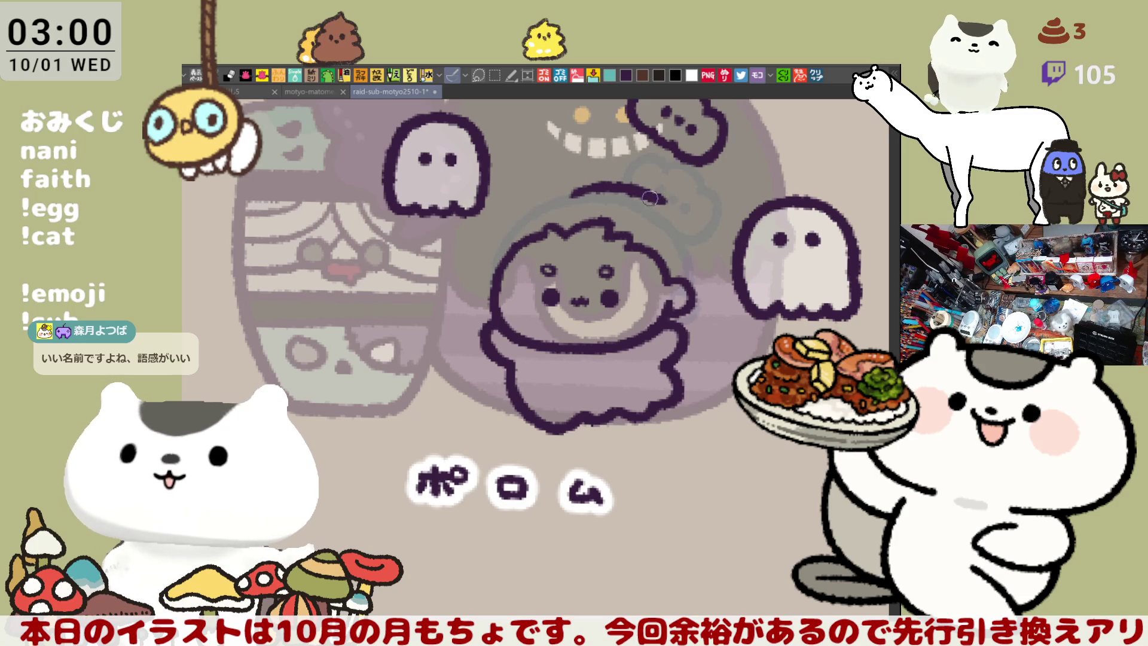
key("ctrl+z")
left_click_drag(568, 195, 665, 213)
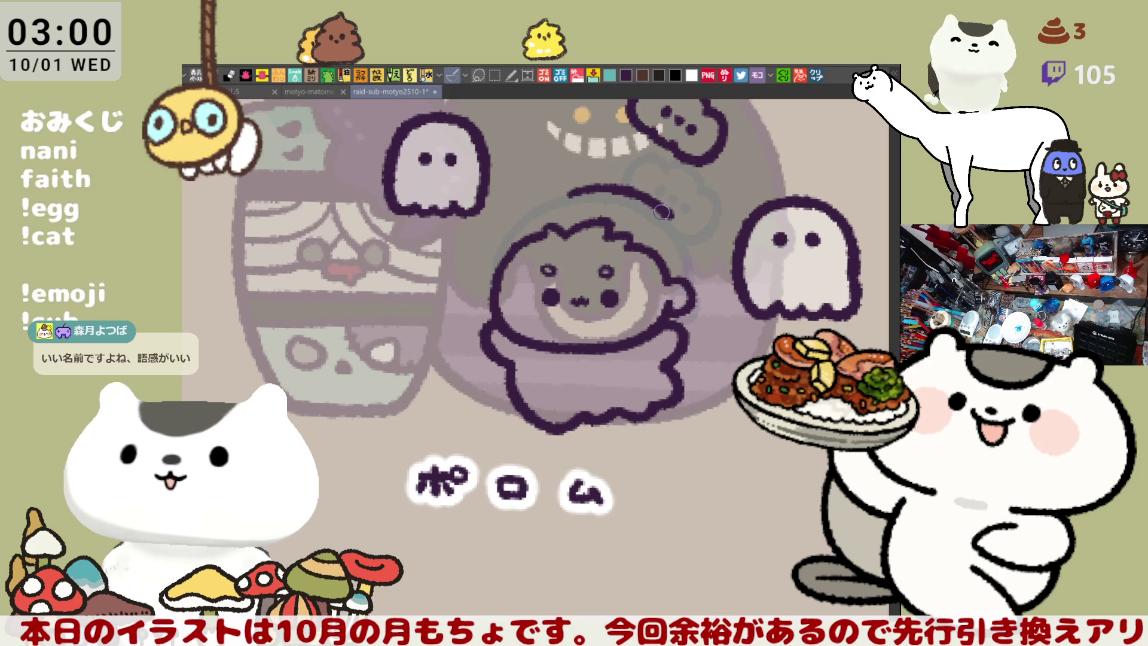
key("ctrl+z")
left_click_drag(565, 195, 668, 215)
key("ctrl+z")
left_click_drag(562, 196, 670, 214)
key("ctrl+z")
left_click_drag(558, 198, 665, 213)
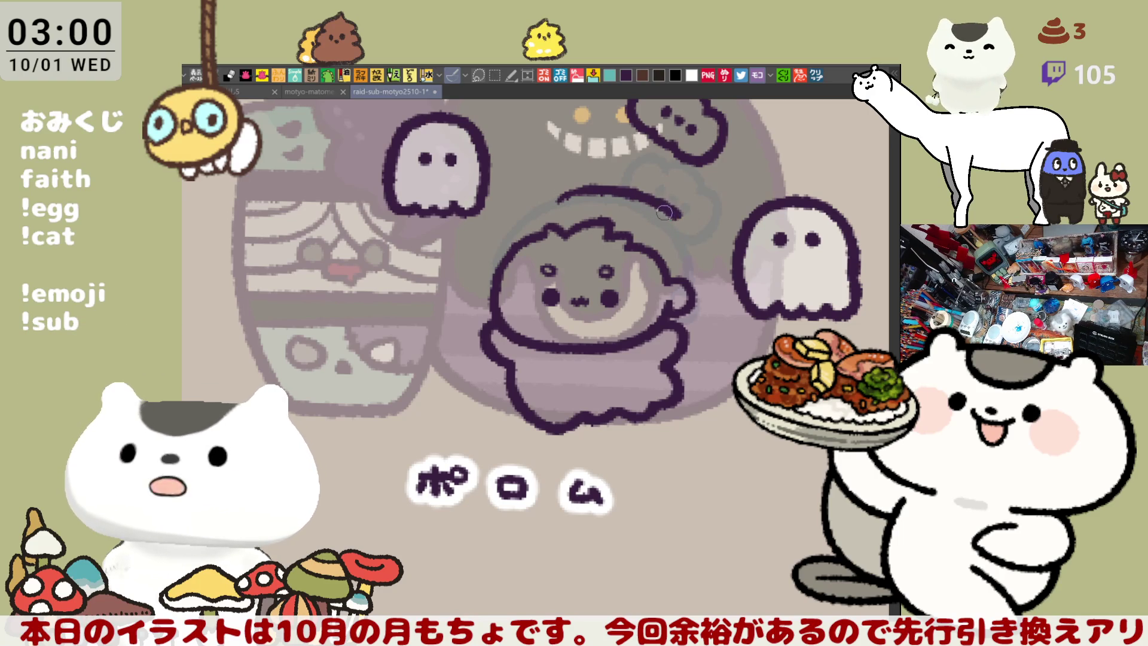
key("ctrl+z")
left_click_drag(568, 188, 665, 203)
key("ctrl+z")
mouse_move(558, 198)
left_mouse_down()
mouse_move(586, 188)
mouse_move(676, 220)
left_mouse_up()
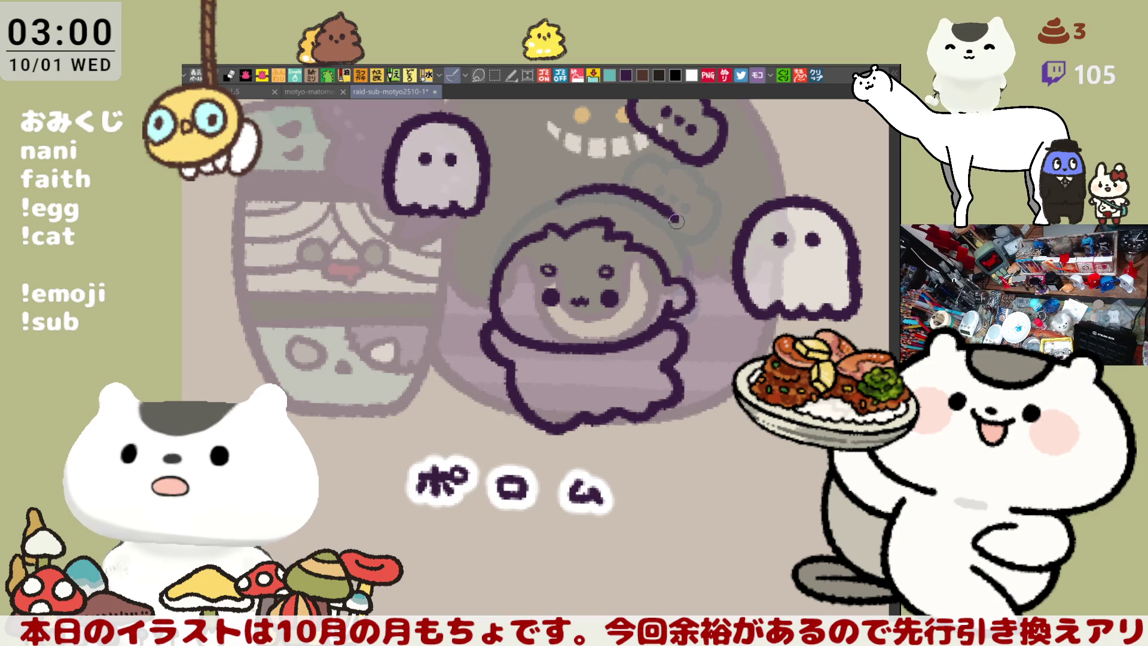
key("ctrl+z")
left_click_drag(559, 197, 656, 198)
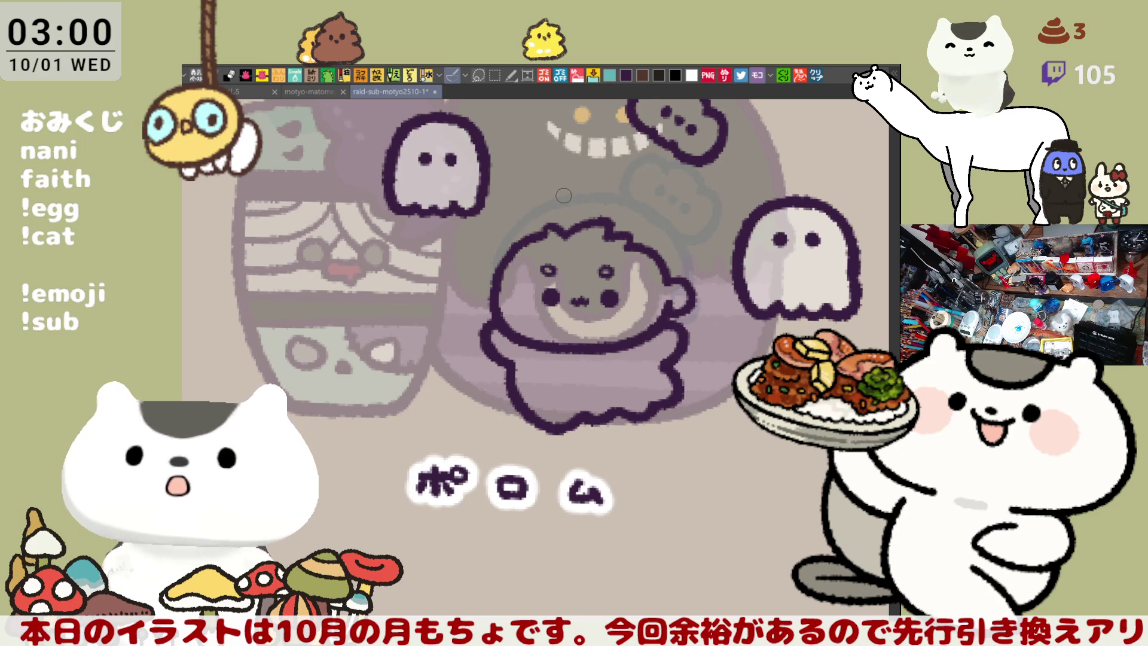
key("ctrl+z")
left_click_drag(554, 197, 678, 220)
key("ctrl+z")
left_click_drag(543, 200, 683, 236)
key("ctrl+z")
left_click_drag(545, 200, 682, 237)
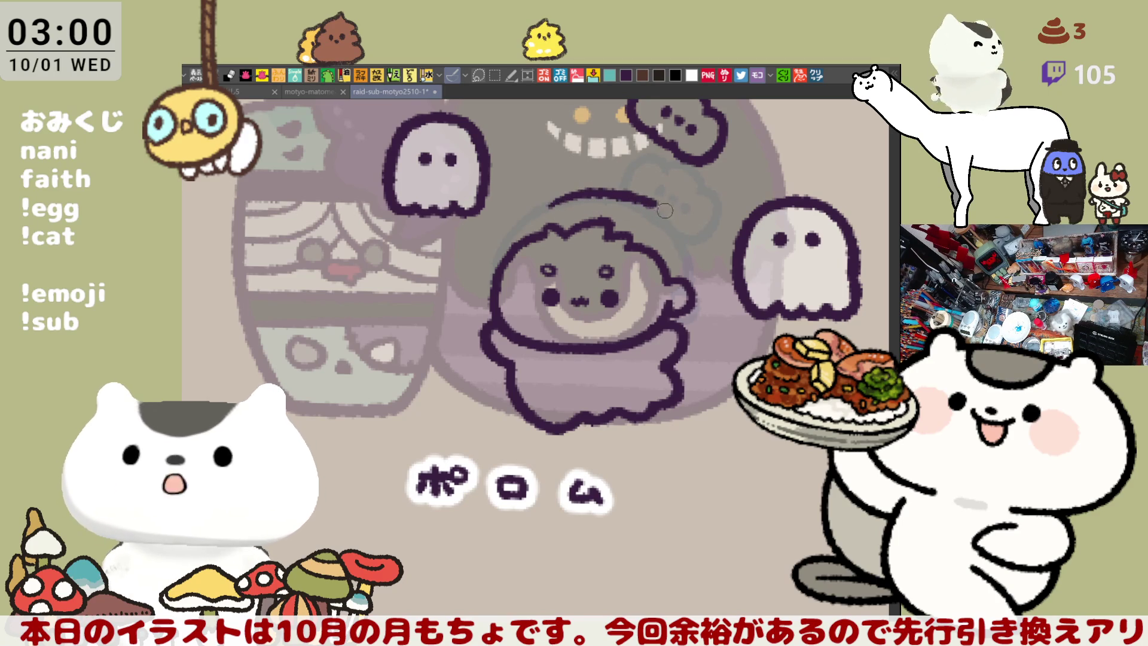
key("ctrl+z")
left_click_drag(559, 199, 675, 222)
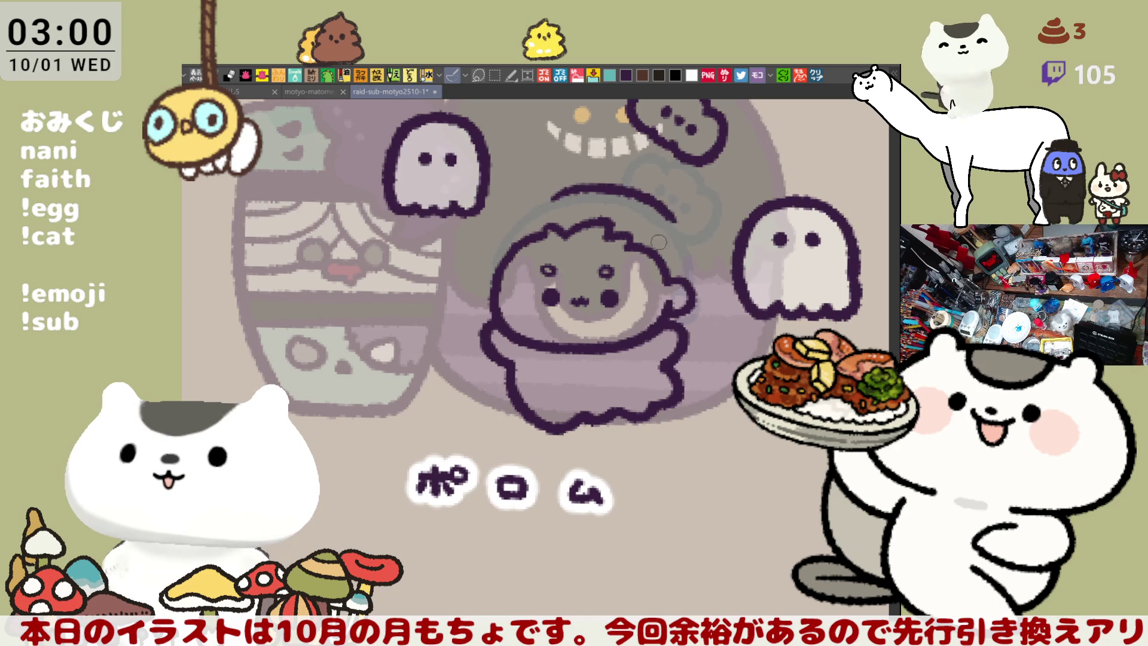
Step: Extend the arc down the right side of the head
left_click_drag(652, 202, 702, 258)
key("ctrl+z")
left_click_drag(657, 204, 704, 269)
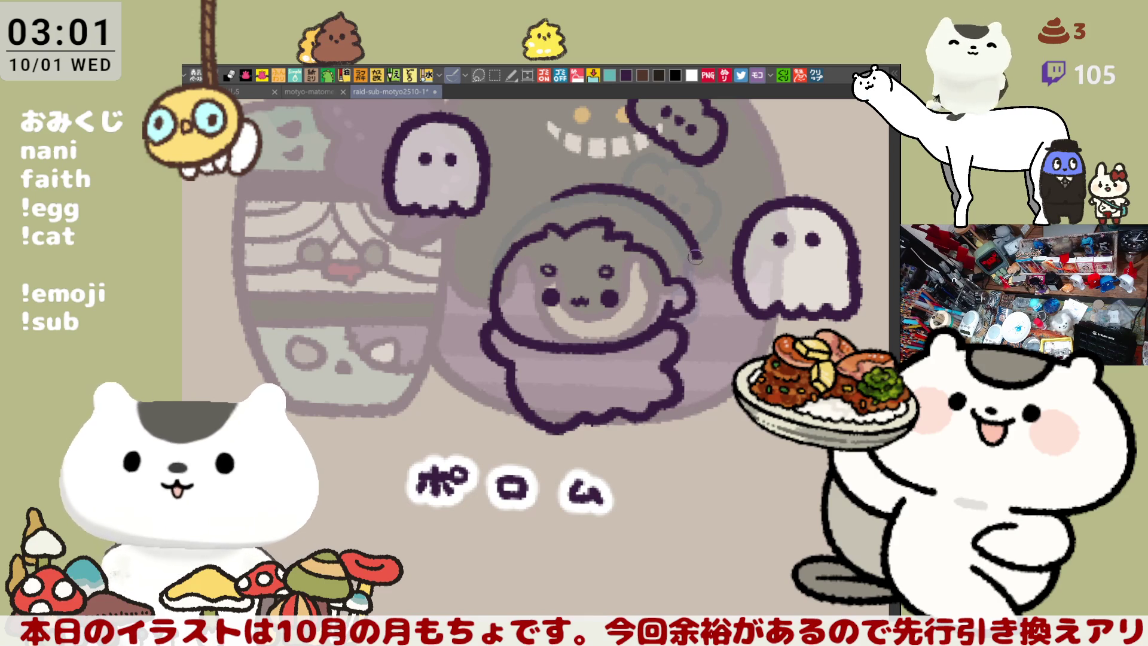
mouse_move(694, 257)
left_mouse_down()
mouse_move(714, 276)
mouse_move(708, 292)
left_mouse_up()
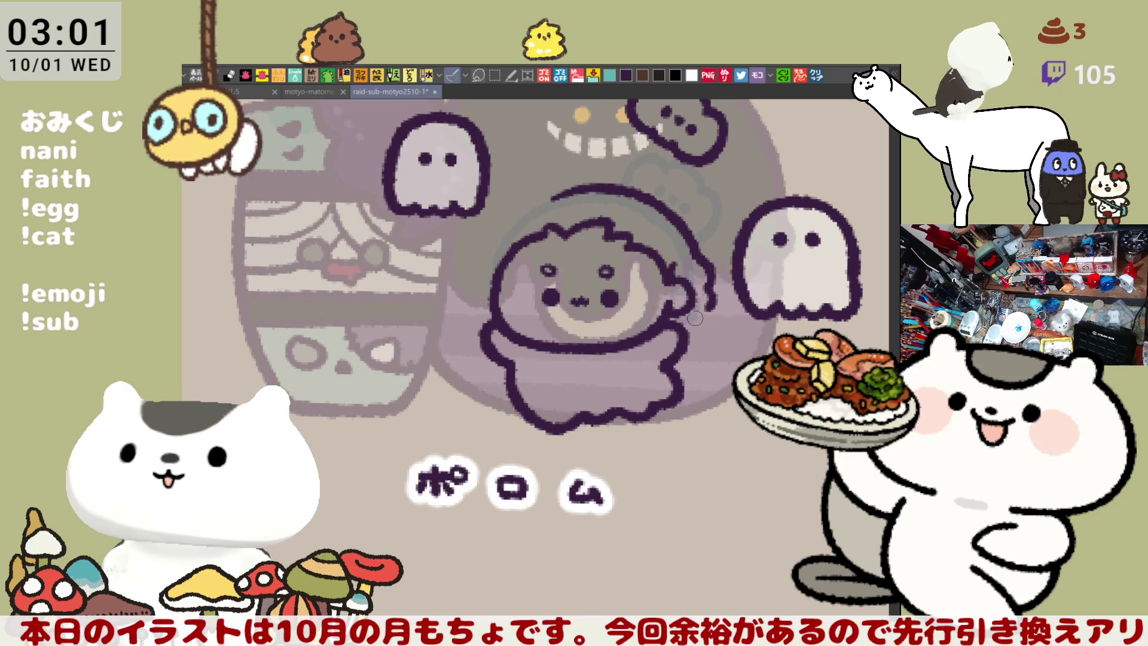
left_click_drag(572, 265, 625, 269)
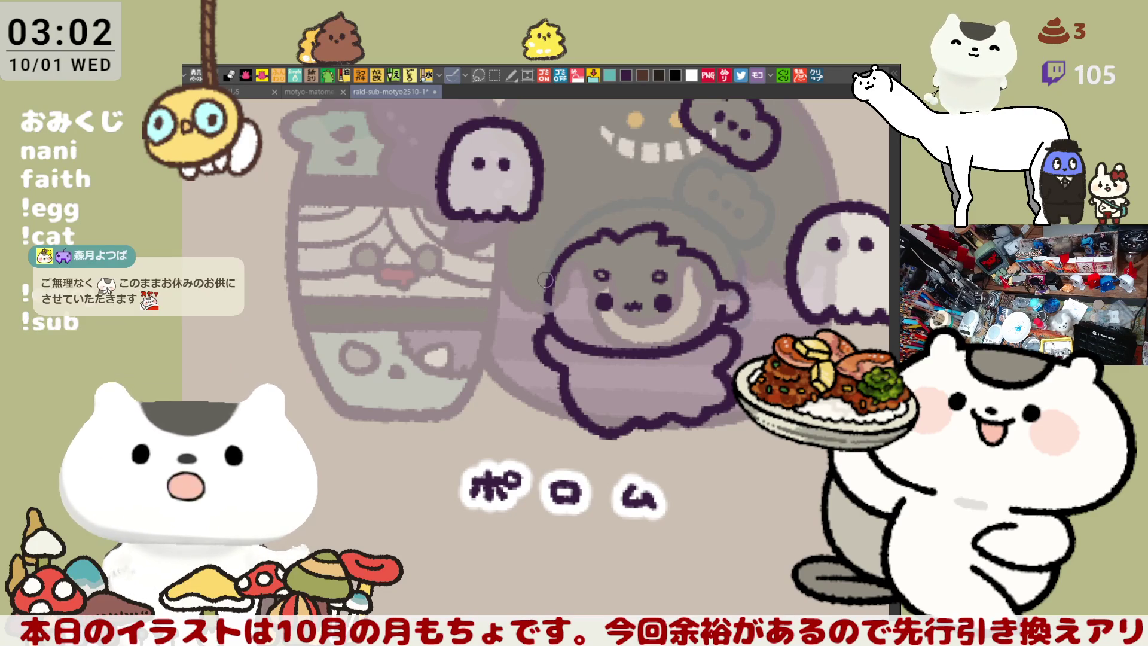
Step: Draw a curved stroke beside the left side of the head
left_click_drag(549, 247, 542, 298)
key("ctrl+z")
left_click_drag(551, 246, 542, 299)
key("ctrl+z")
left_click_drag(553, 247, 541, 300)
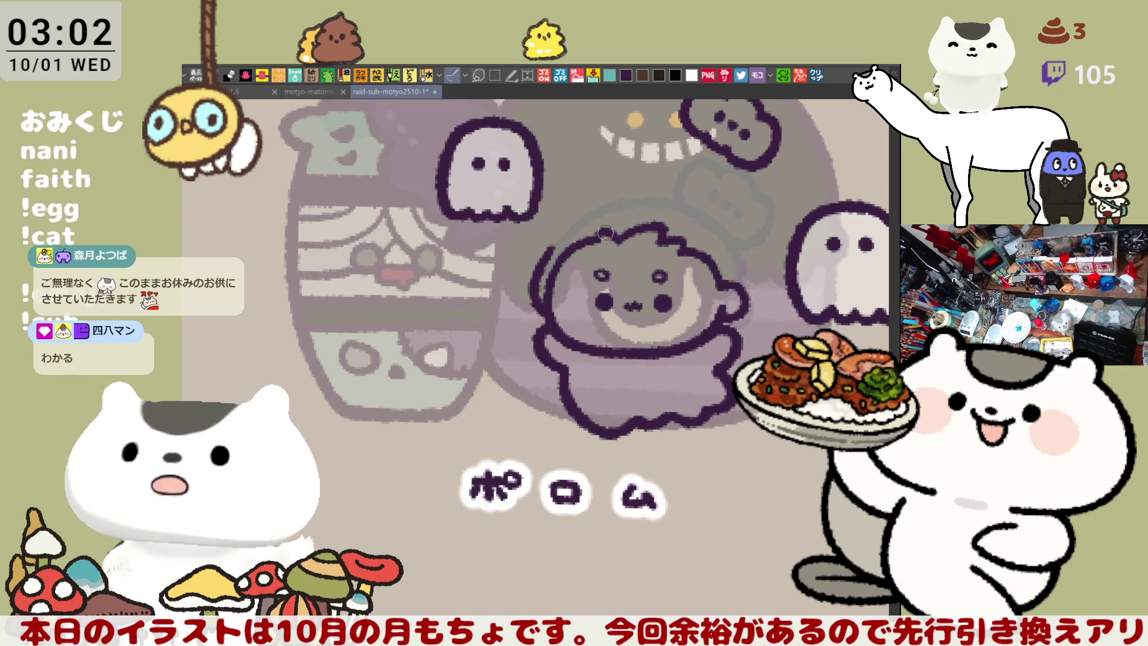
key("ctrl+z")
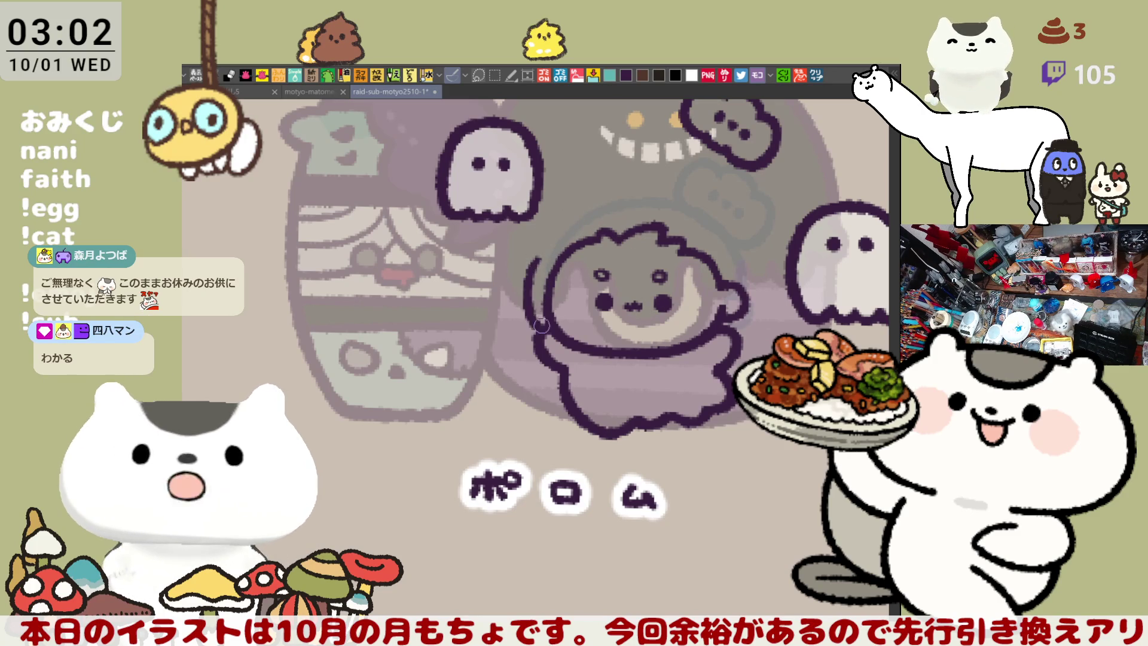
key("ctrl+z")
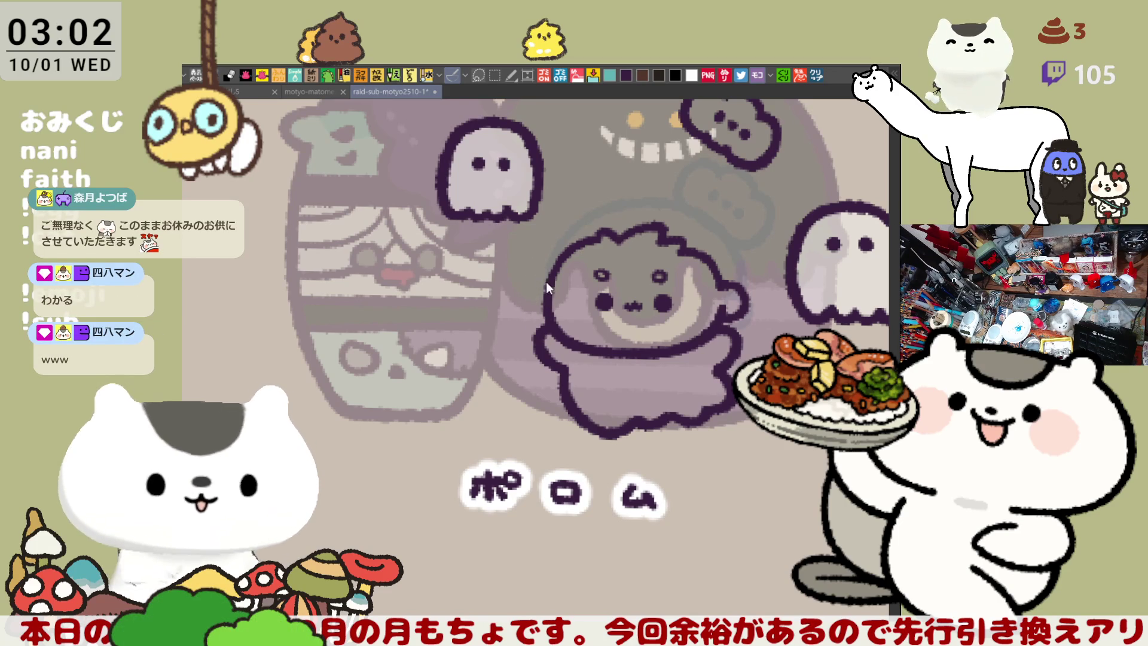
left_click_drag(538, 262, 543, 305)
key("ctrl+z")
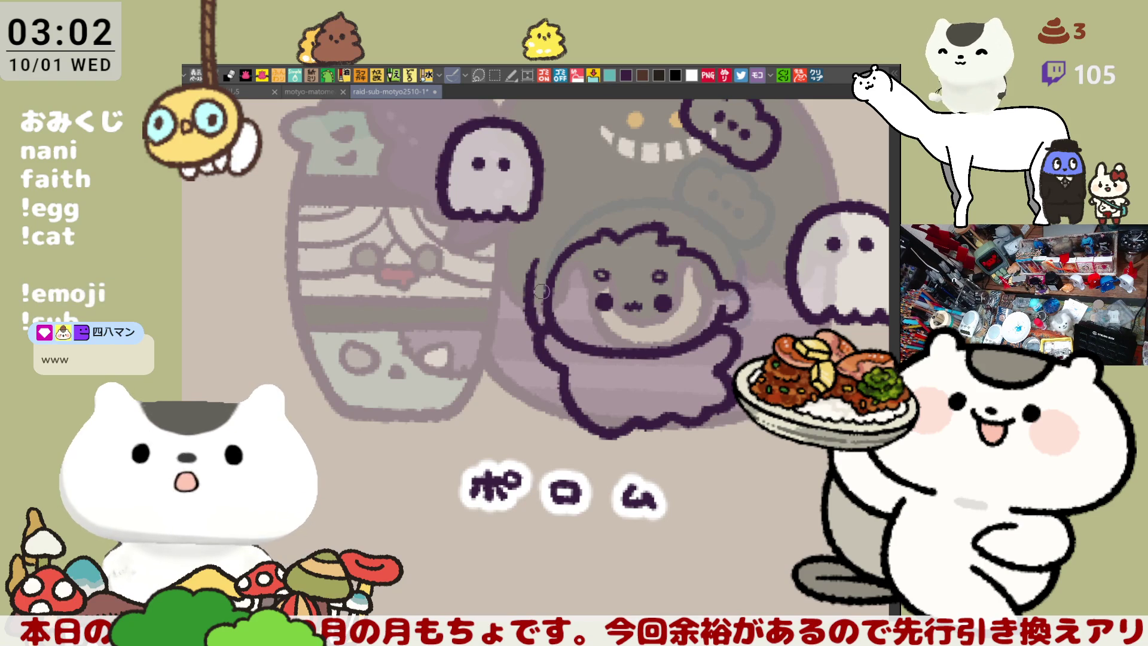
left_click_drag(540, 261, 535, 313)
key("ctrl+z")
left_click_drag(541, 261, 535, 312)
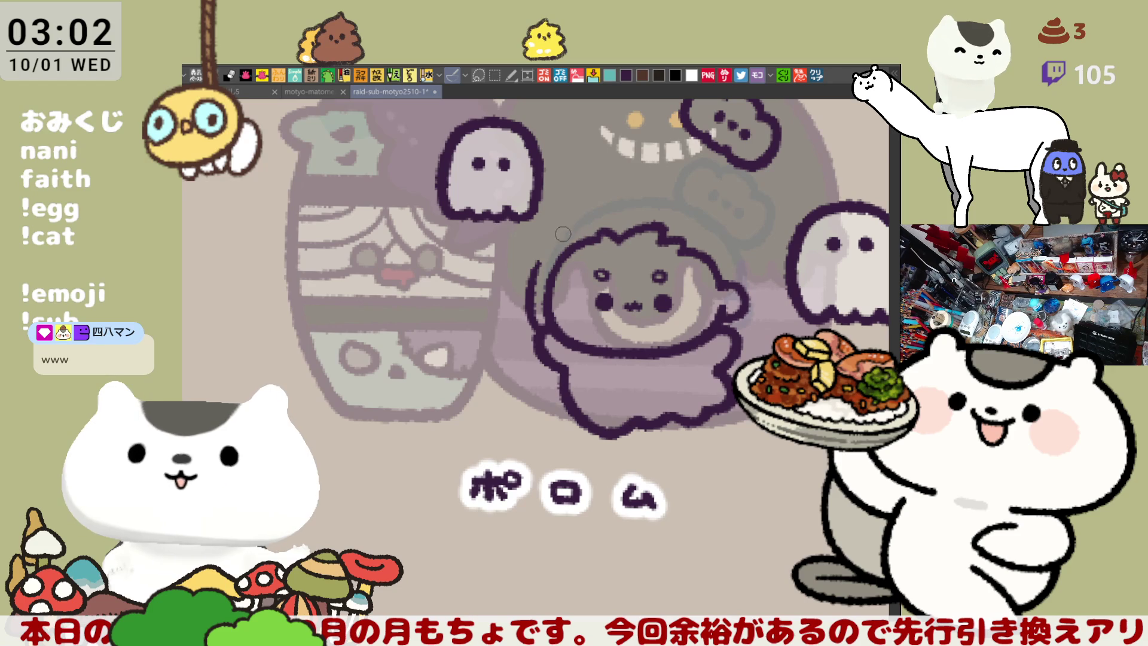
left_click_drag(559, 232, 489, 244)
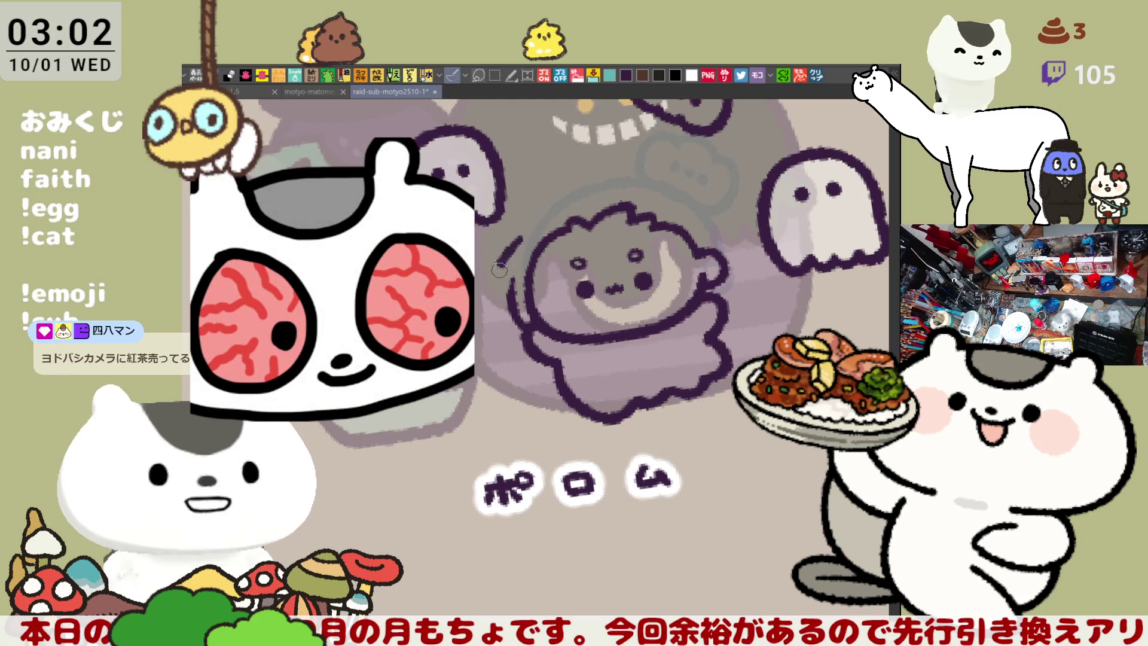
left_click_drag(525, 235, 504, 249)
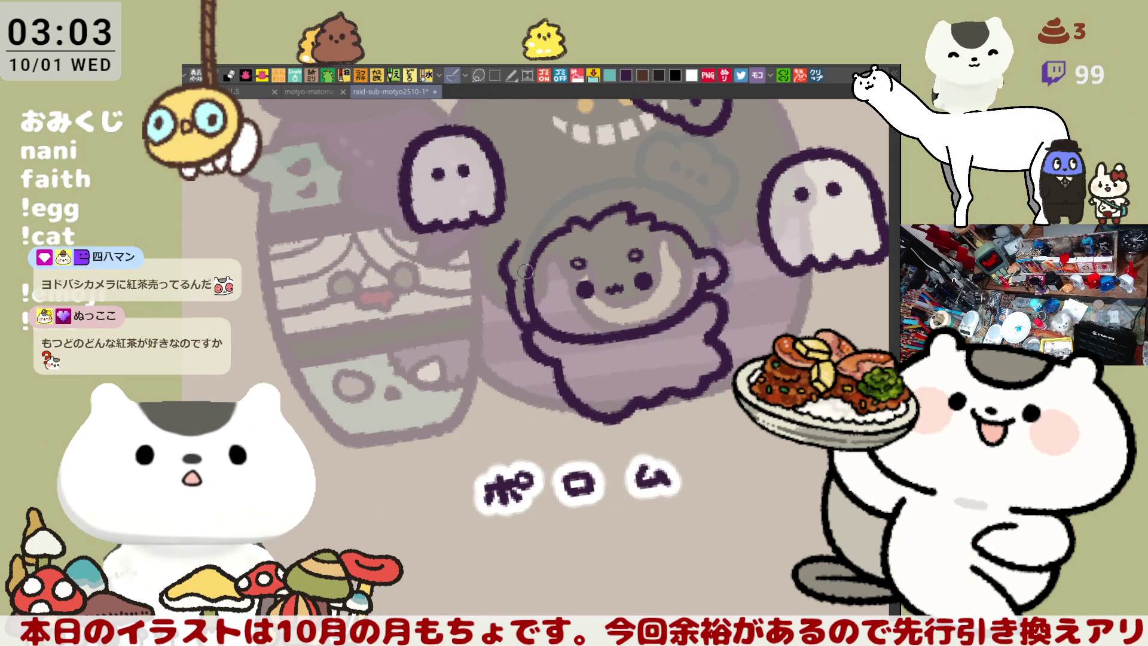
Step: Go over the head-top outline until it is darker and thicker
left_click_drag(682, 169, 697, 192)
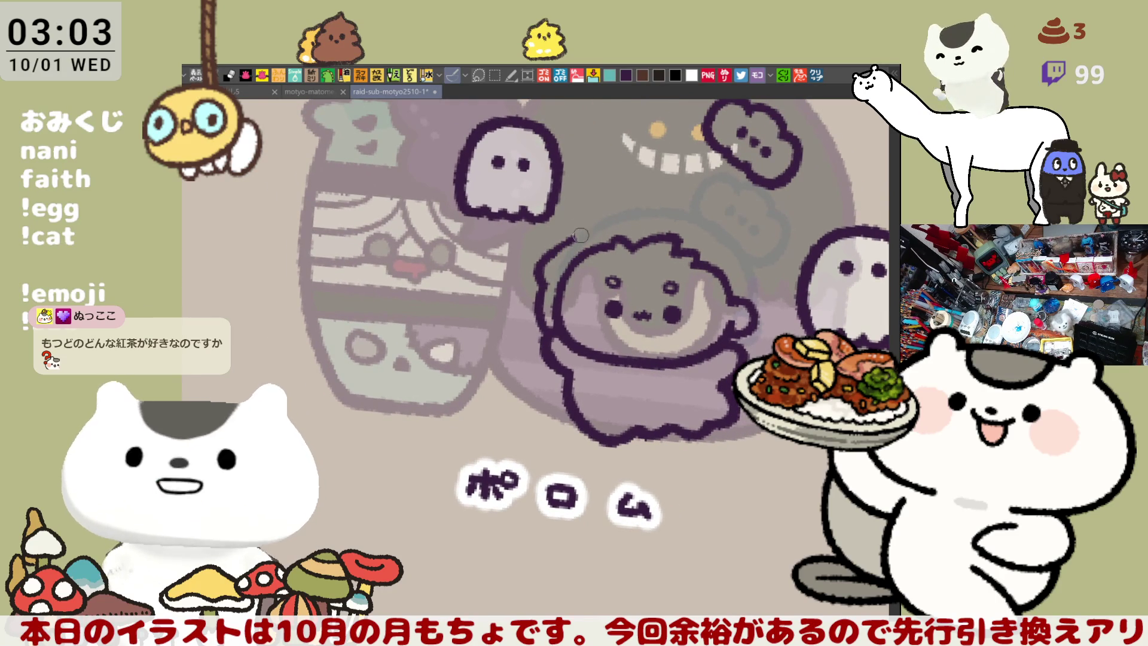
left_click_drag(573, 223, 685, 207)
key("ctrl+z")
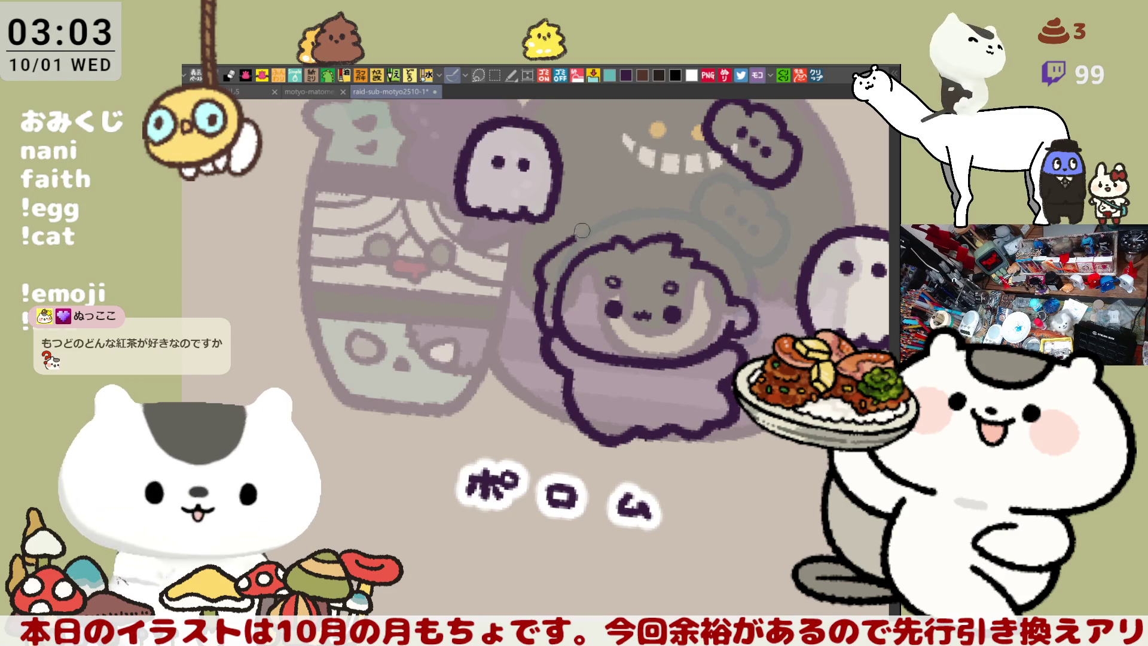
left_click_drag(571, 232, 687, 209)
key("ctrl+z")
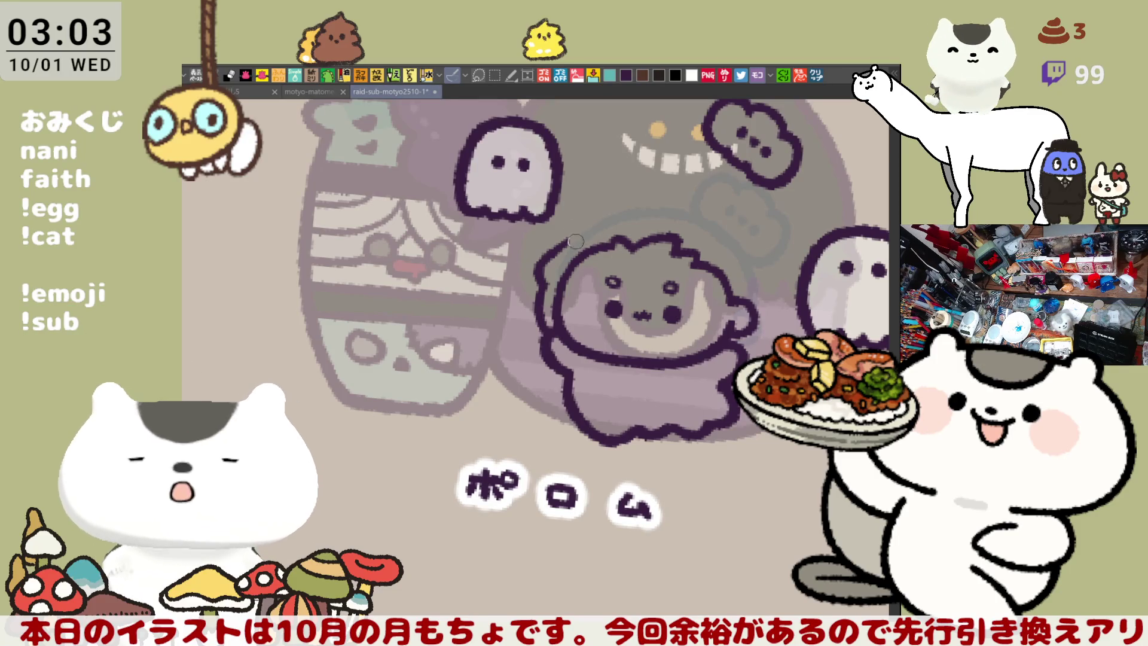
left_click_drag(568, 245, 667, 207)
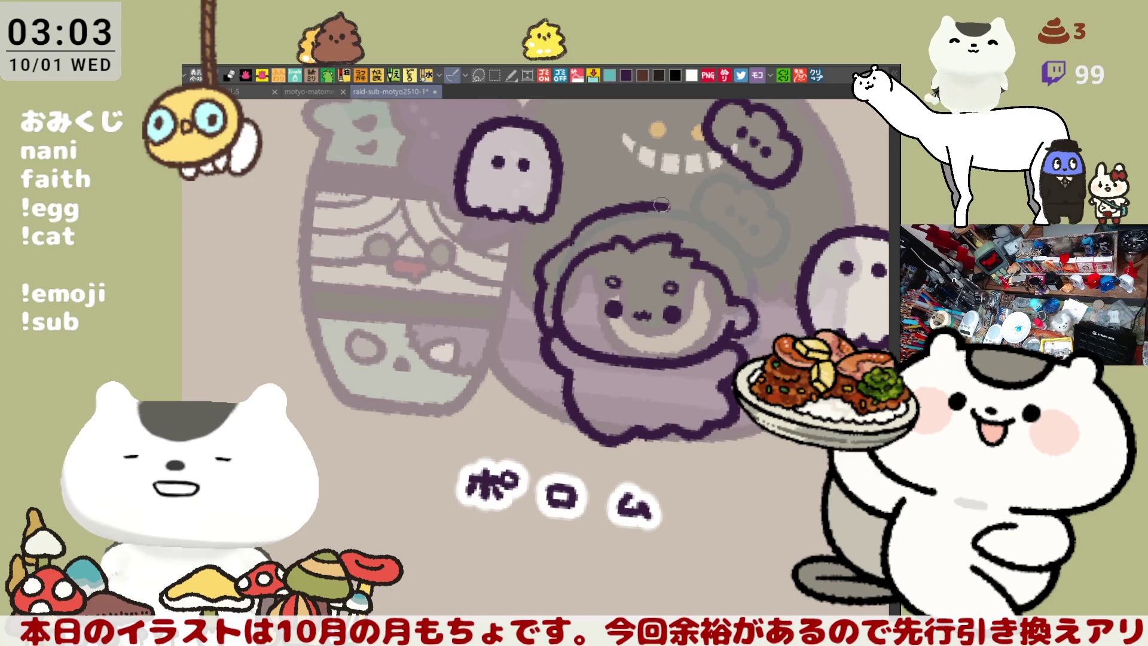
left_click_drag(665, 207, 693, 214)
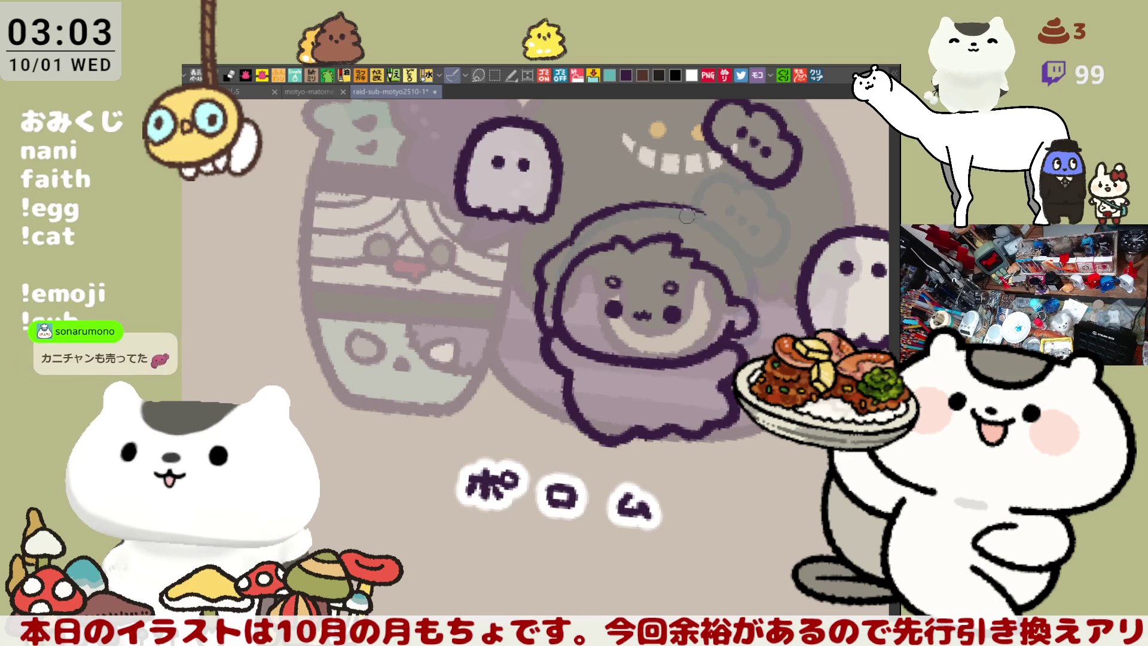
left_click_drag(596, 215, 699, 213)
left_click_drag(593, 218, 682, 204)
left_click_drag(591, 216, 702, 215)
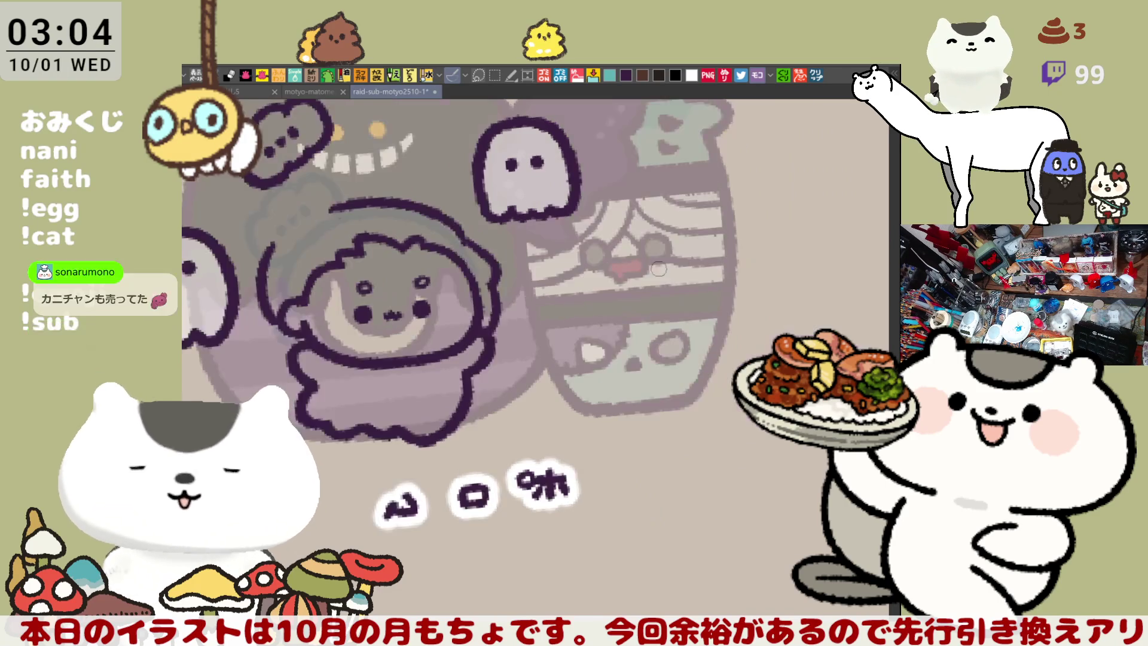
Step: Outline the head's left side in dark purple on a mirrored canvas, then unmirror it
key("h")
left_click_drag(395, 251, 389, 358)
key("ctrl+z")
left_click_drag(392, 250, 395, 335)
key("ctrl+z")
left_click_drag(386, 260, 374, 329)
key("ctrl+z")
left_click_drag(383, 263, 373, 317)
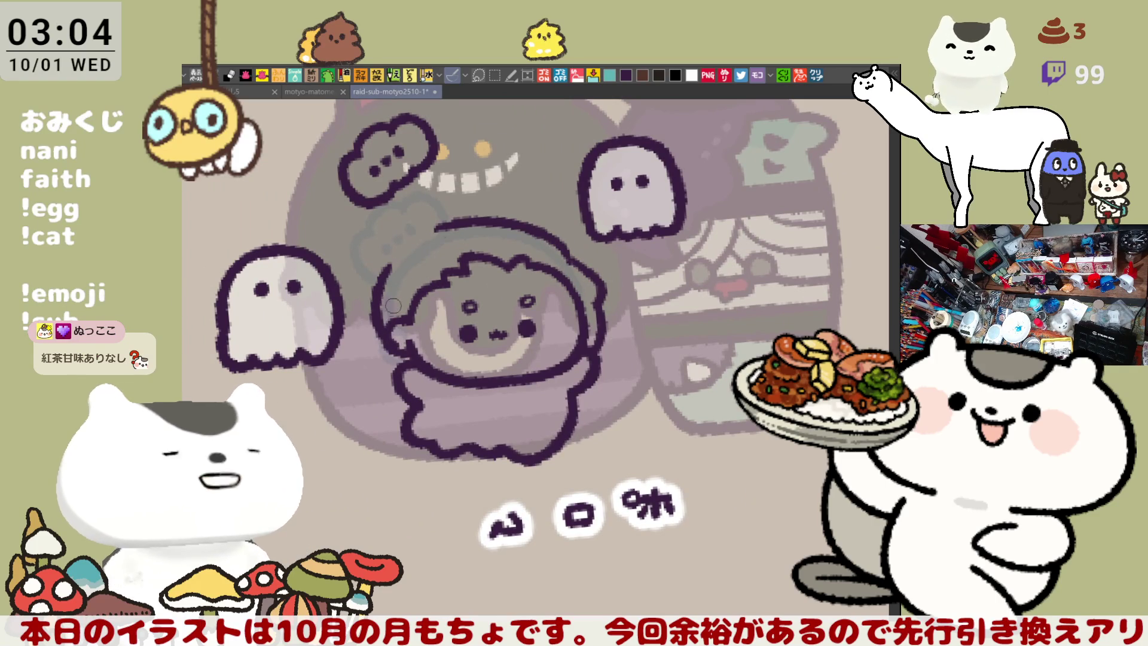
key("ctrl+z")
left_click_drag(392, 256, 375, 330)
key("ctrl+z")
left_click_drag(392, 256, 376, 330)
key("ctrl+z")
left_click_drag(391, 256, 374, 329)
key("ctrl+z")
left_click_drag(395, 254, 374, 329)
key("ctrl+z")
left_click_drag(390, 268, 389, 336)
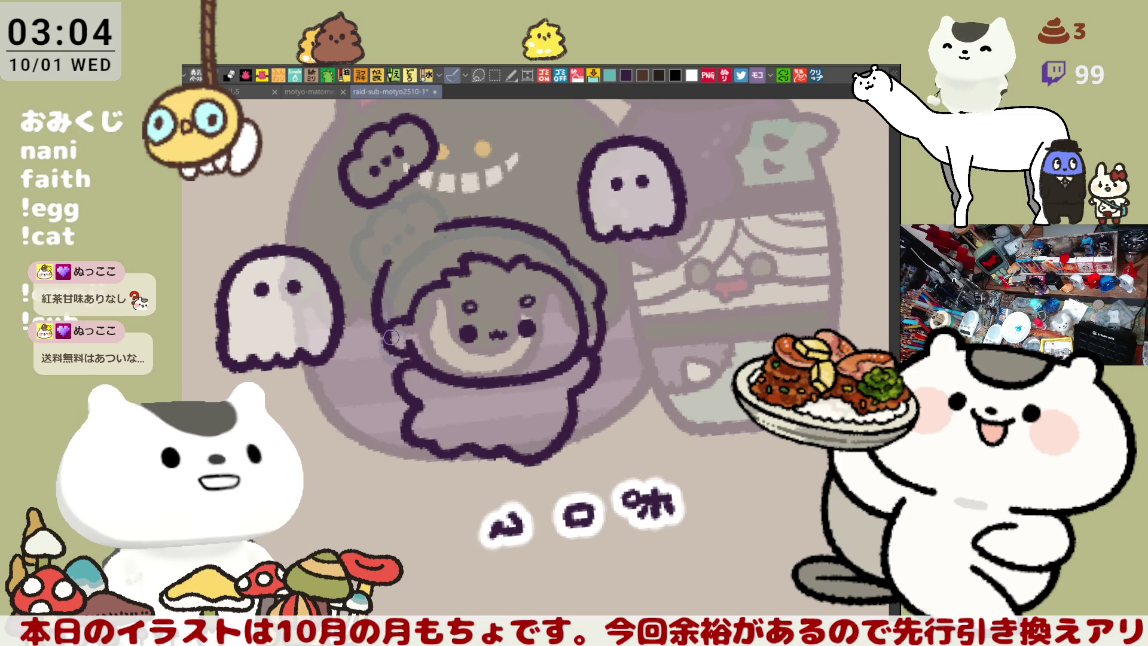
key("ctrl+z")
left_click_drag(391, 259, 390, 336)
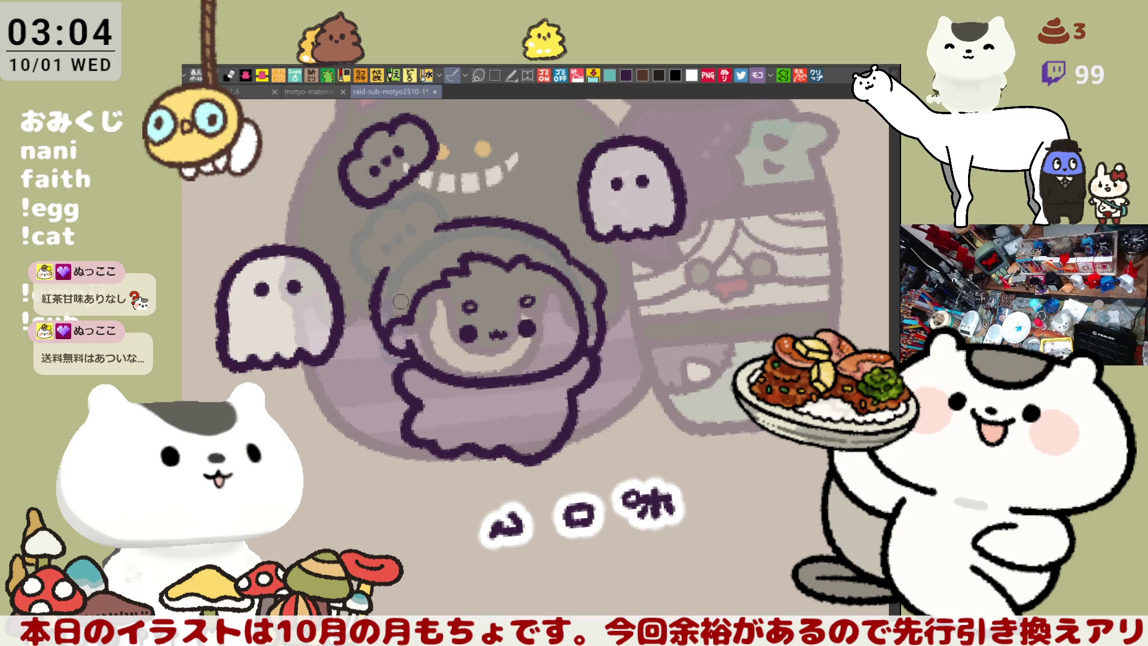
key("h")
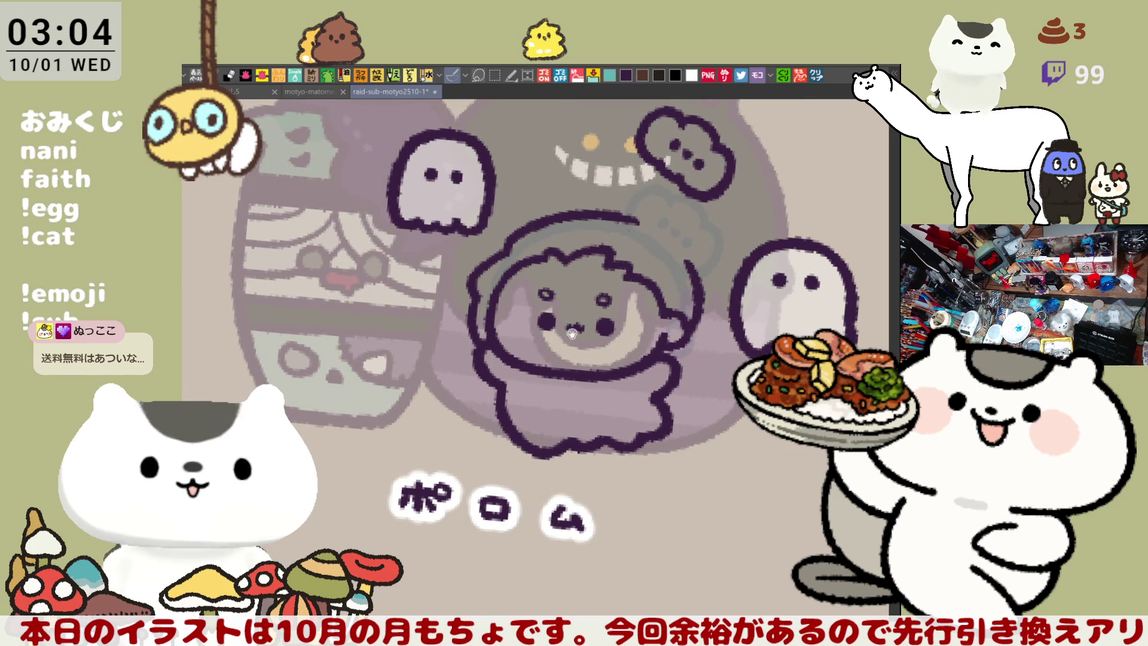
Step: Replace the stray stroke with an outline curving from the hair down beside the hand
left_click_drag(569, 325, 532, 281)
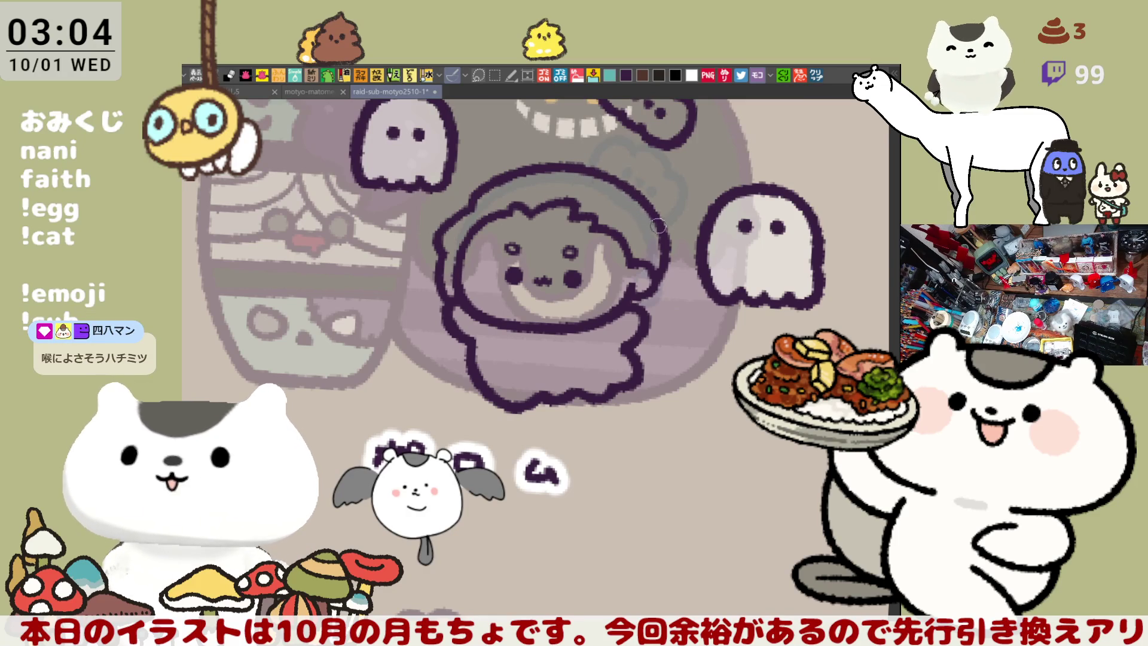
left_click_drag(644, 312, 680, 280)
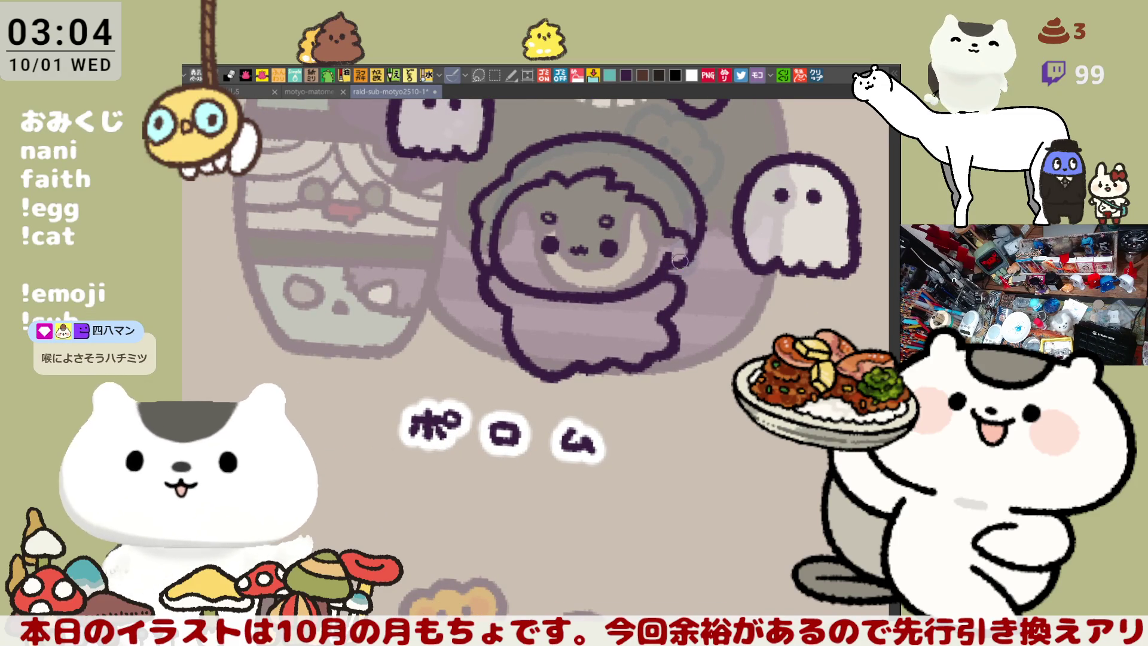
left_click_drag(698, 256, 705, 274)
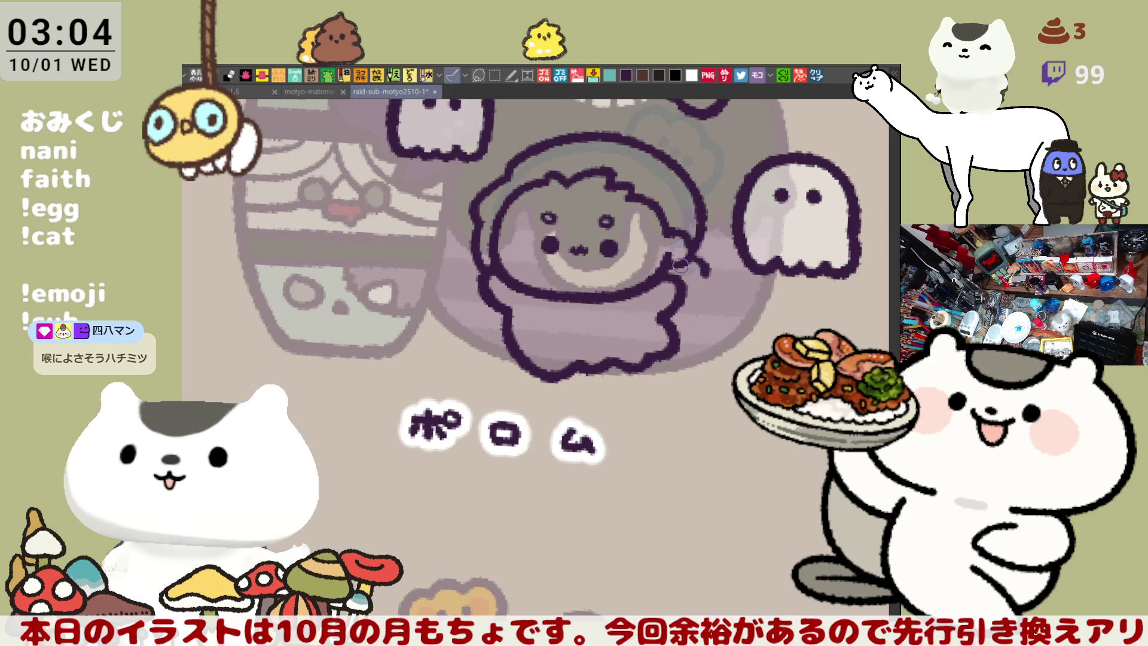
key("ctrl+z")
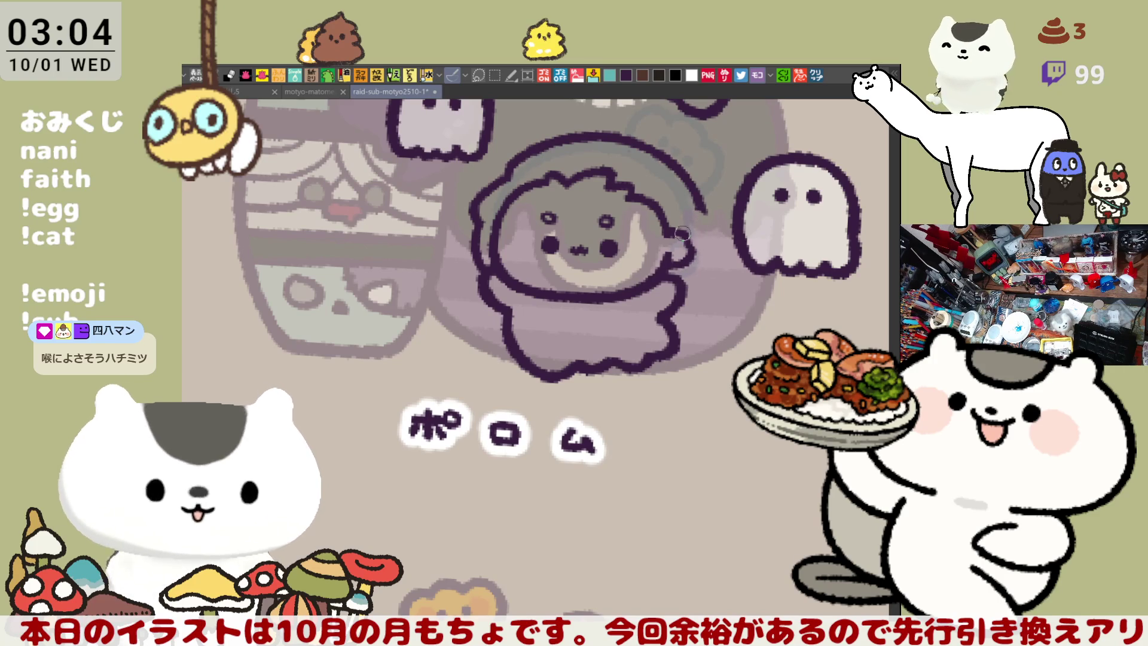
mouse_move(699, 208)
left_mouse_down()
mouse_move(698, 243)
mouse_move(725, 255)
left_mouse_up()
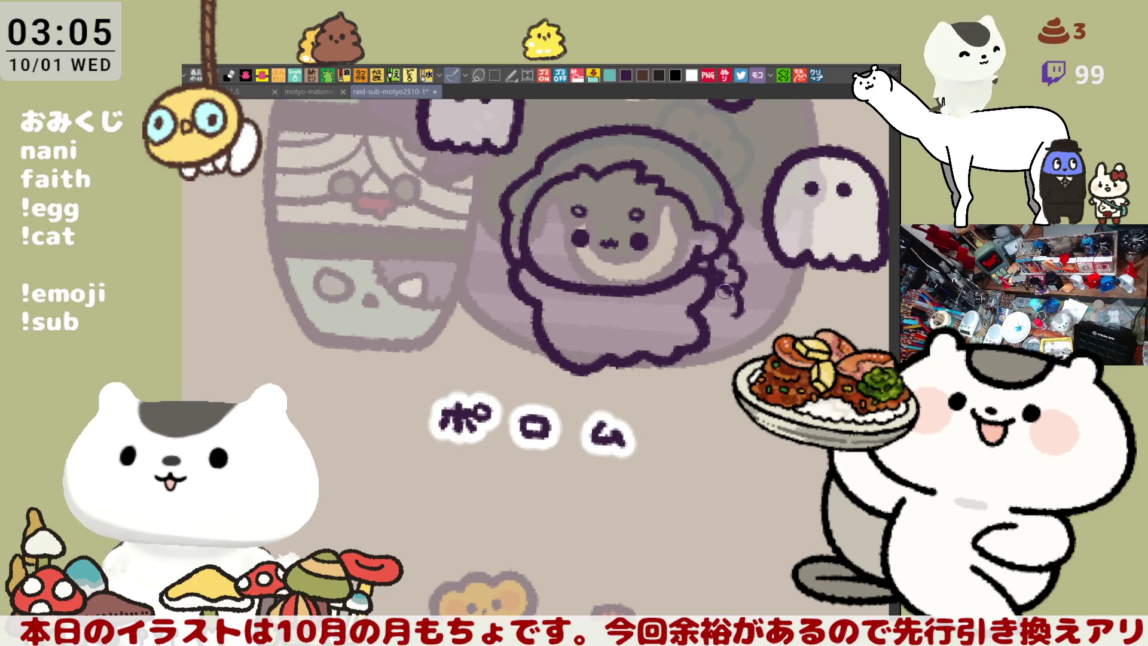
Step: Draw a beaded braid dangling beside the character's hand
left_click_drag(723, 295, 734, 313)
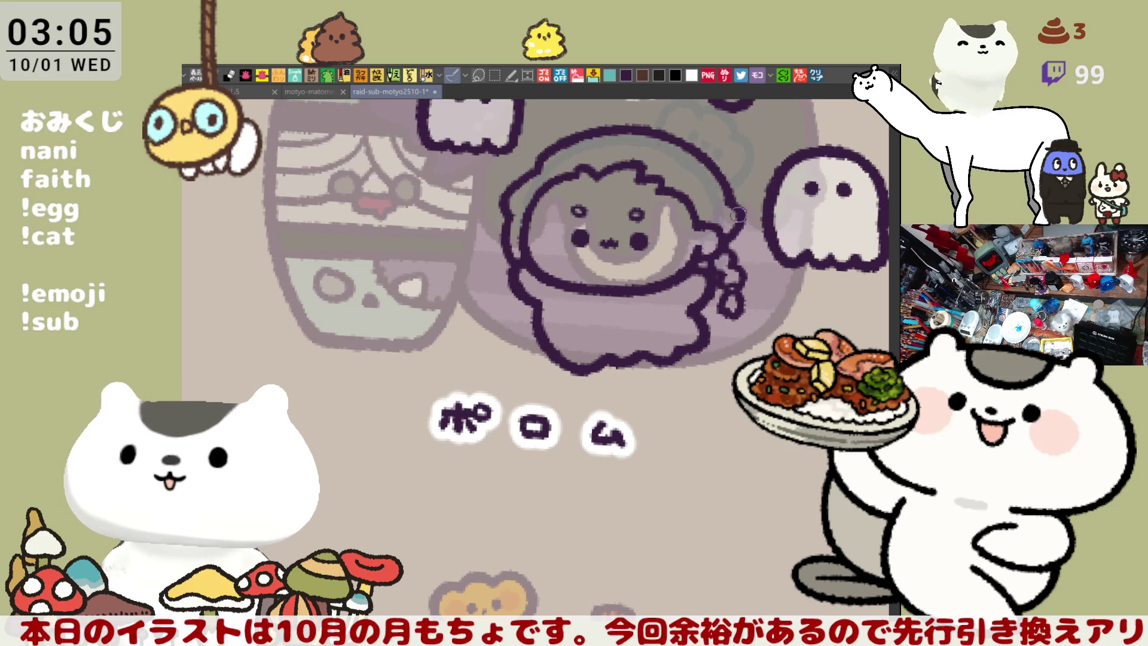
left_click_drag(750, 200, 762, 217)
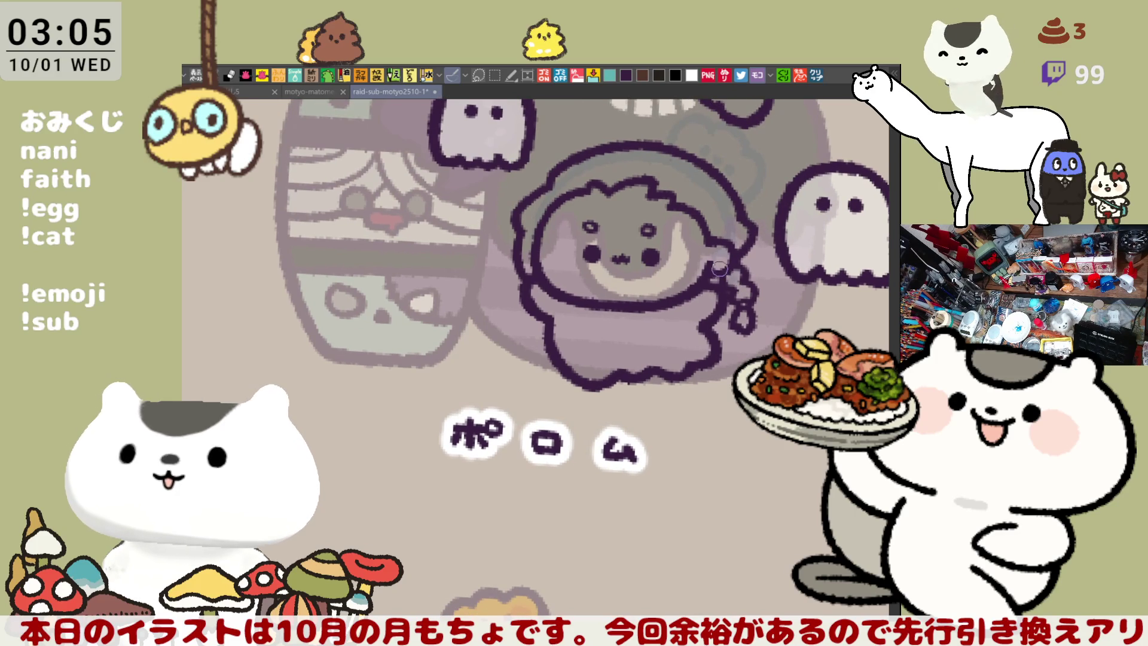
left_click_drag(712, 265, 724, 265)
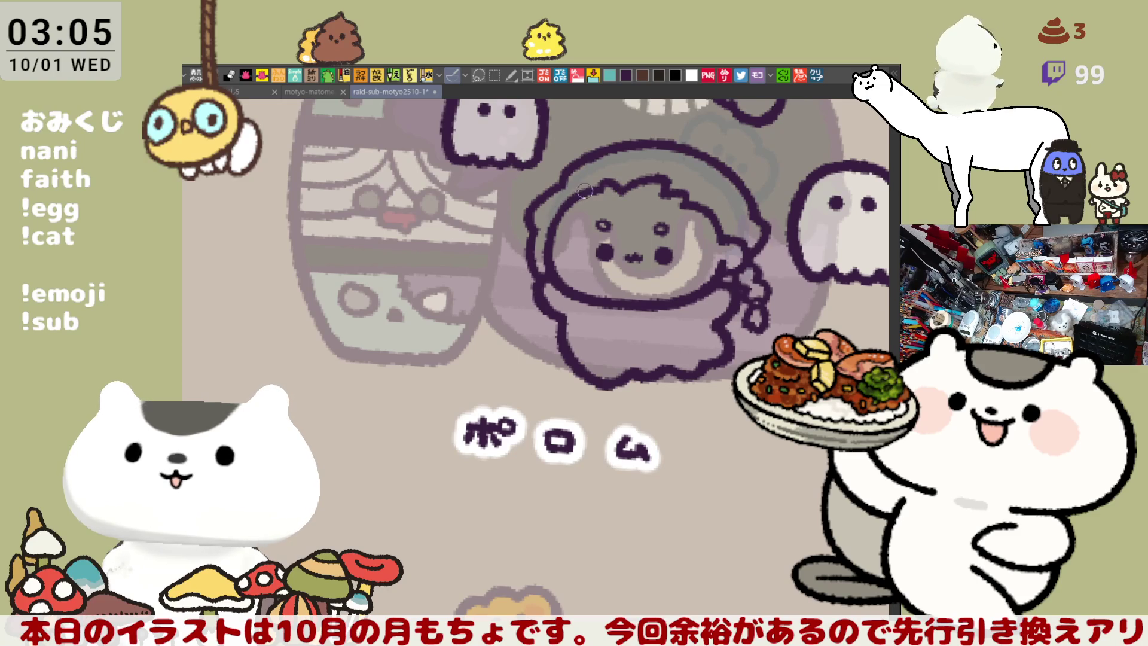
left_click_drag(599, 189, 543, 156)
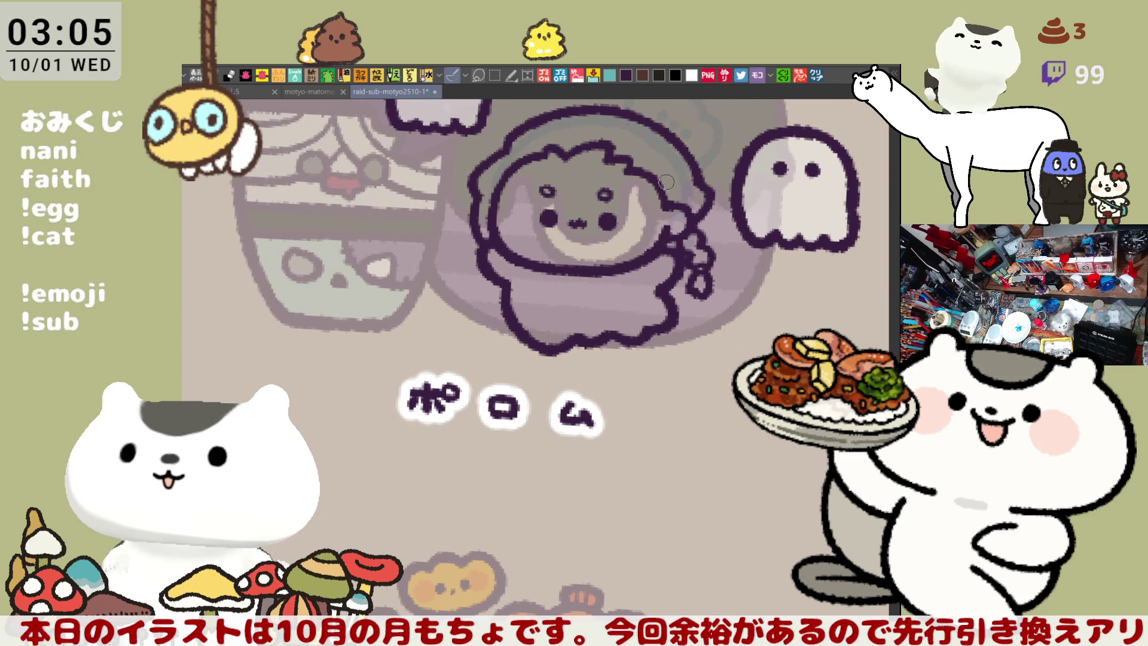
left_click_drag(665, 177, 680, 286)
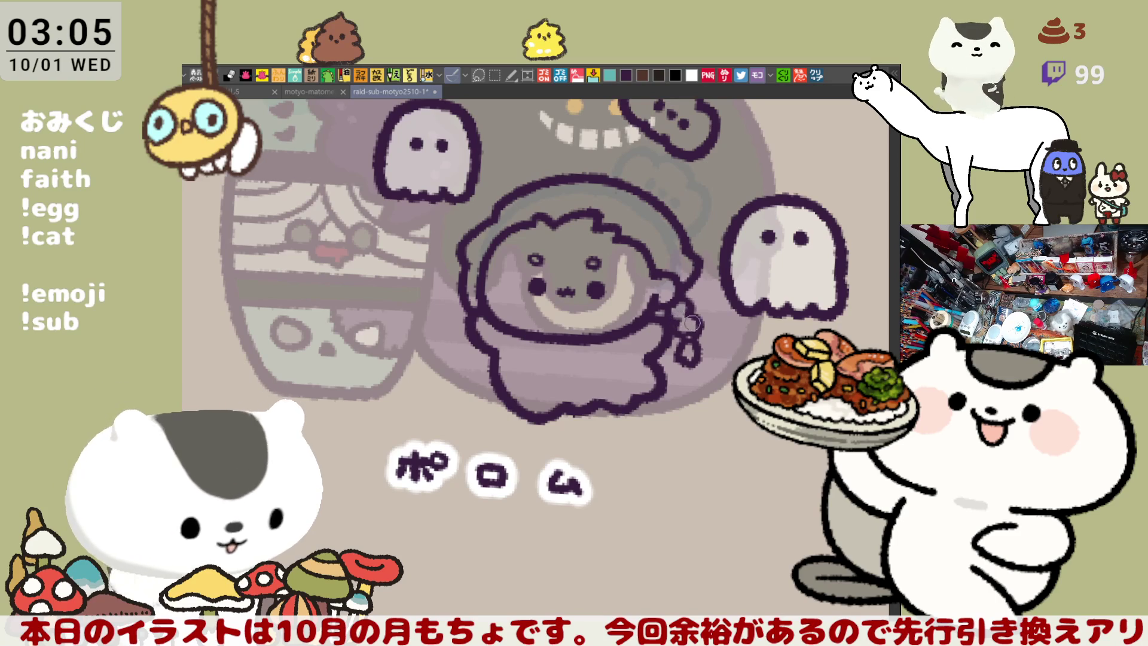
Step: Save the file and lasso-fill the character's whole interior in blue
scroll(714, 369, "down", 2)
key("ctrl+s")
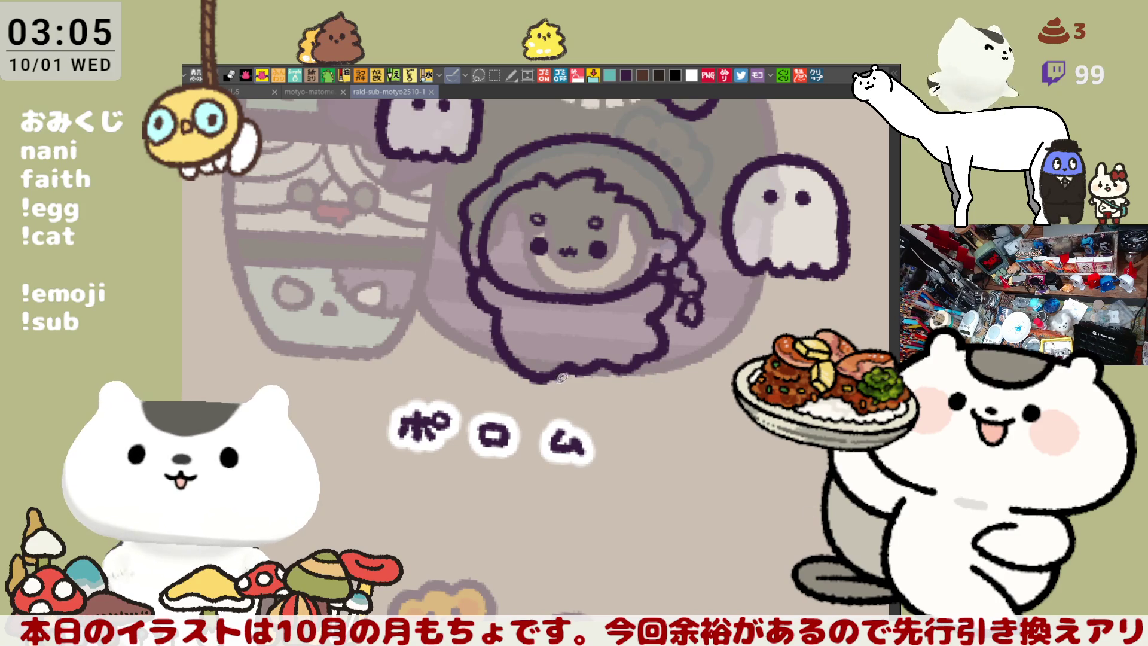
left_click_drag(565, 401, 556, 395)
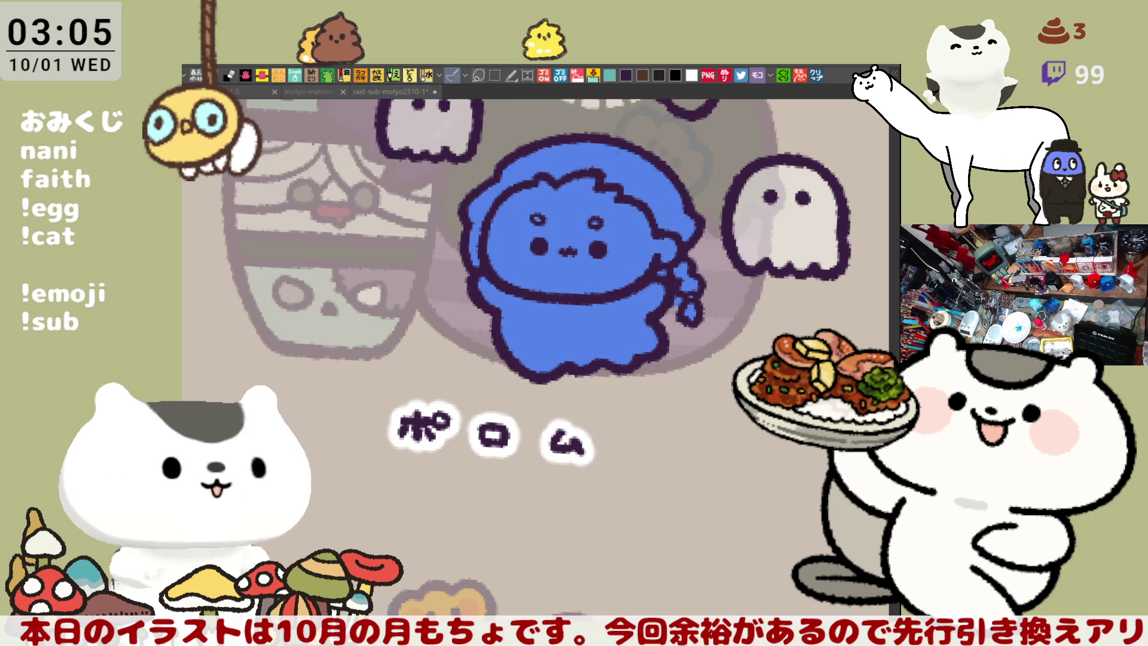
Step: Bucket-fill the character's face area with a pale pink
left_click(500, 258)
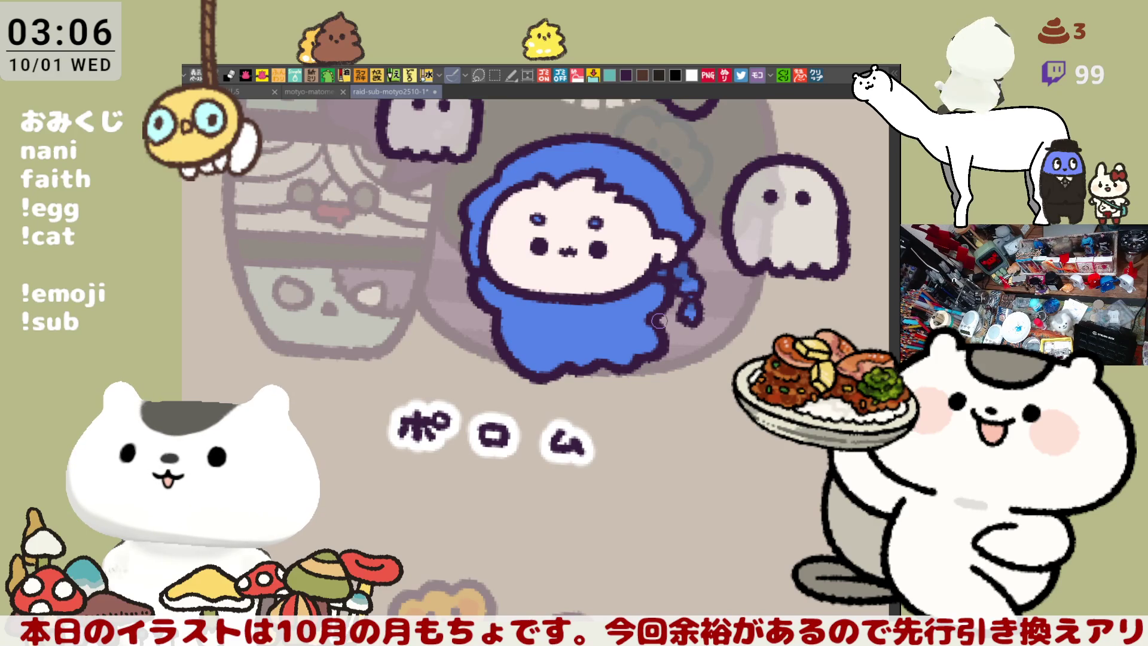
Step: Shade the hair along its outline in darker blue and save
scroll(660, 321, "up", 1)
scroll(659, 321, "up", 1)
scroll(659, 321, "up", 1)
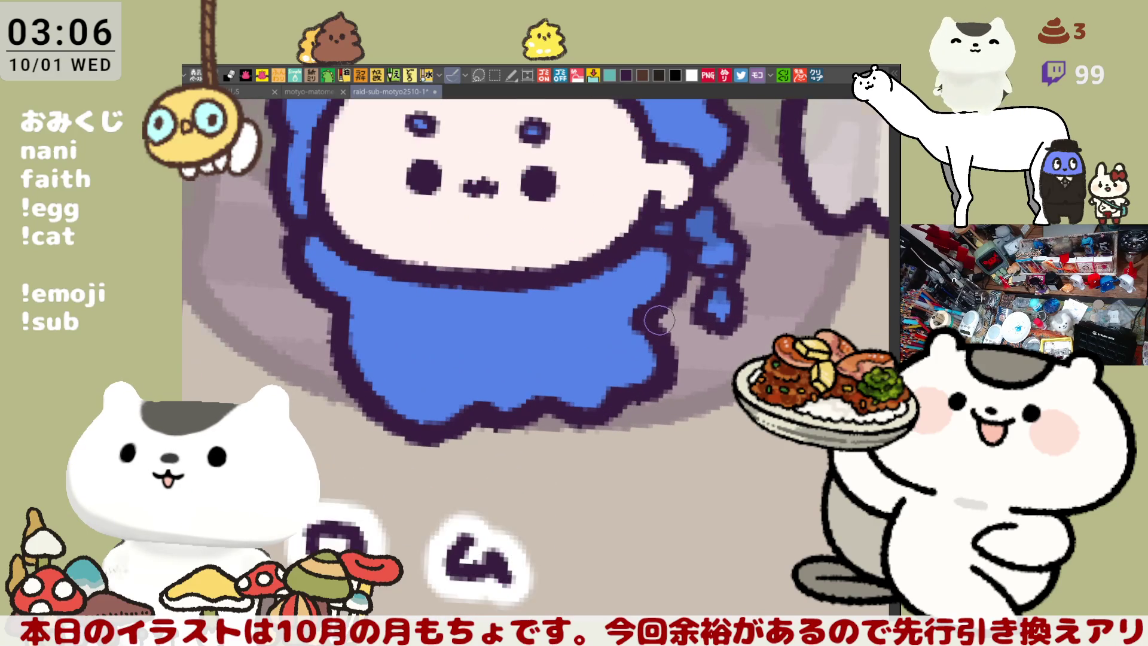
scroll(640, 208, "up", 3)
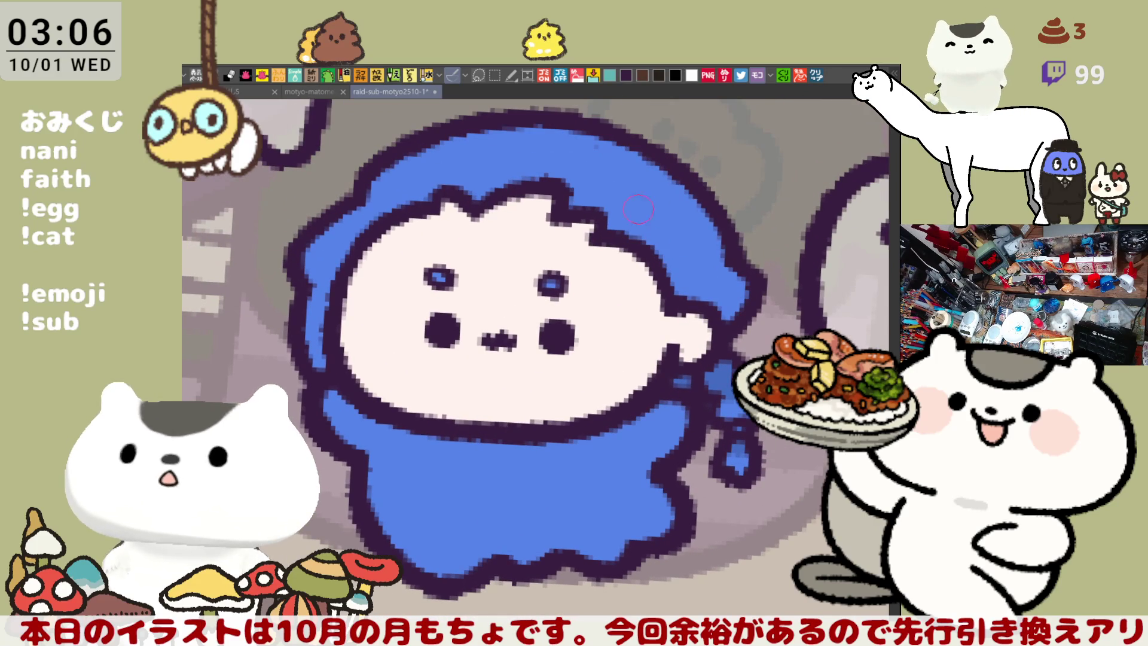
left_click_drag(626, 237, 682, 250)
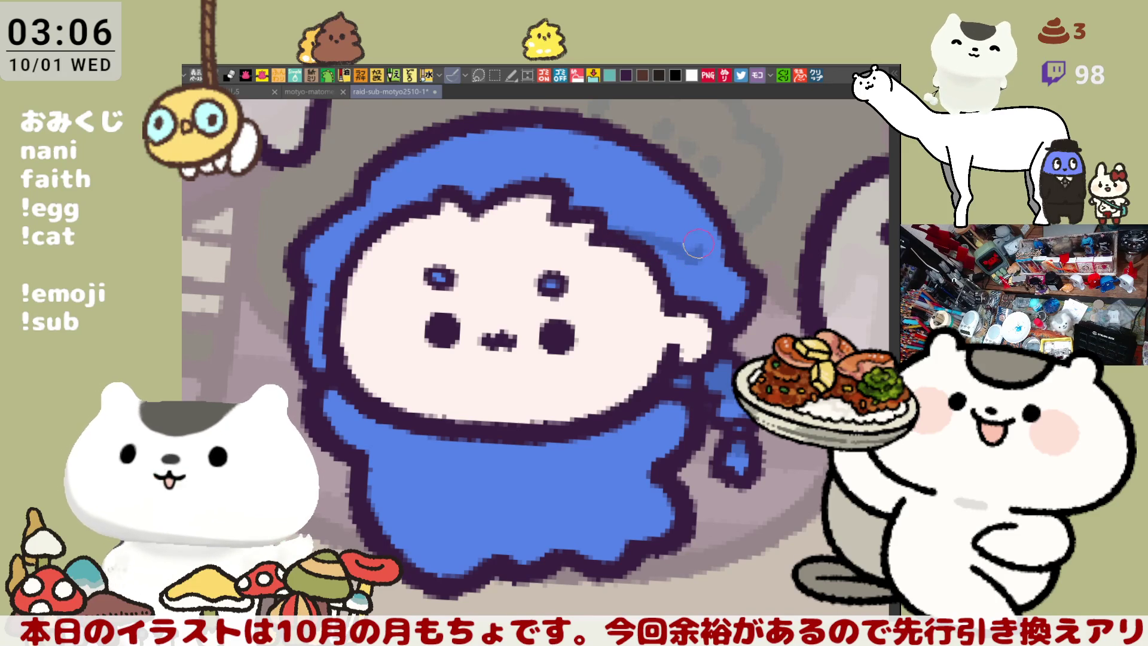
left_click_drag(714, 235, 687, 263)
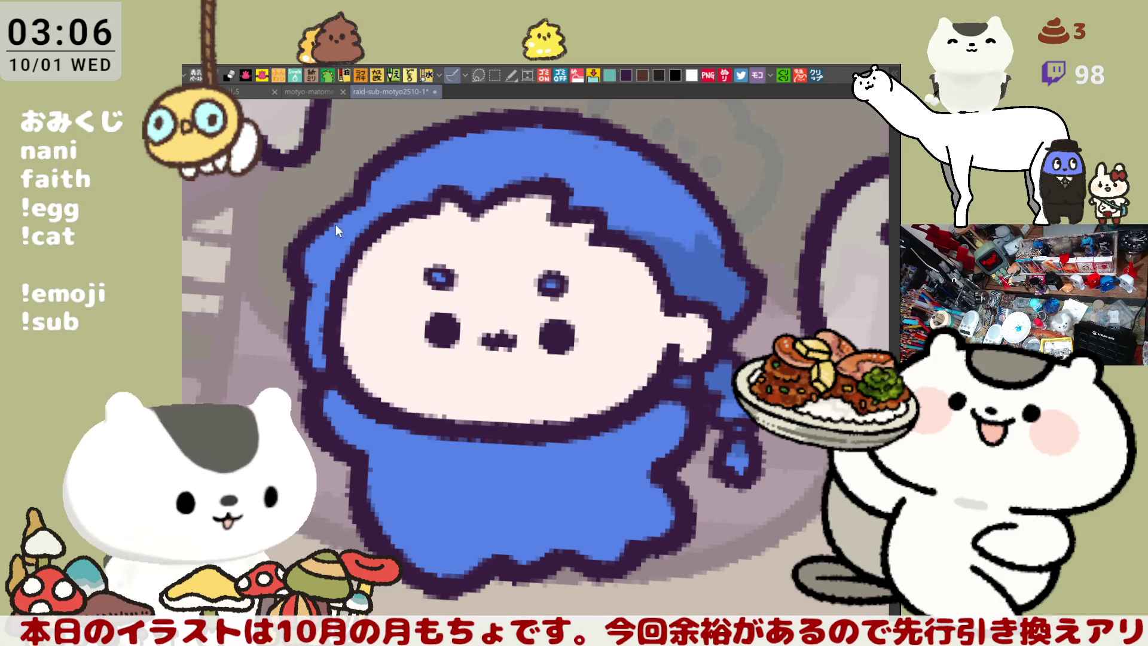
mouse_move(469, 274)
left_mouse_down()
mouse_move(612, 320)
mouse_move(609, 329)
left_mouse_up()
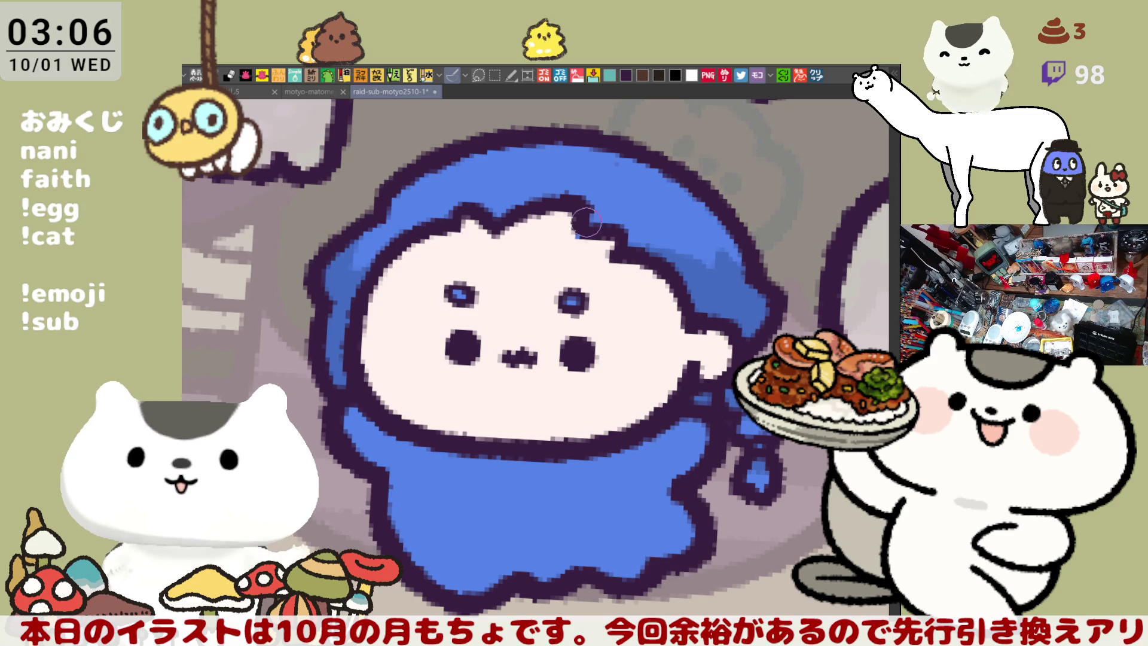
scroll(556, 221, "down", 3)
scroll(574, 239, "left", 5)
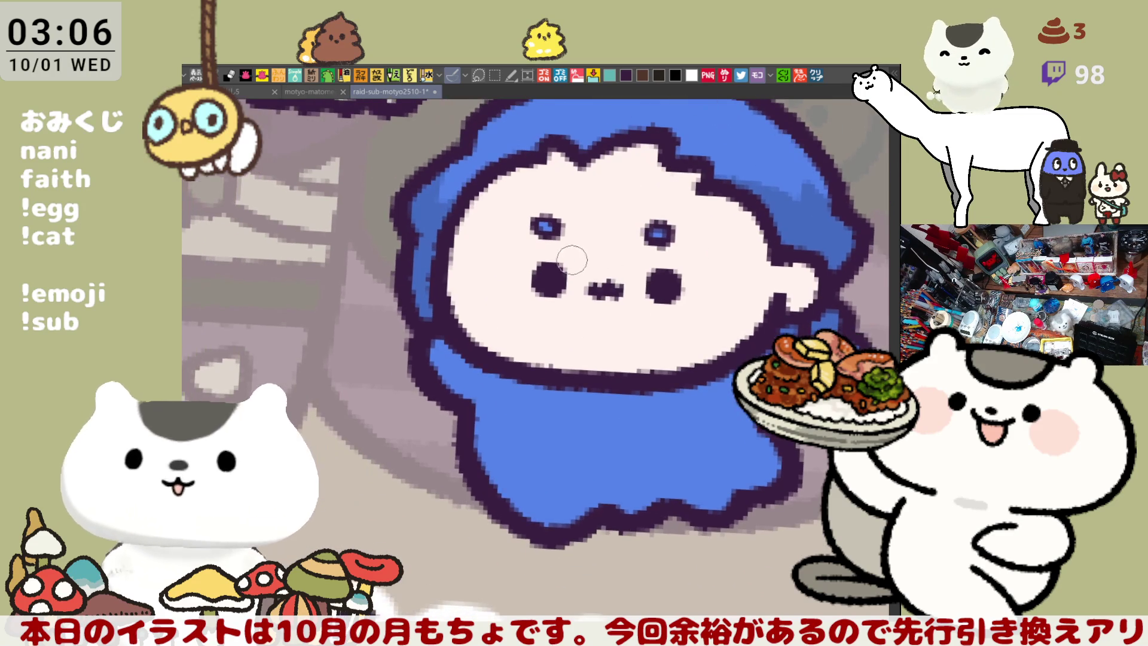
key("ctrl+s")
Step: Airbrush round pink blush onto the left and right cheeks
scroll(591, 260, "up", 1)
scroll(591, 263, "right", 2)
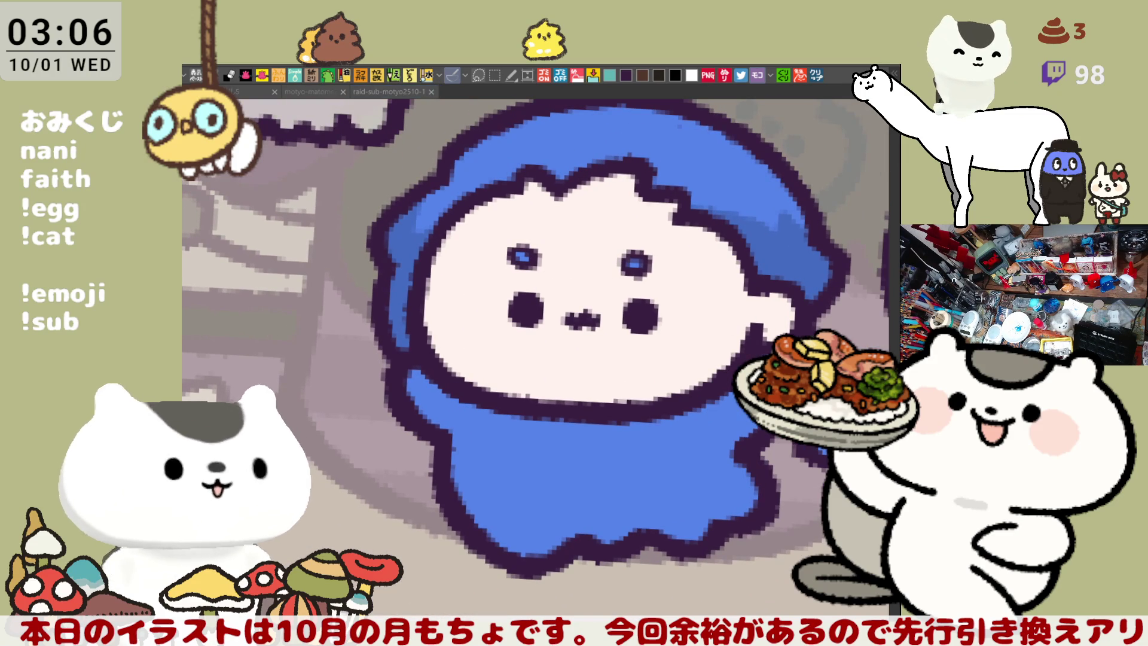
left_click(493, 285)
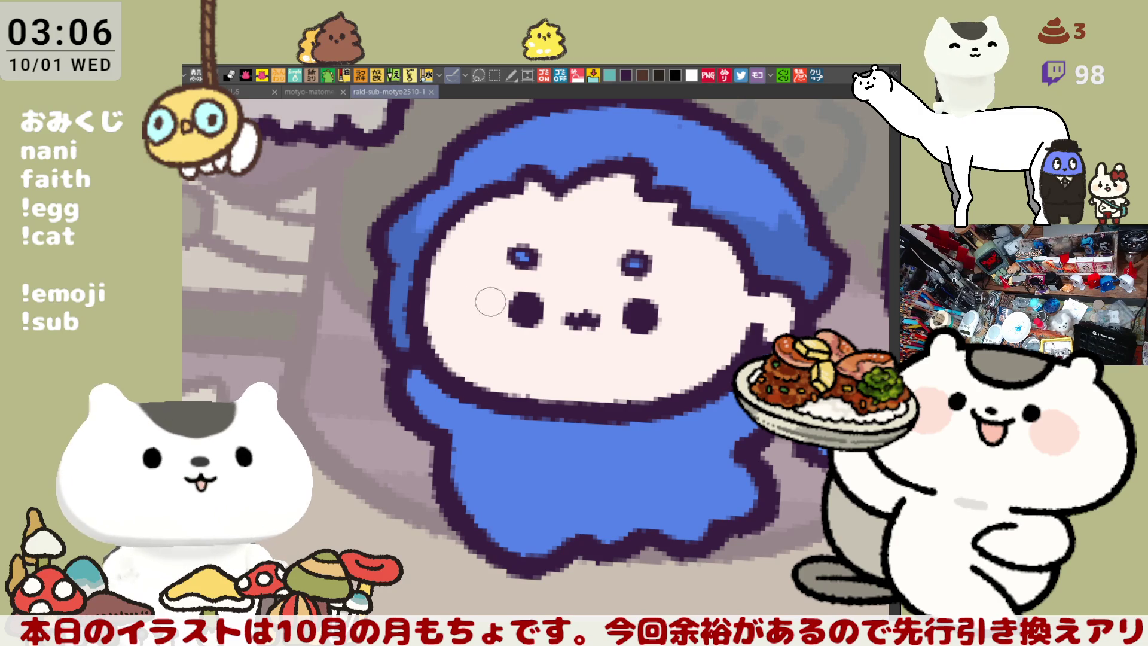
left_click_drag(504, 281, 473, 341)
key("ctrl+z")
left_click_drag(487, 280, 449, 334)
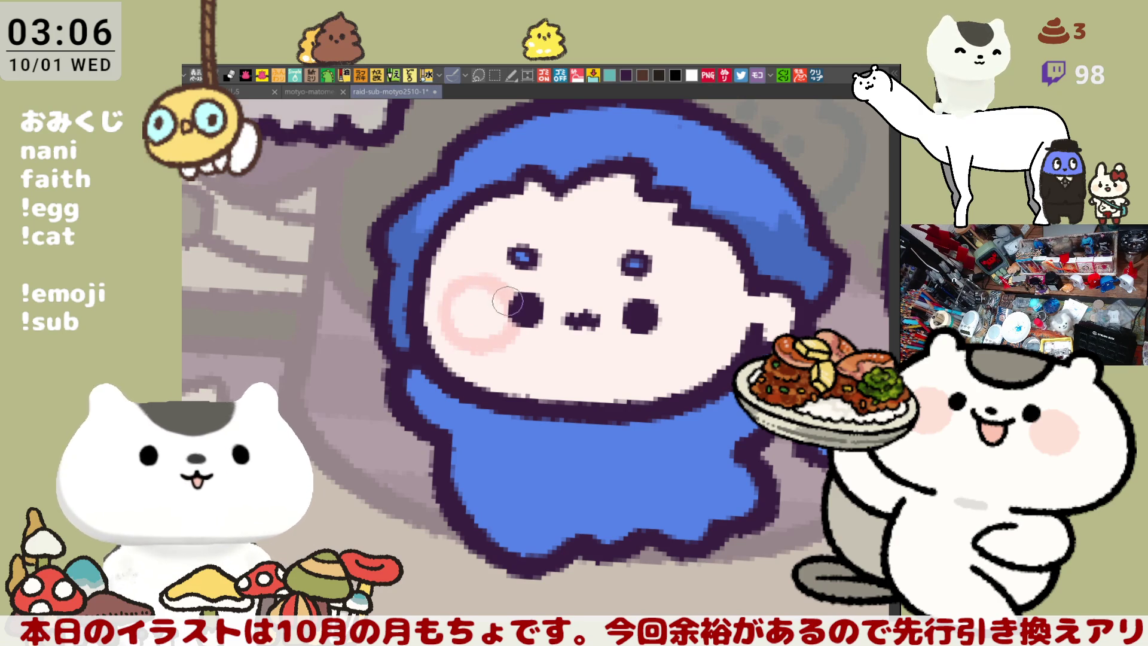
left_click_drag(496, 290, 469, 326)
mouse_move(645, 344)
left_mouse_down()
mouse_move(705, 299)
mouse_move(664, 347)
left_mouse_up()
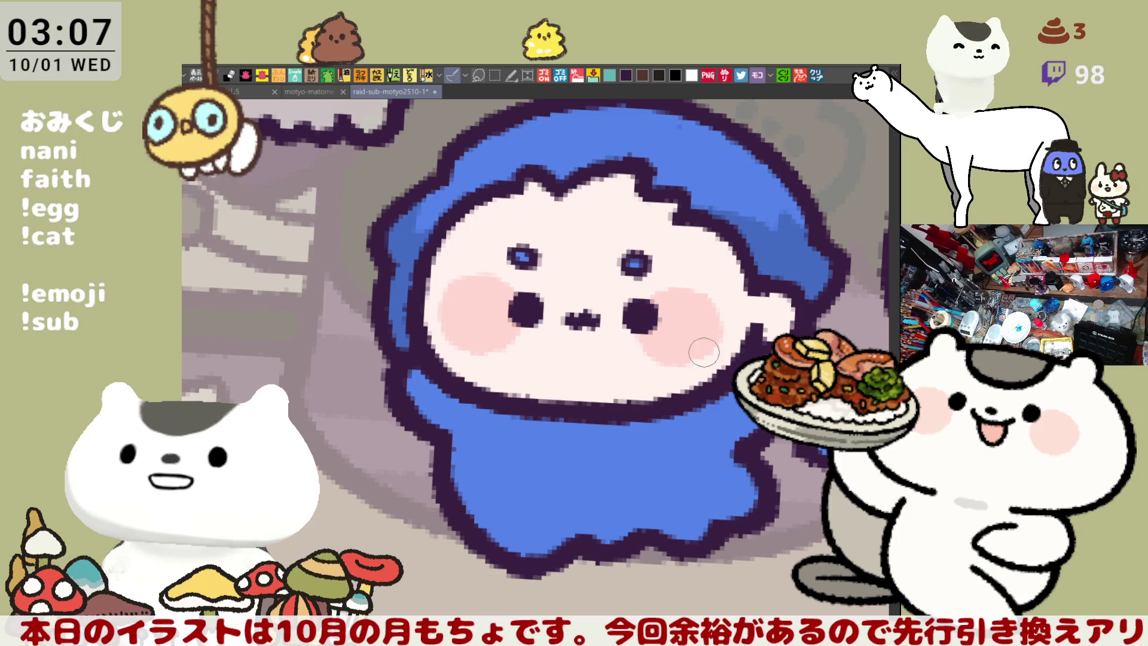
left_click_drag(706, 305, 689, 361)
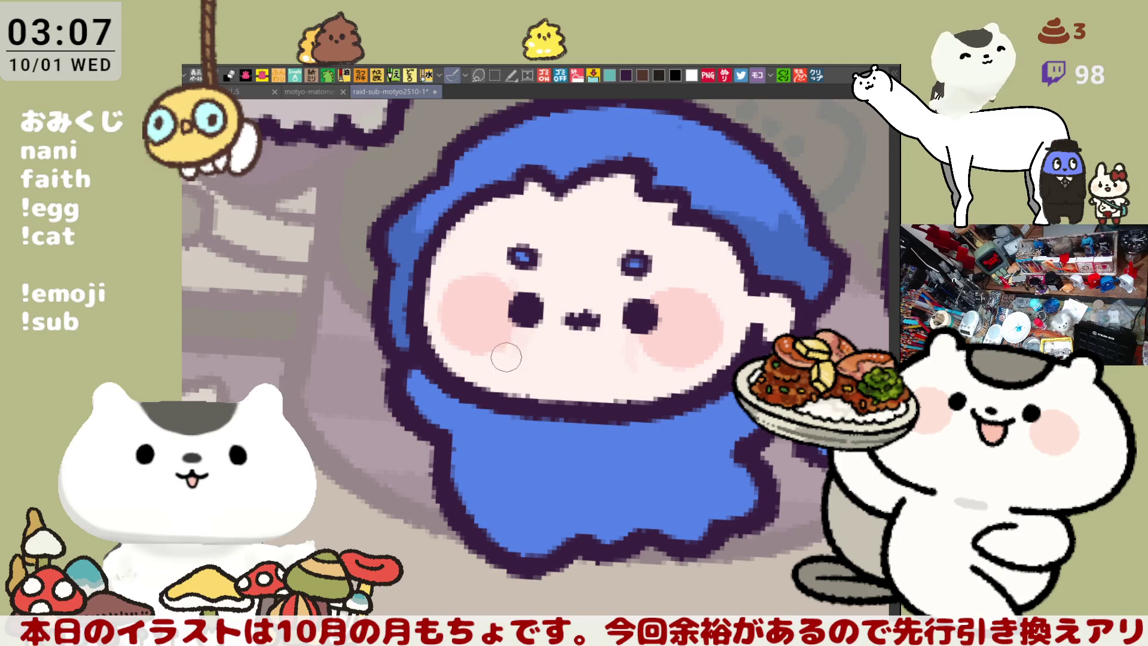
Step: Fill the character's body white under the blue hair
left_click_drag(528, 342, 461, 359)
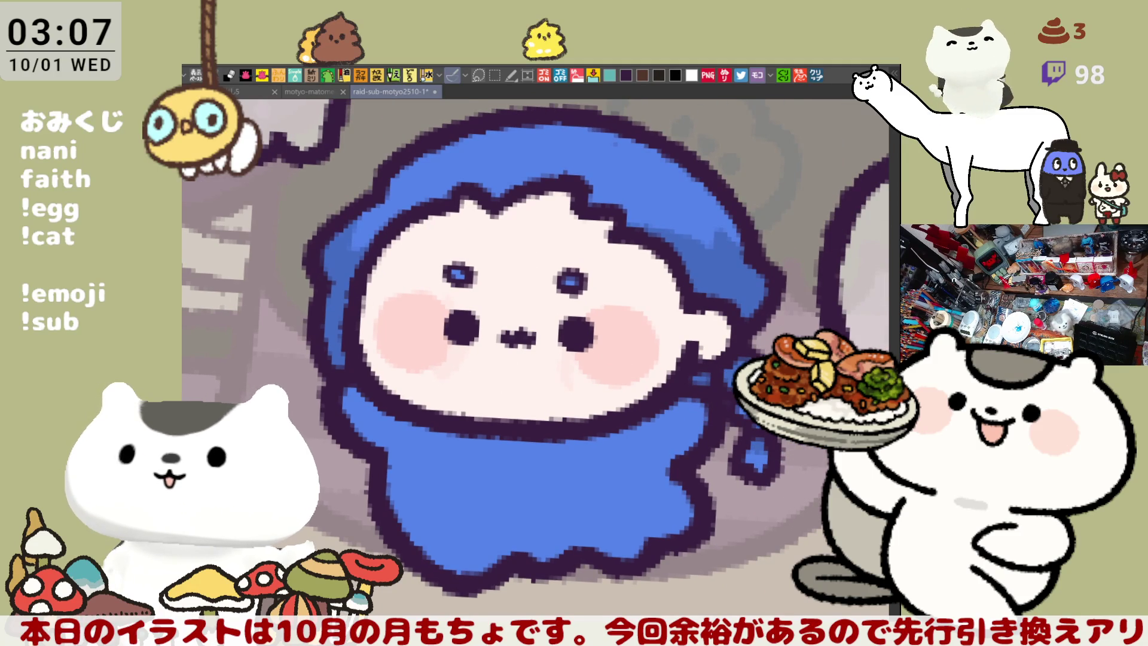
left_click(572, 474)
mouse_move(572, 474)
left_mouse_down()
mouse_move(605, 431)
mouse_move(635, 482)
left_mouse_up()
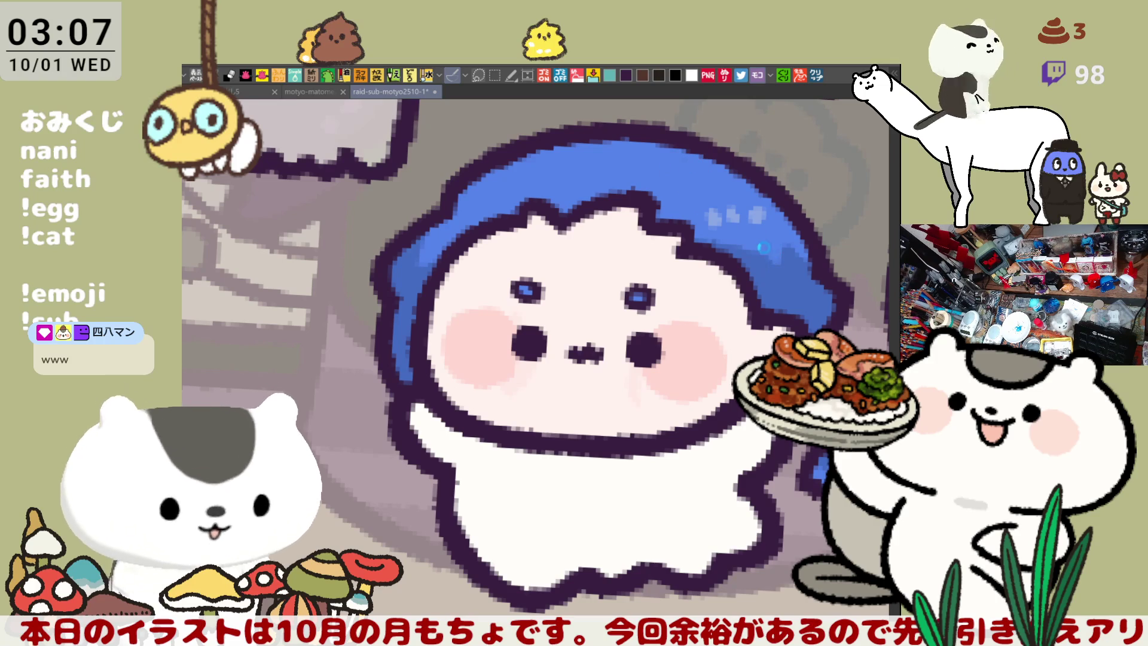
Step: Save the file and zoom out to show the full sheet
key("ctrl+s")
scroll(614, 400, "down", 2)
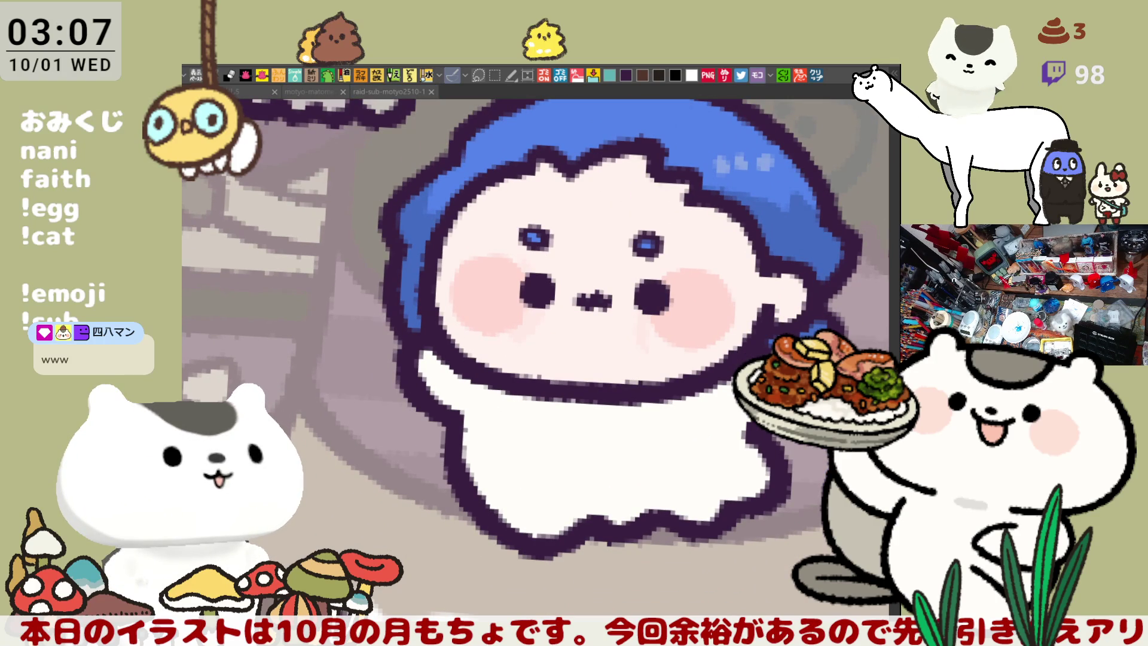
left_click_drag(726, 452, 714, 524)
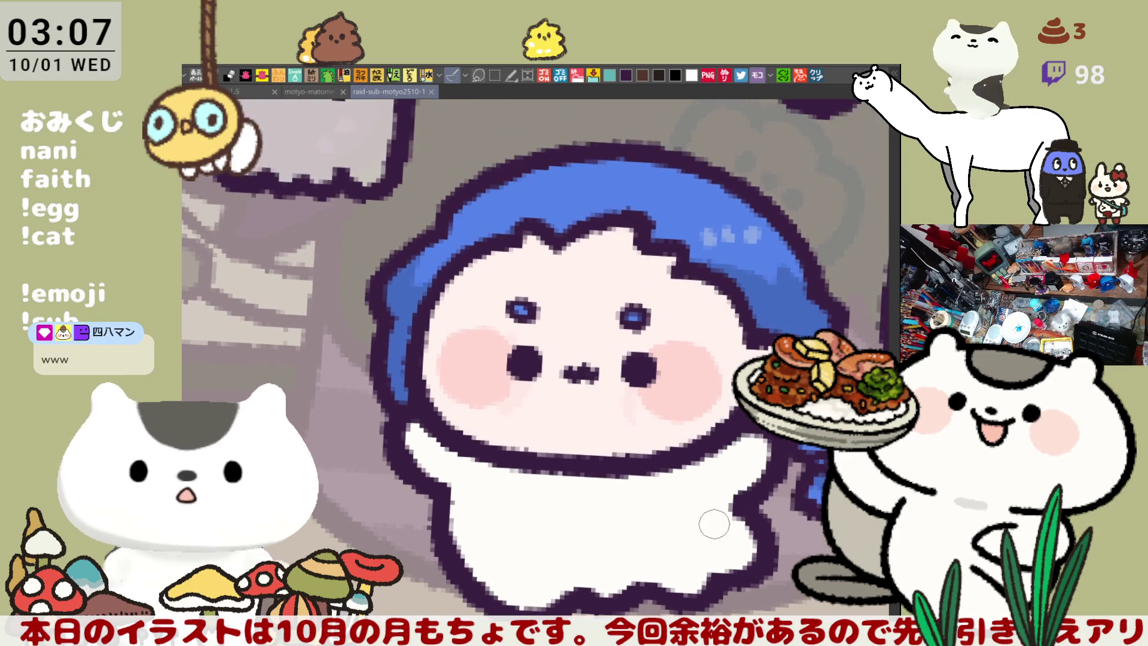
scroll(714, 524, "down", 4)
scroll(705, 519, "down", 2)
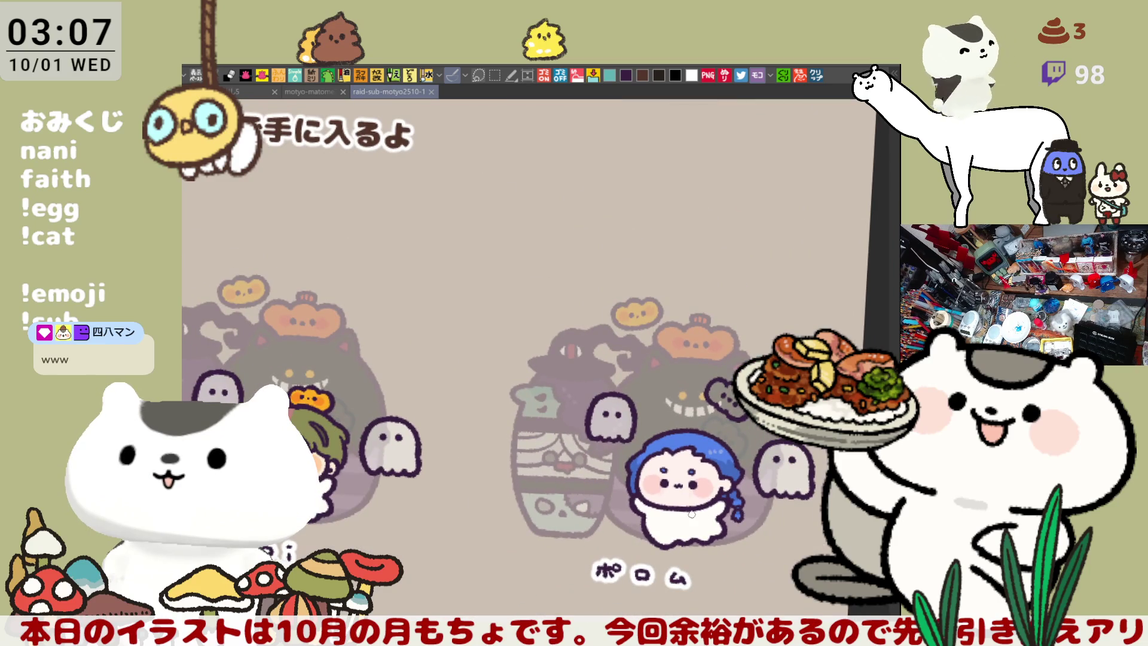
Step: Move to an empty slot, try lettering さやか there, then delete it
mouse_move(542, 471)
left_mouse_down()
mouse_move(642, 445)
mouse_move(786, 268)
left_mouse_up()
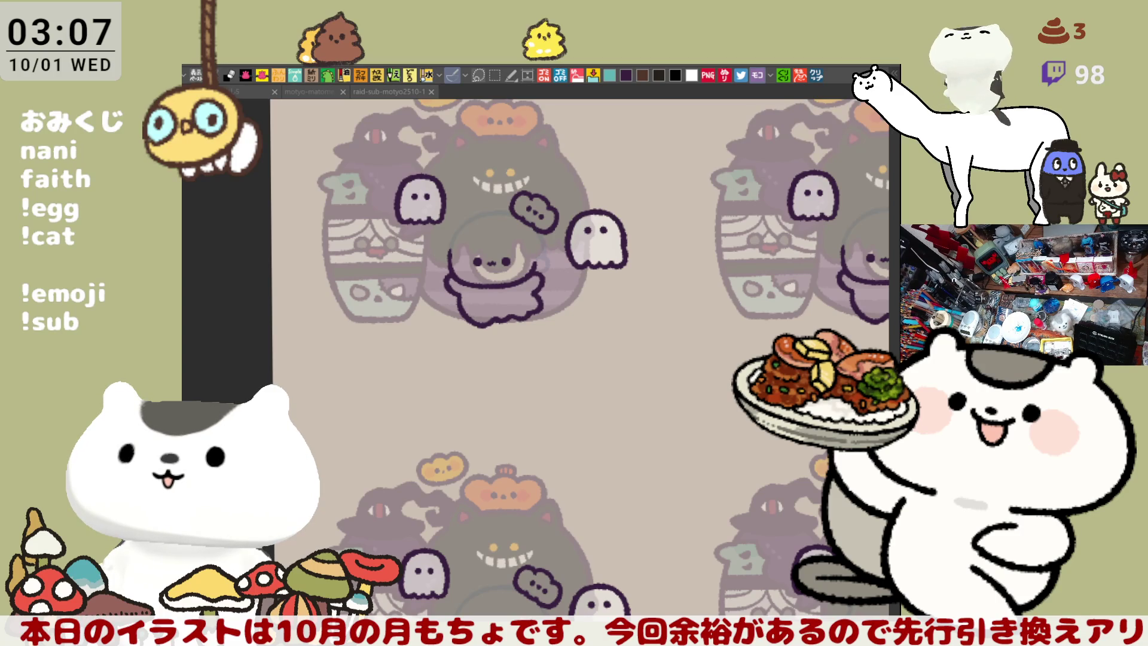
key("alt+Tab")
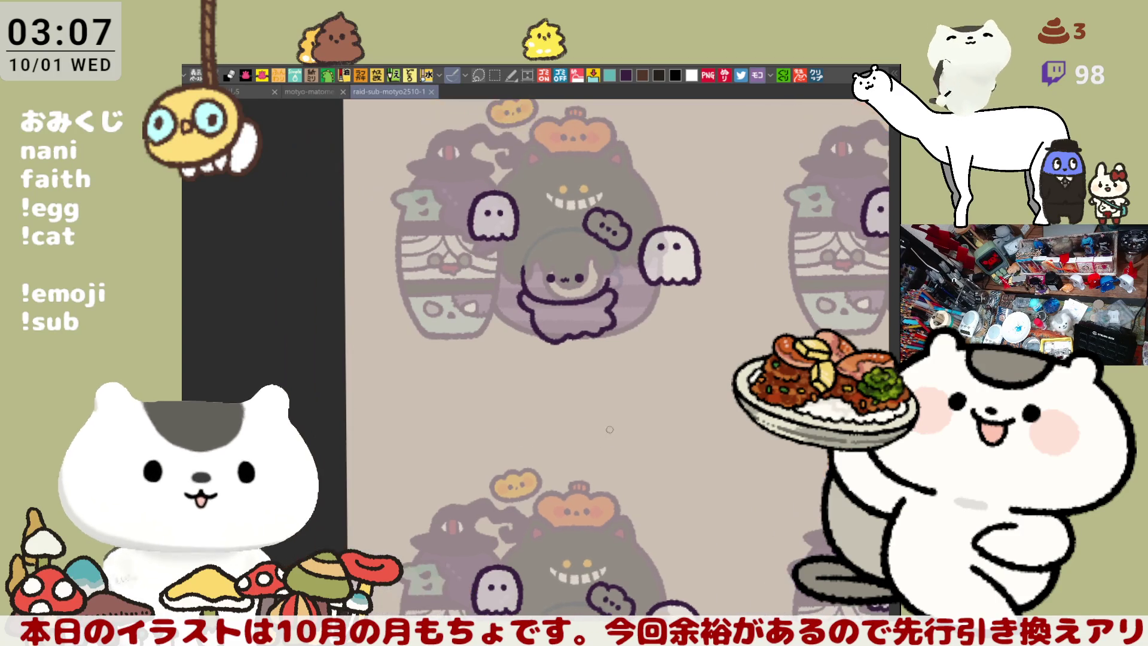
scroll(611, 441, "up", 4)
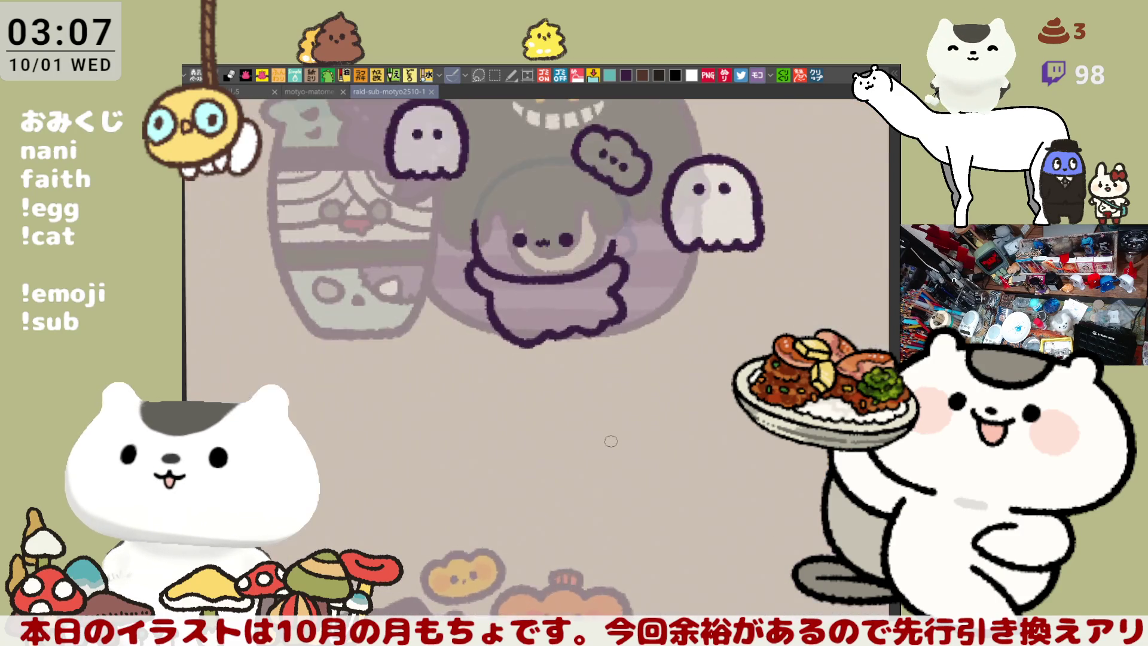
left_click_drag(495, 259, 578, 208)
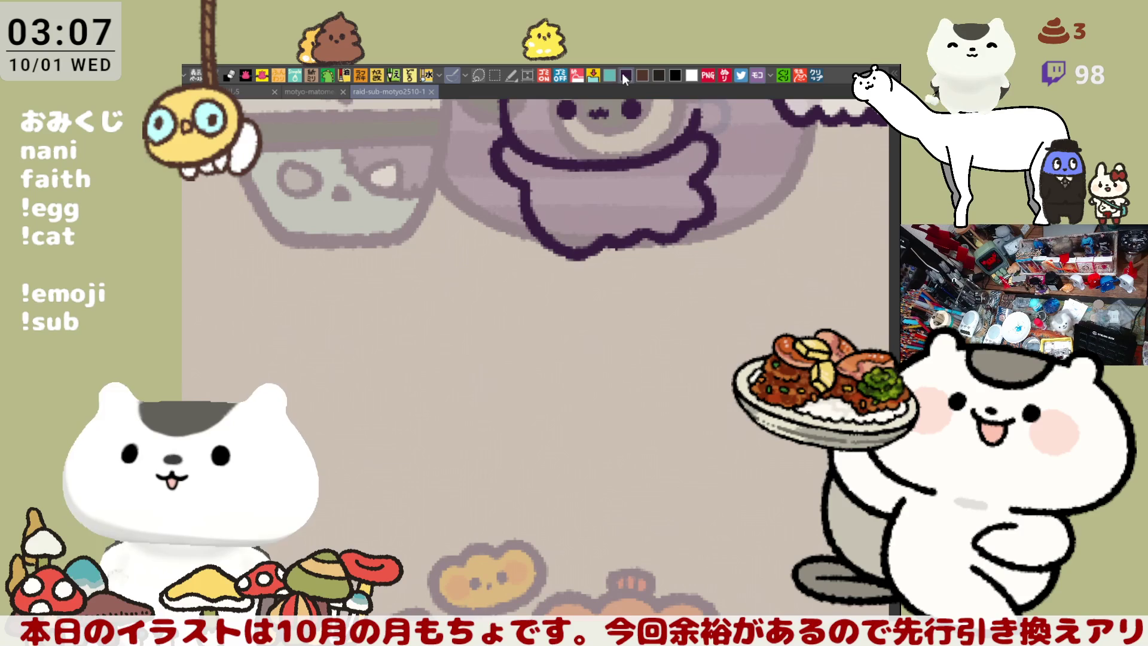
mouse_move(434, 303)
left_mouse_down()
mouse_move(463, 303)
mouse_move(439, 332)
mouse_move(463, 346)
mouse_move(533, 323)
mouse_move(520, 342)
left_mouse_up()
key("ctrl+z")
mouse_move(568, 313)
left_mouse_down()
mouse_move(595, 315)
mouse_move(575, 344)
left_mouse_up()
mouse_move(603, 302)
left_mouse_down()
mouse_move(608, 312)
mouse_move(366, 376)
mouse_move(418, 384)
left_mouse_up()
key("Delete")
Step: Hand-letter the name label たけまる, redrawing the shaky strokes
mouse_move(461, 309)
left_mouse_down()
mouse_move(485, 308)
mouse_move(465, 342)
mouse_move(500, 321)
mouse_move(503, 342)
left_mouse_up()
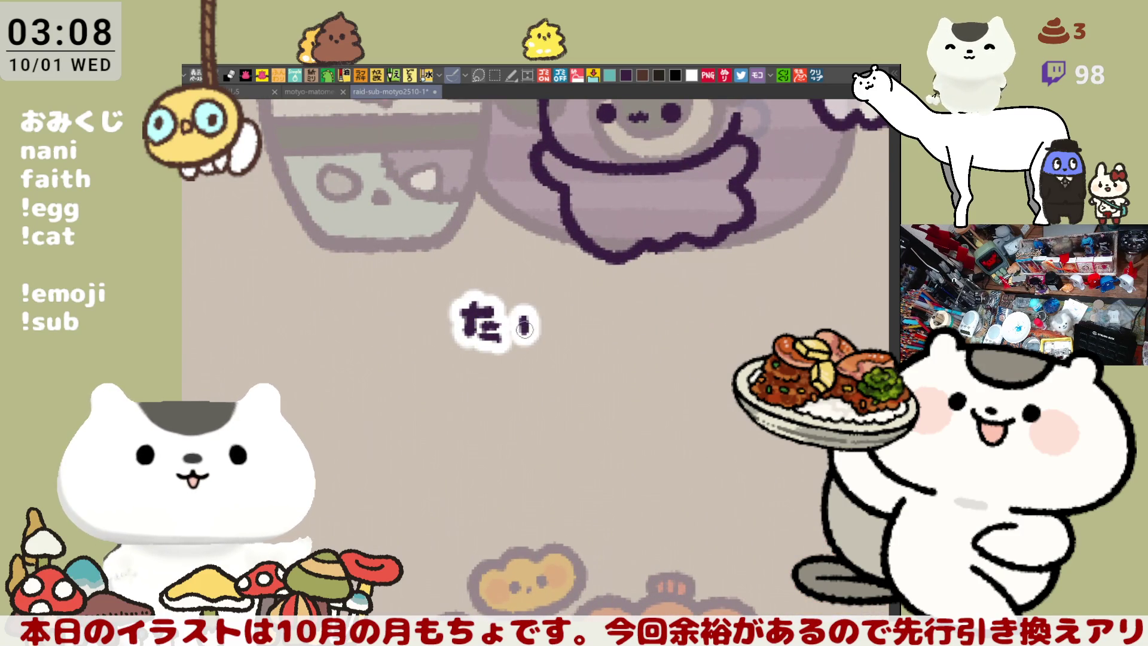
key("ctrl+z")
key("ctrl+z")
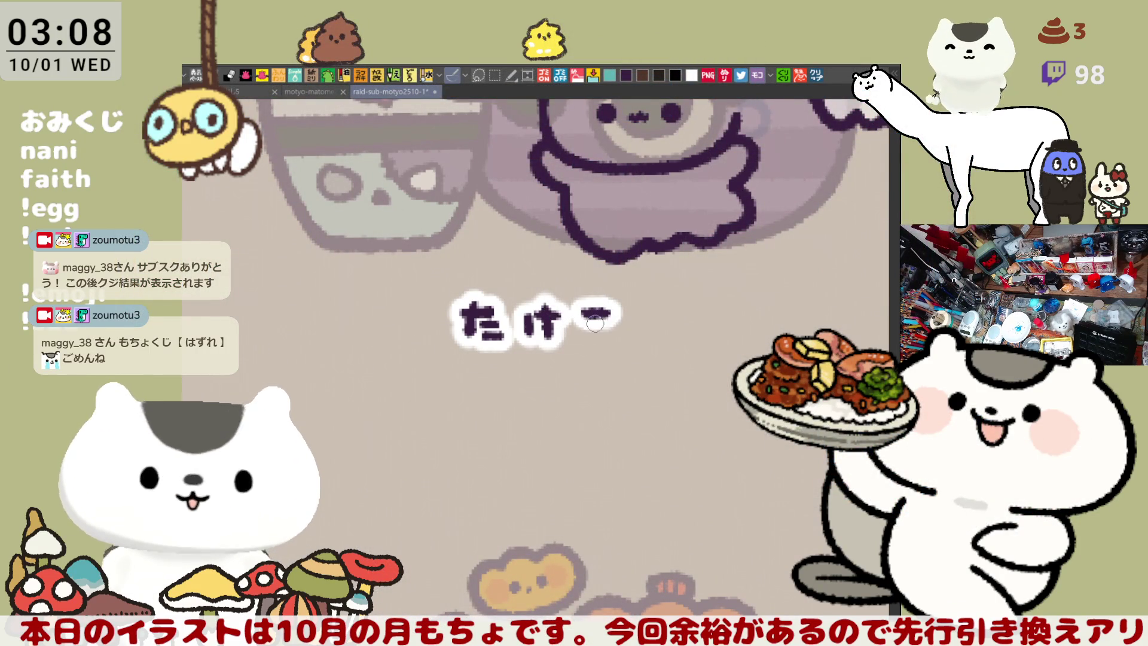
key("ctrl+z")
mouse_move(575, 315)
left_mouse_down()
mouse_move(613, 310)
mouse_move(591, 353)
mouse_move(584, 336)
left_mouse_up()
key("ctrl+z")
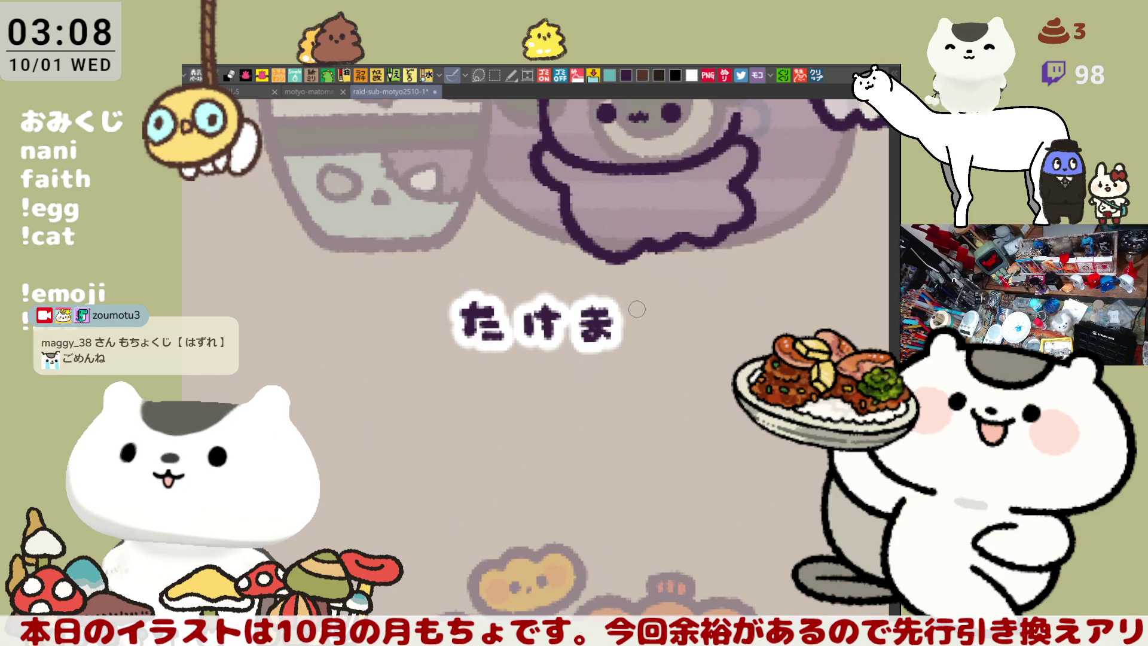
left_click_drag(627, 303, 652, 326)
key("ctrl+z")
left_click_drag(706, 299, 706, 338)
key("ctrl+z")
left_click_drag(705, 299, 705, 337)
key("ctrl+z")
mouse_move(706, 299)
left_mouse_down()
mouse_move(706, 338)
mouse_move(583, 328)
left_mouse_up()
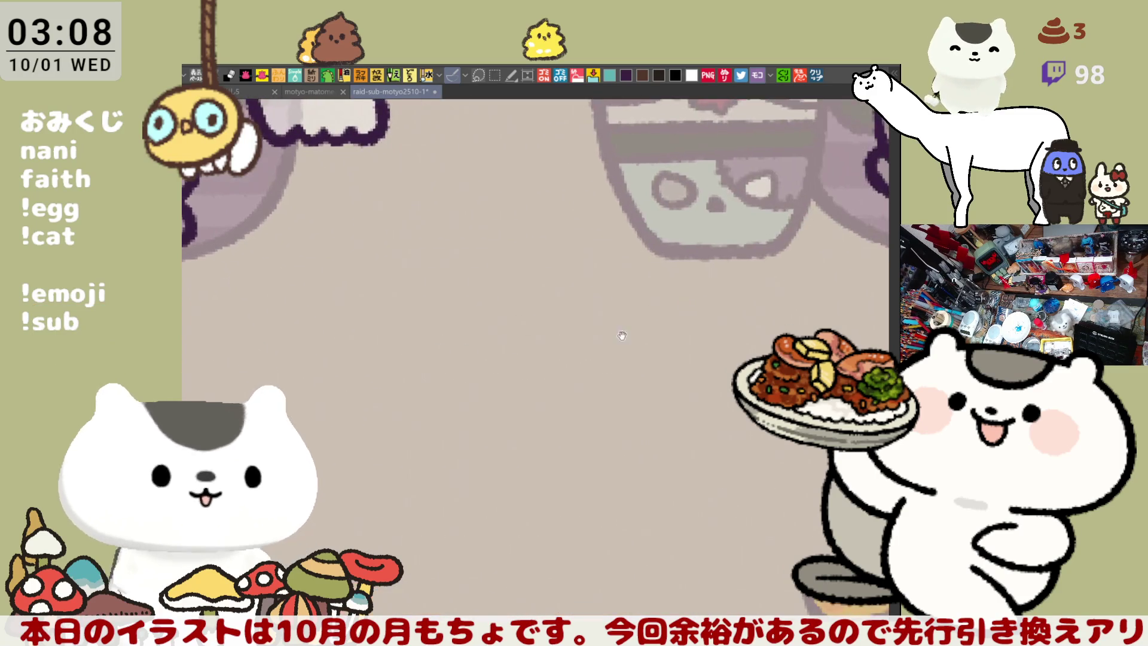
Step: Hand-letter アルト under the next empty slot, then zoom out to see the grid
left_click_drag(789, 281, 640, 269)
mouse_move(706, 287)
left_mouse_down()
mouse_move(554, 301)
mouse_move(550, 328)
left_mouse_up()
key("ctrl+z")
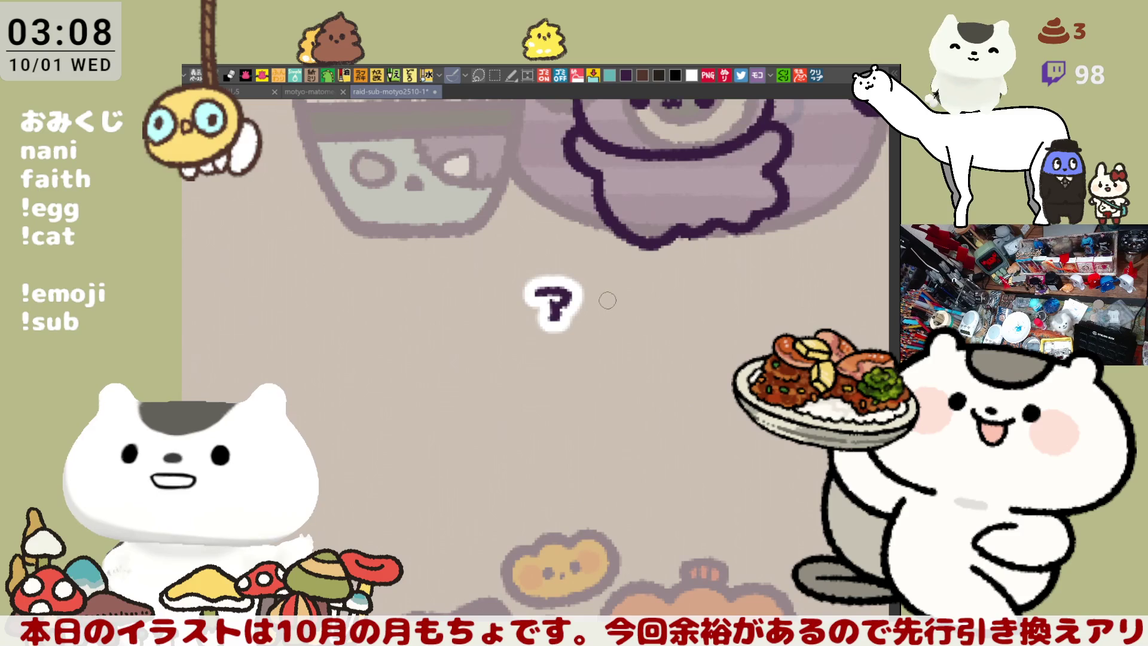
mouse_move(599, 293)
left_mouse_down()
mouse_move(604, 309)
mouse_move(641, 304)
mouse_move(667, 320)
mouse_move(694, 309)
mouse_move(665, 323)
mouse_move(692, 307)
left_mouse_up()
key("ctrl+z")
key("ctrl+z")
key("ctrl+z")
key("ctrl+z")
key("ctrl+z")
key("ctrl+z")
key("ctrl+z")
key("ctrl+z")
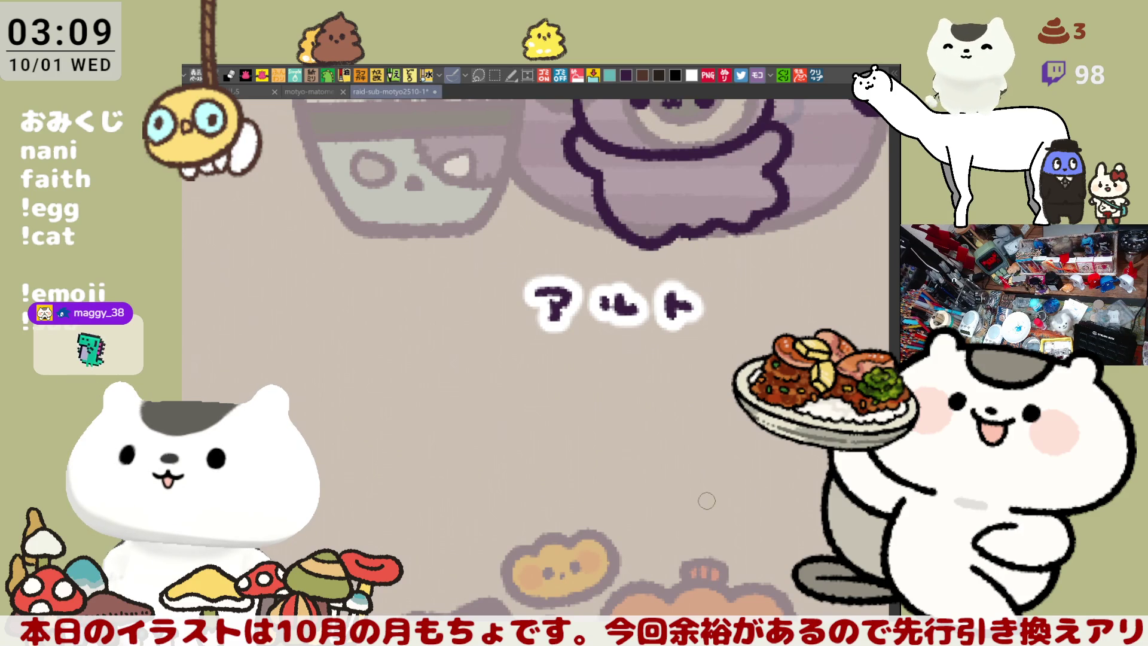
scroll(707, 500, "down", 2)
scroll(706, 478, "down", 2)
scroll(703, 455, "down", 2)
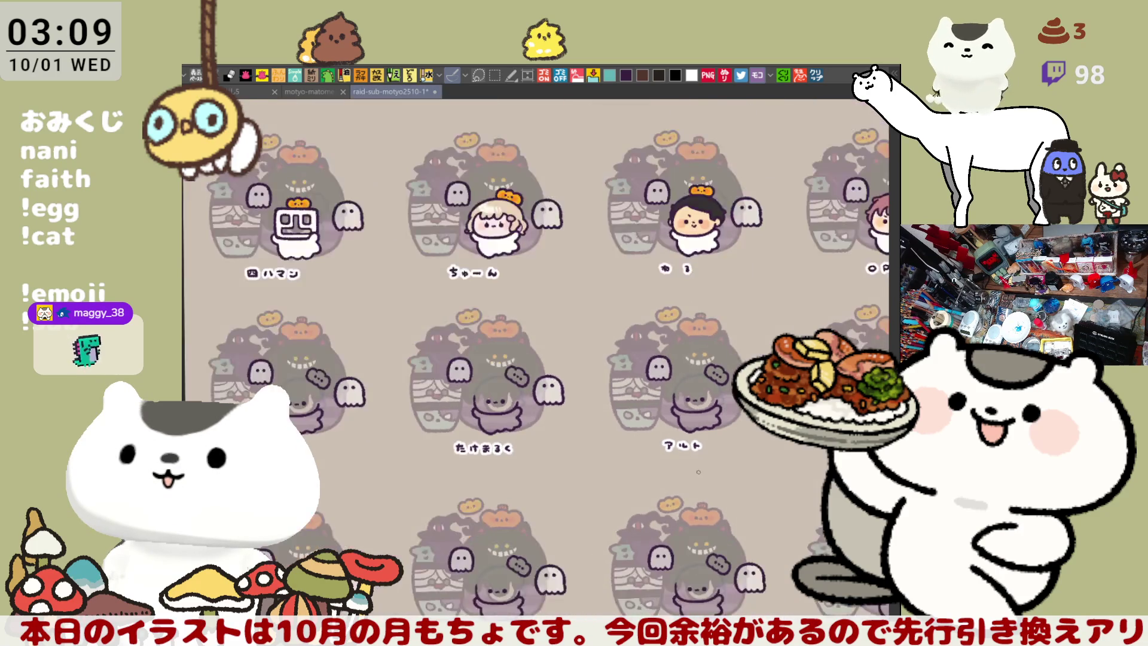
Step: Erase the small cloud beside ポロム's head and clear the selection
scroll(701, 423, "down", 2)
left_click_drag(659, 491, 467, 494)
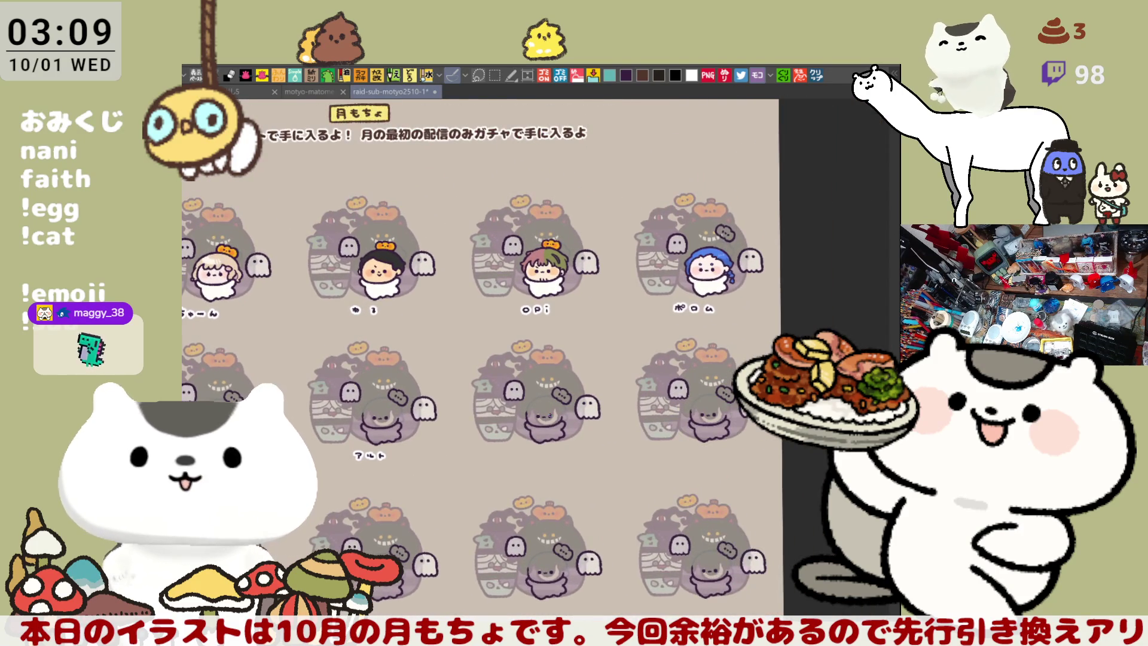
scroll(547, 413, "up", 4)
scroll(547, 414, "down", 3)
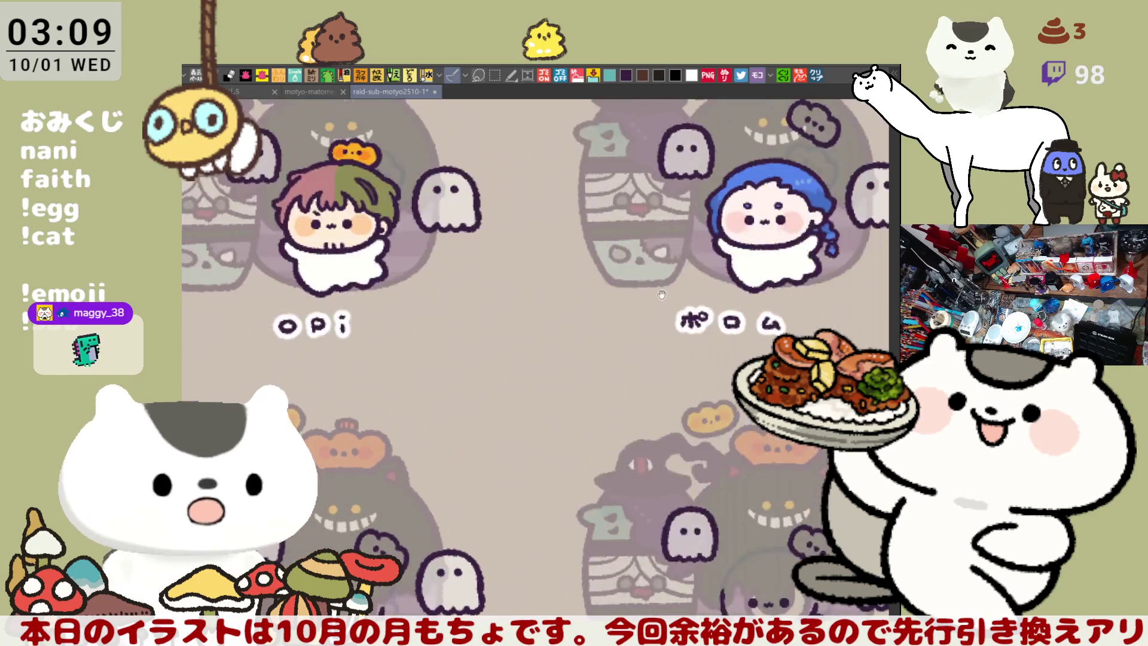
scroll(589, 371, "up", 3)
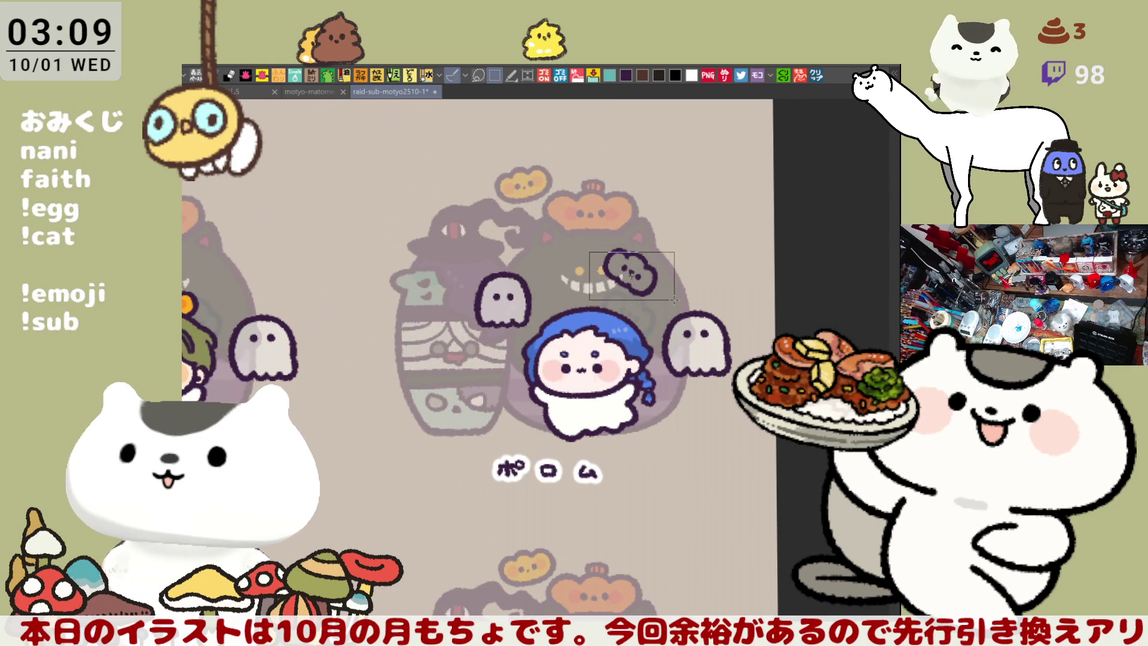
left_click_drag(674, 300, 676, 302)
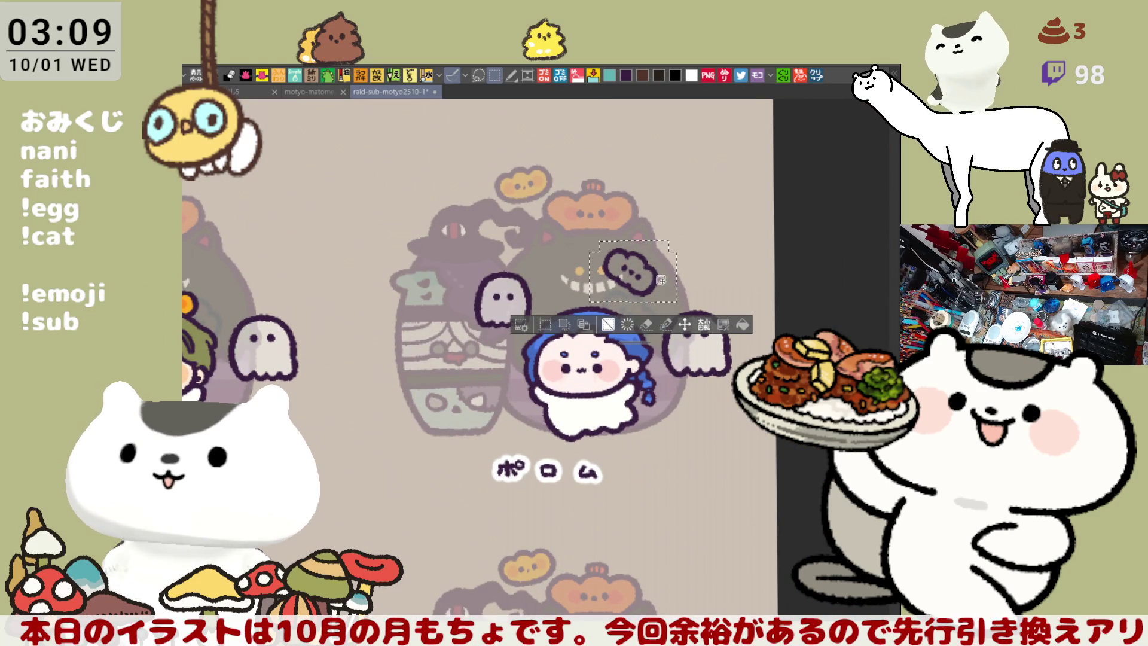
key("Delete")
key("ctrl+d")
Step: Draw a curled antenna on top of ポロム's head
scroll(695, 387, "up", 3)
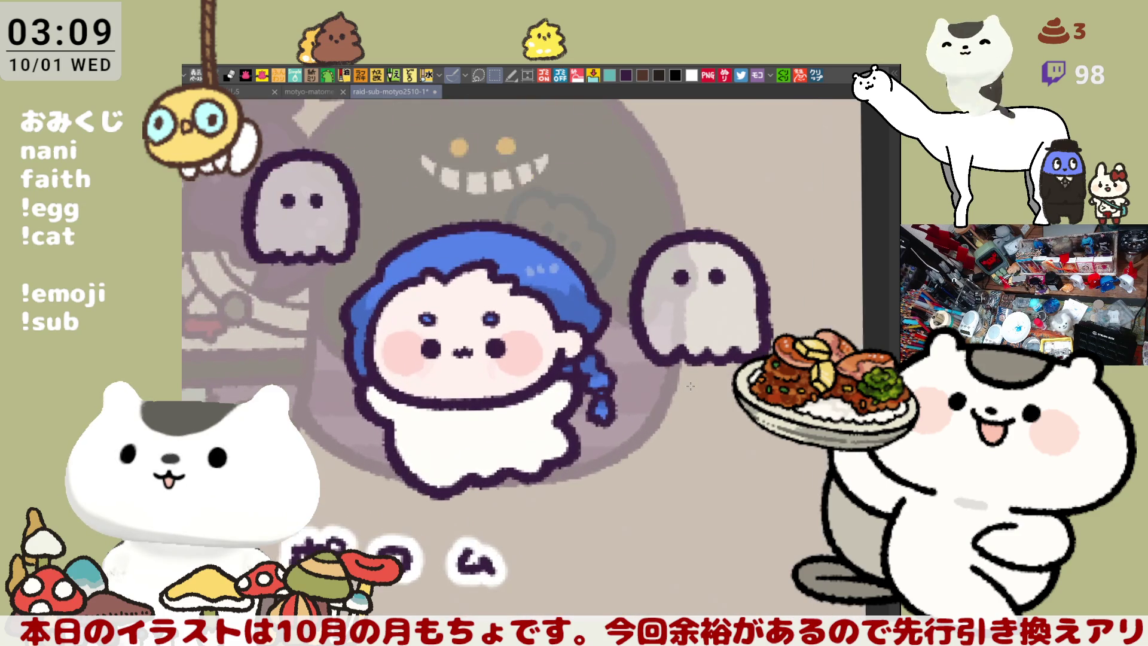
scroll(690, 386, "down", 3)
scroll(431, 305, "up", 3)
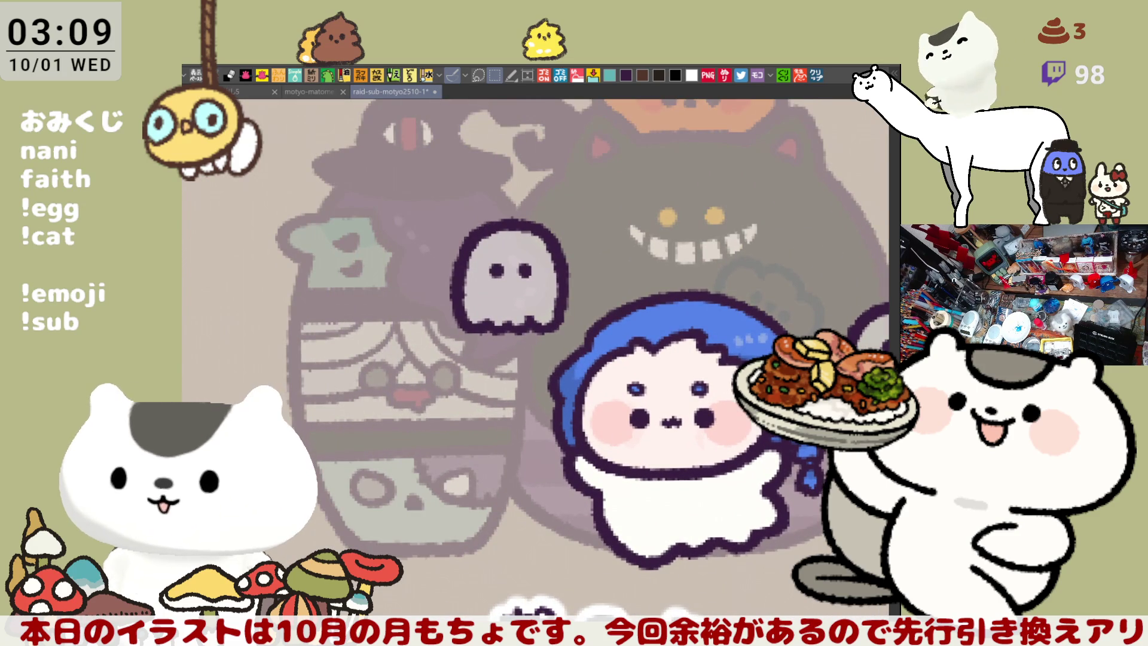
left_click_drag(688, 248, 629, 251)
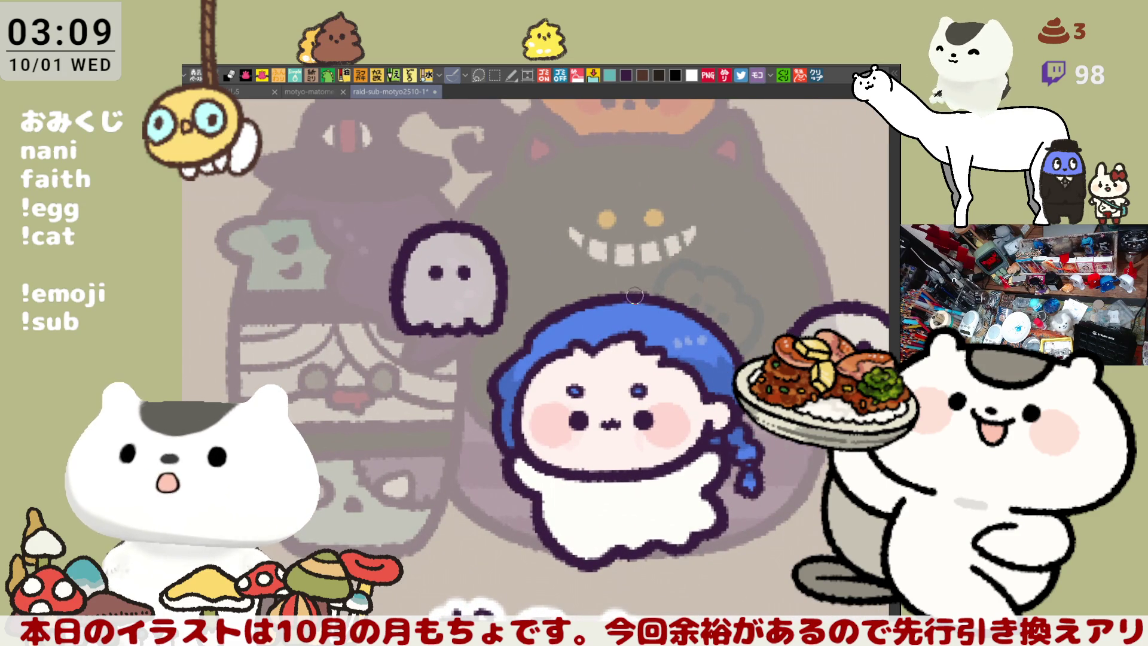
left_click_drag(594, 294, 630, 264)
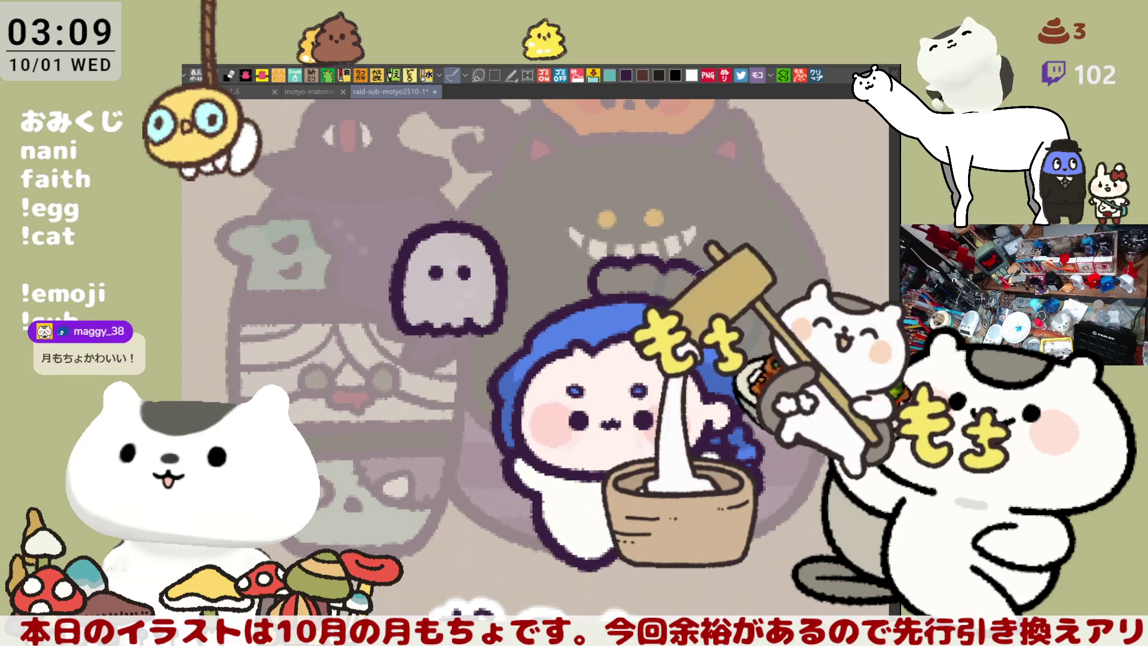
left_click(632, 280)
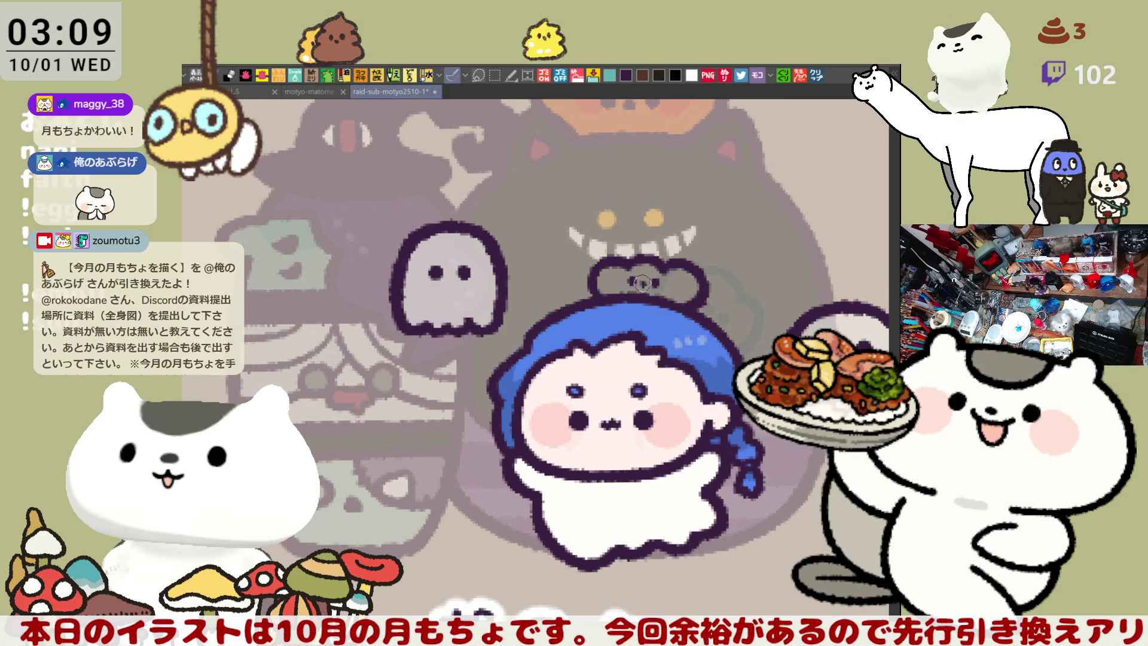
Step: Save the icon sheet
scroll(695, 420, "down", 3)
key("ctrl+s")
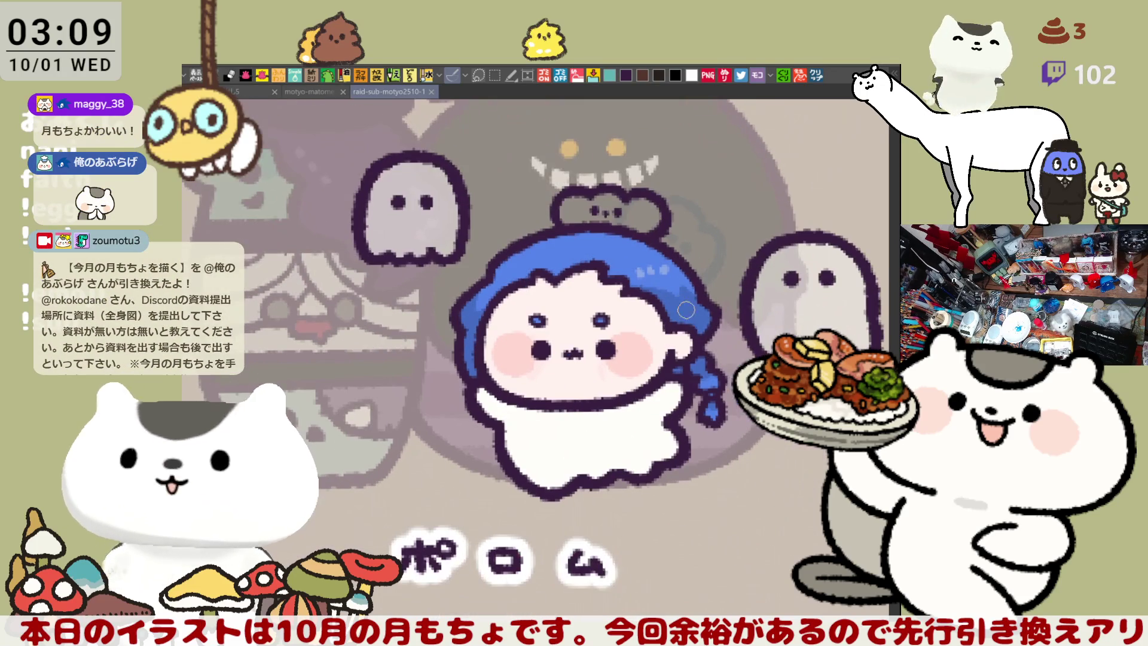
scroll(713, 462, "left", 2)
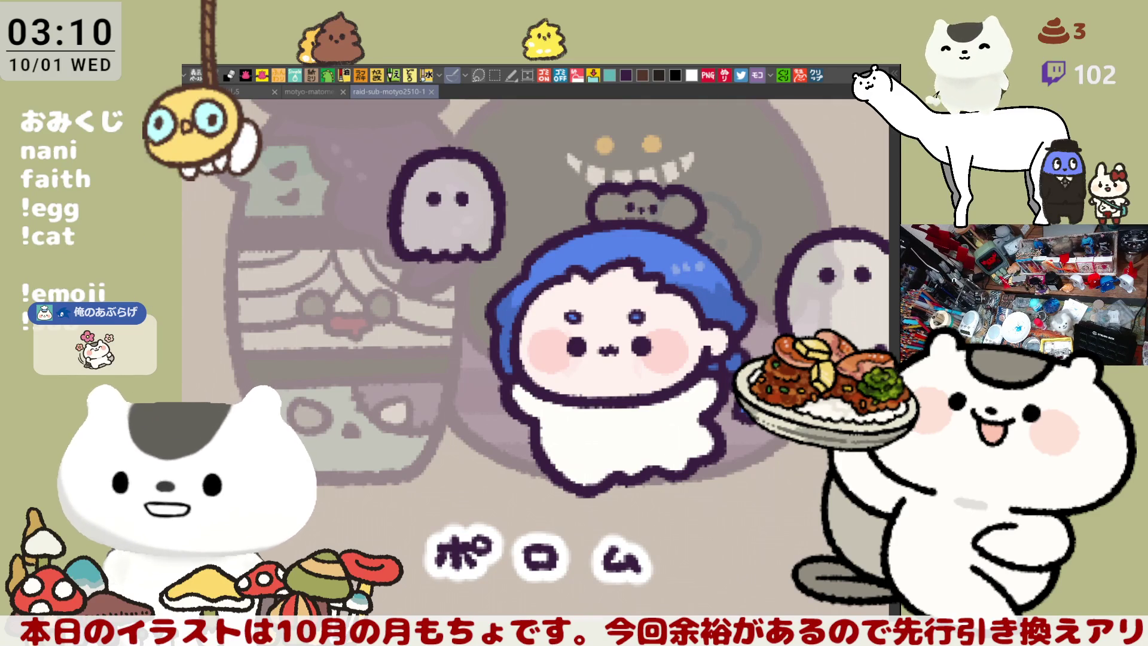
left_click(816, 75)
scroll(515, 207, "up", 5)
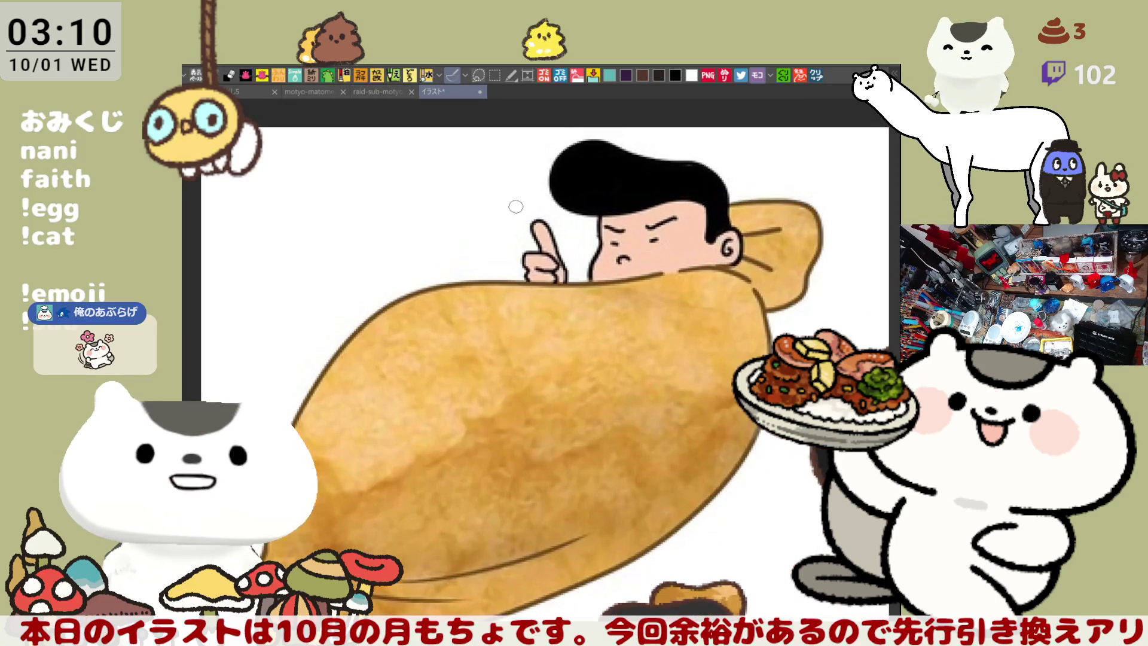
scroll(513, 206, "down", 1)
scroll(500, 189, "down", 1)
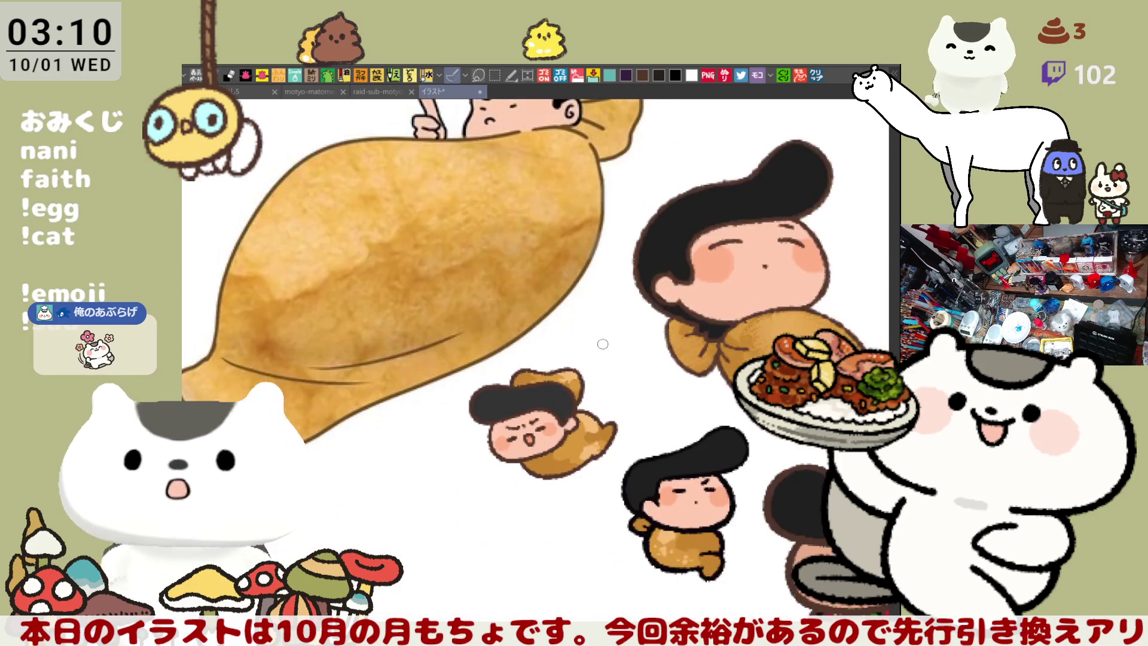
scroll(697, 405, "up", 1)
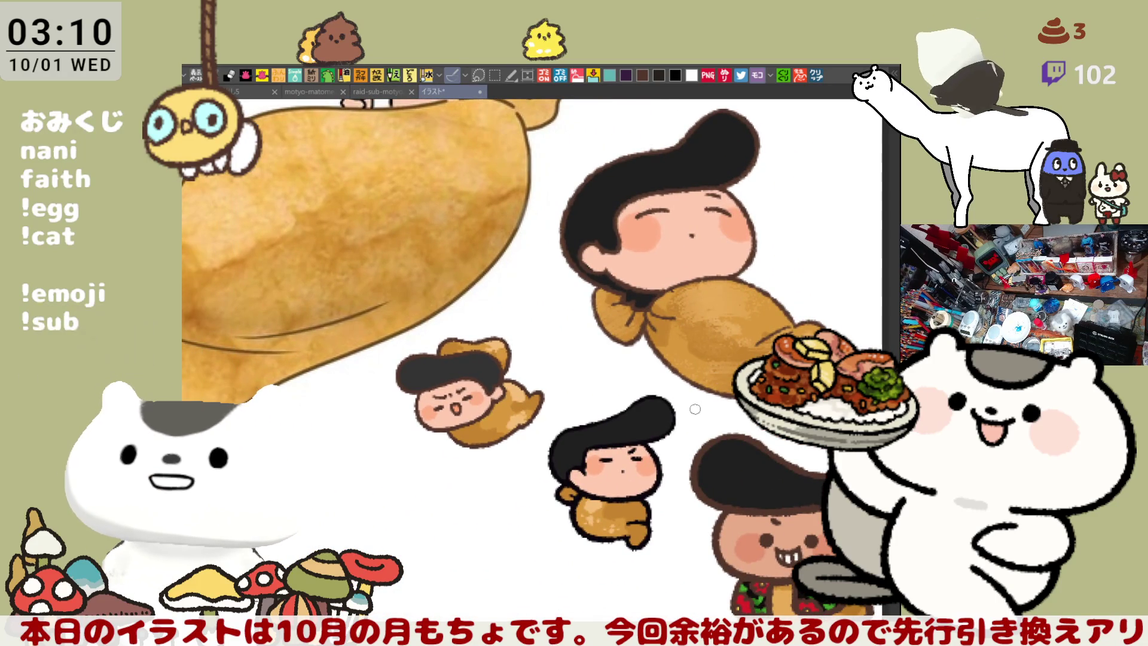
scroll(584, 380, "down", 2)
scroll(603, 352, "up", 3)
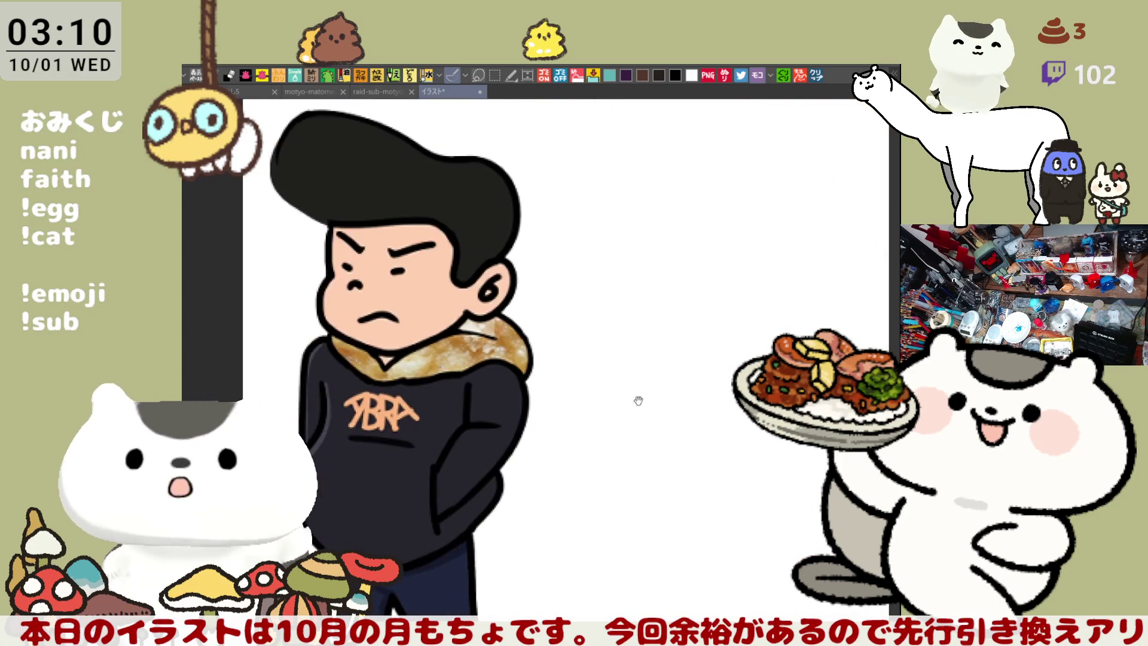
scroll(652, 372, "left", 5)
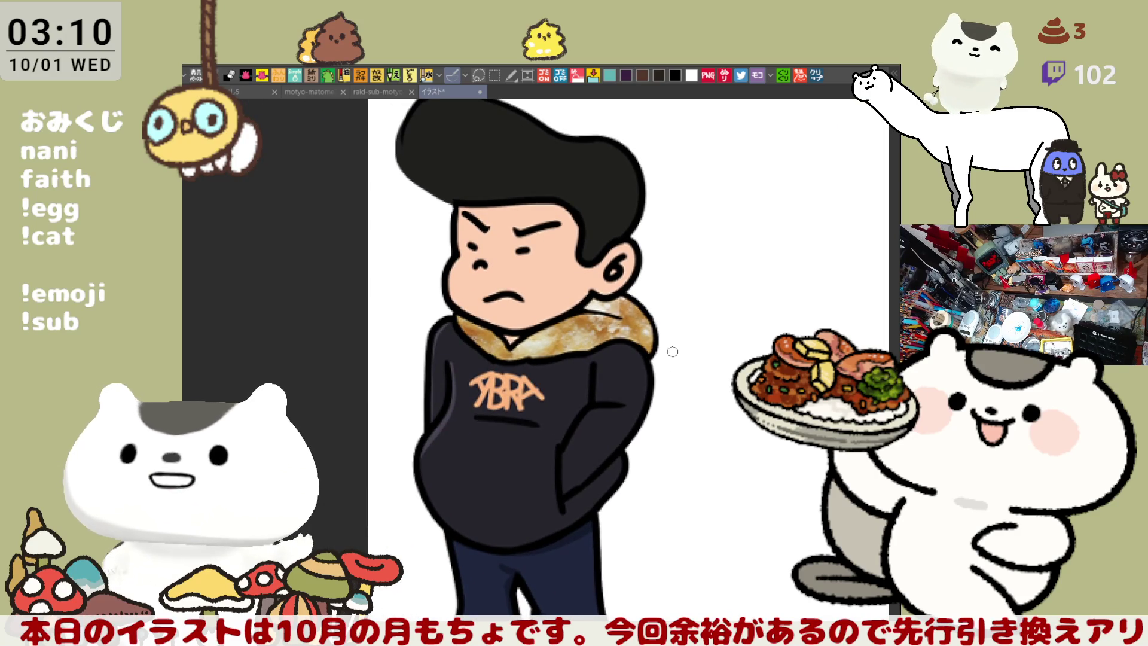
scroll(672, 351, "down", 1)
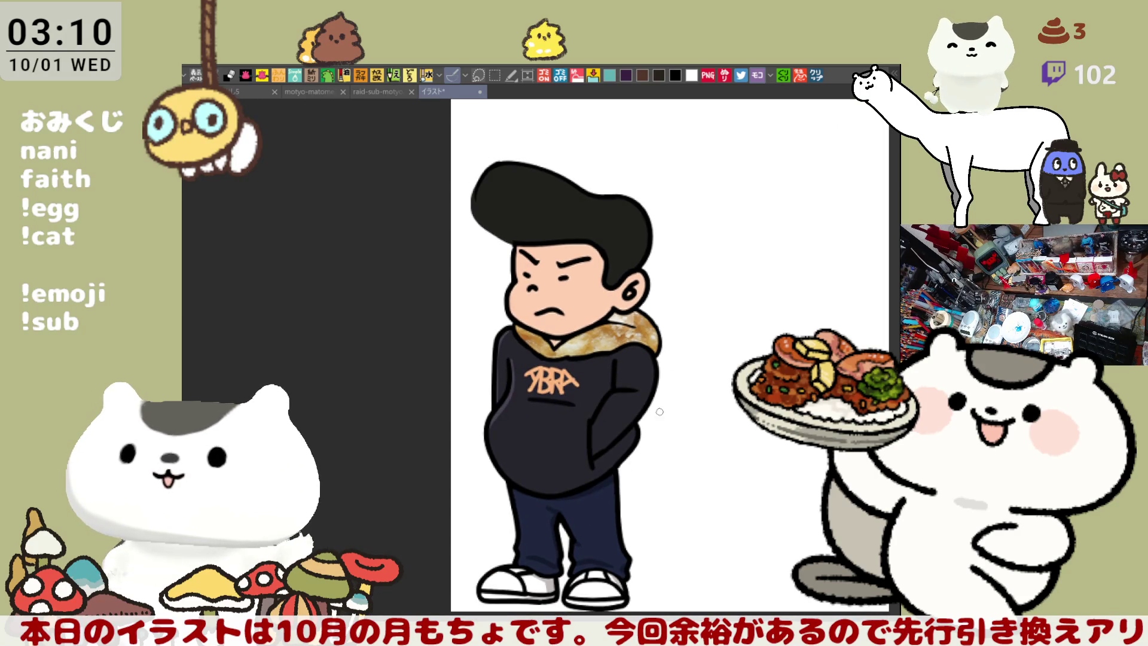
scroll(668, 411, "right", 2)
scroll(622, 401, "up", 1)
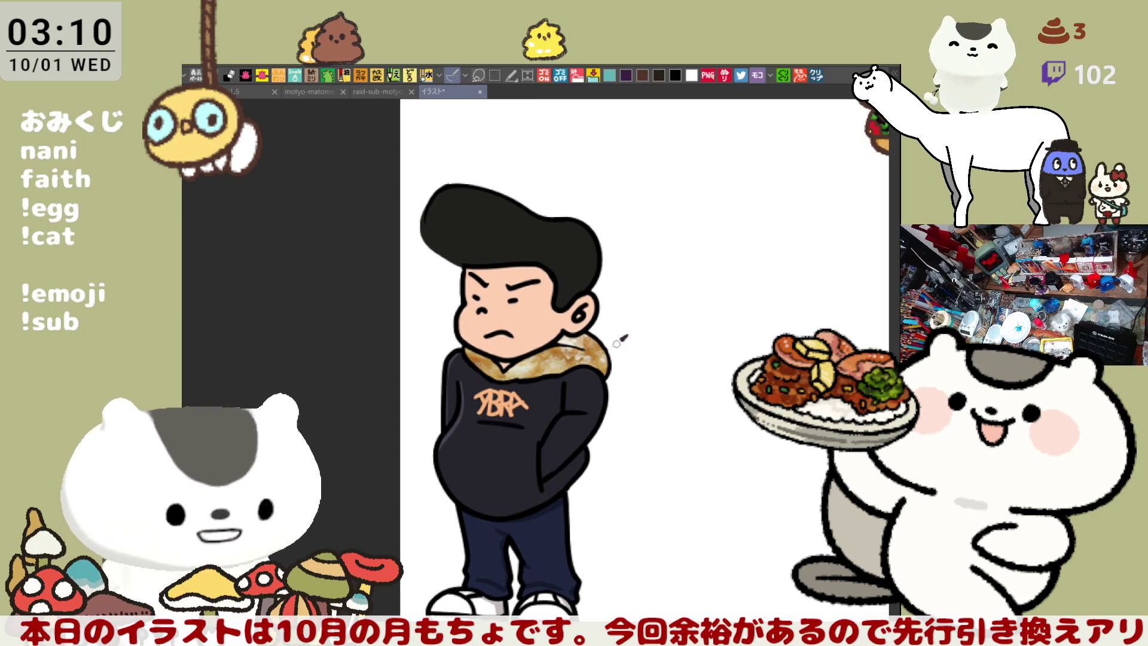
scroll(666, 275, "right", 3)
scroll(658, 360, "up", 5)
scroll(658, 360, "up", 2)
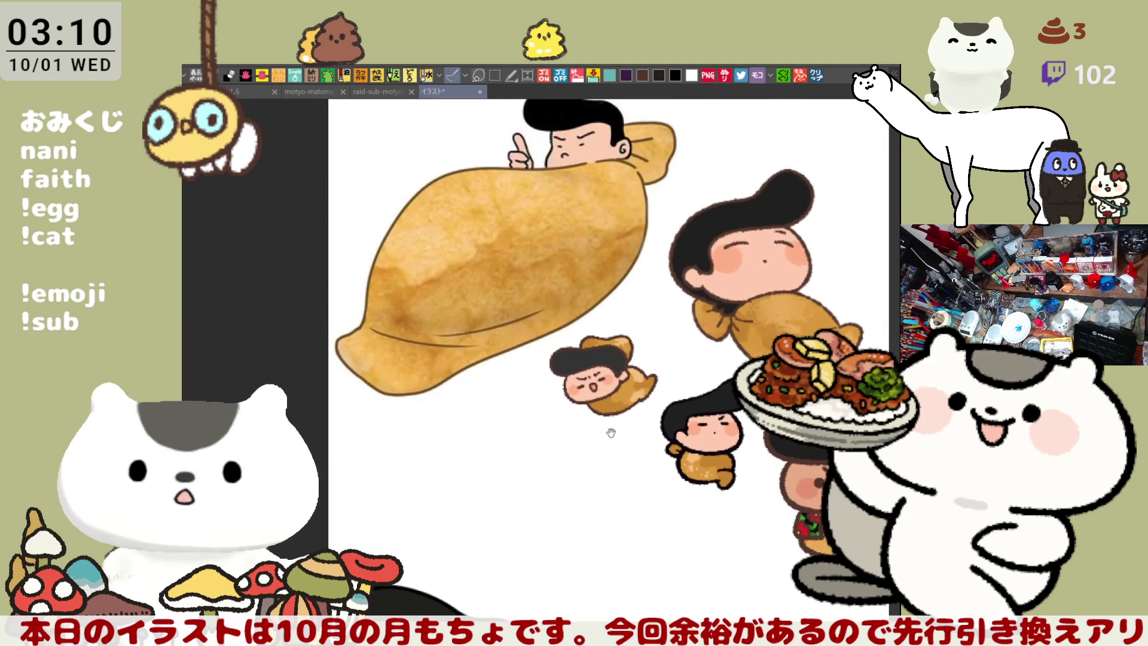
scroll(633, 382, "down", 3)
scroll(620, 372, "down", 3)
scroll(620, 372, "left", 2)
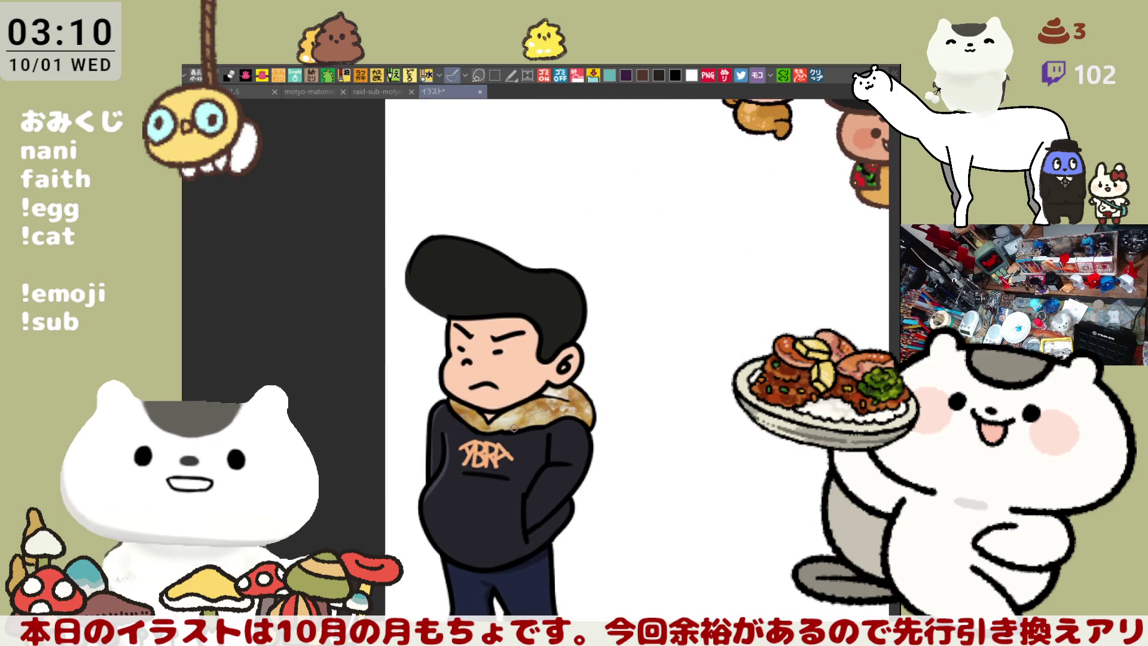
scroll(634, 383, "down", 3)
scroll(634, 382, "left", 2)
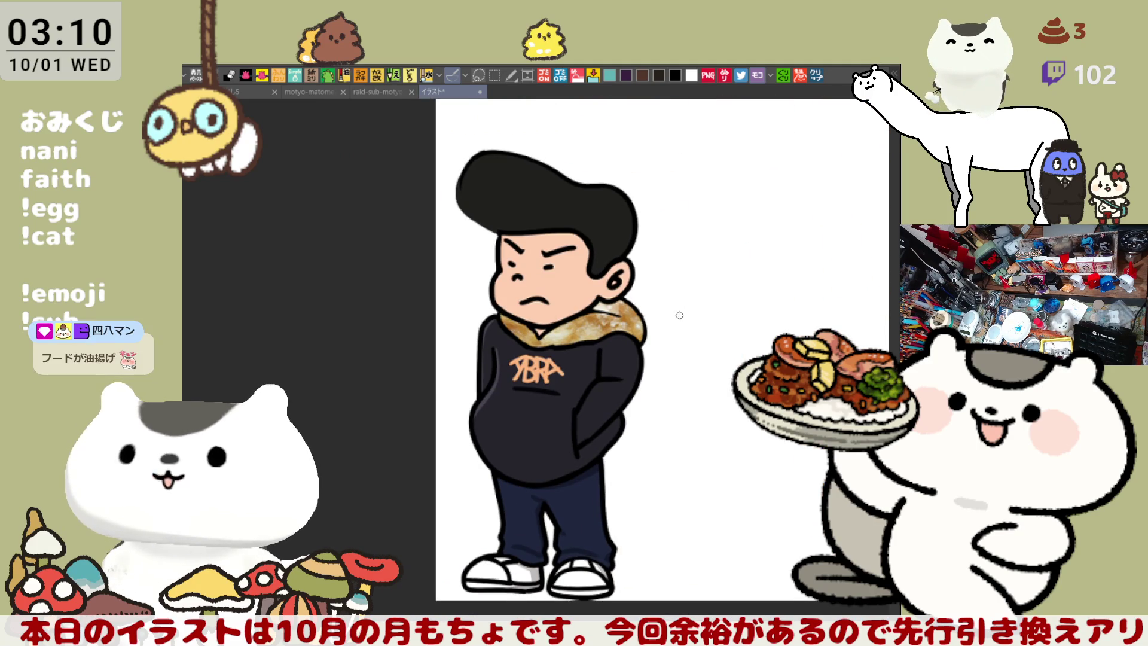
scroll(653, 391, "up", 2)
scroll(622, 398, "up", 2)
scroll(588, 408, "up", 3)
scroll(577, 401, "up", 2)
scroll(574, 387, "down", 3)
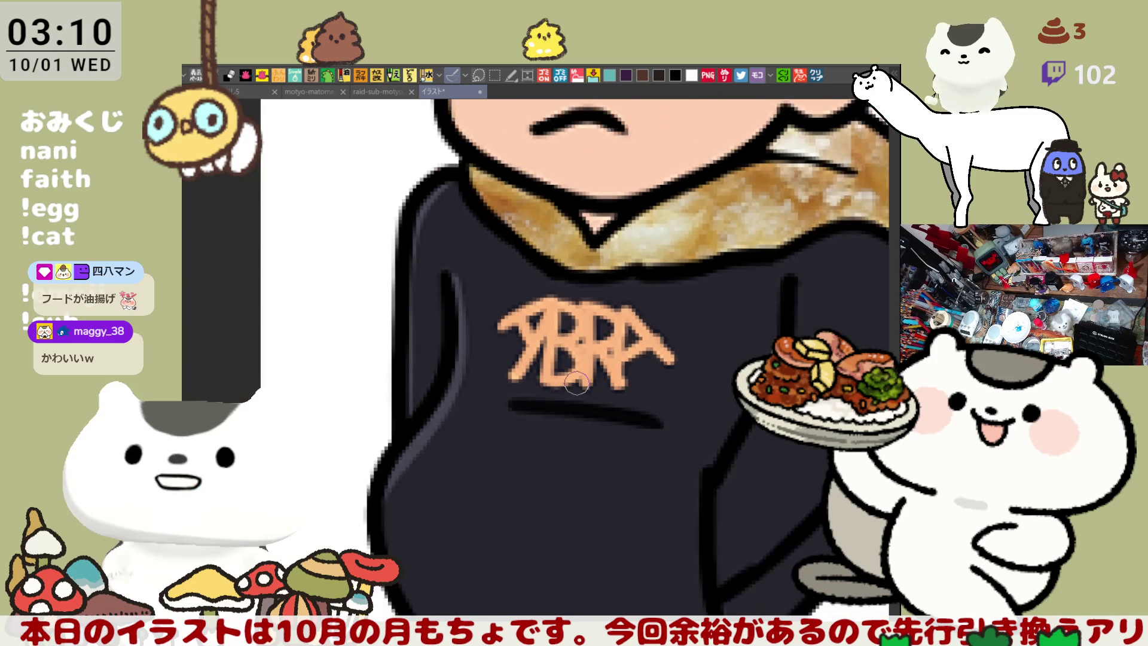
scroll(577, 383, "up", 2)
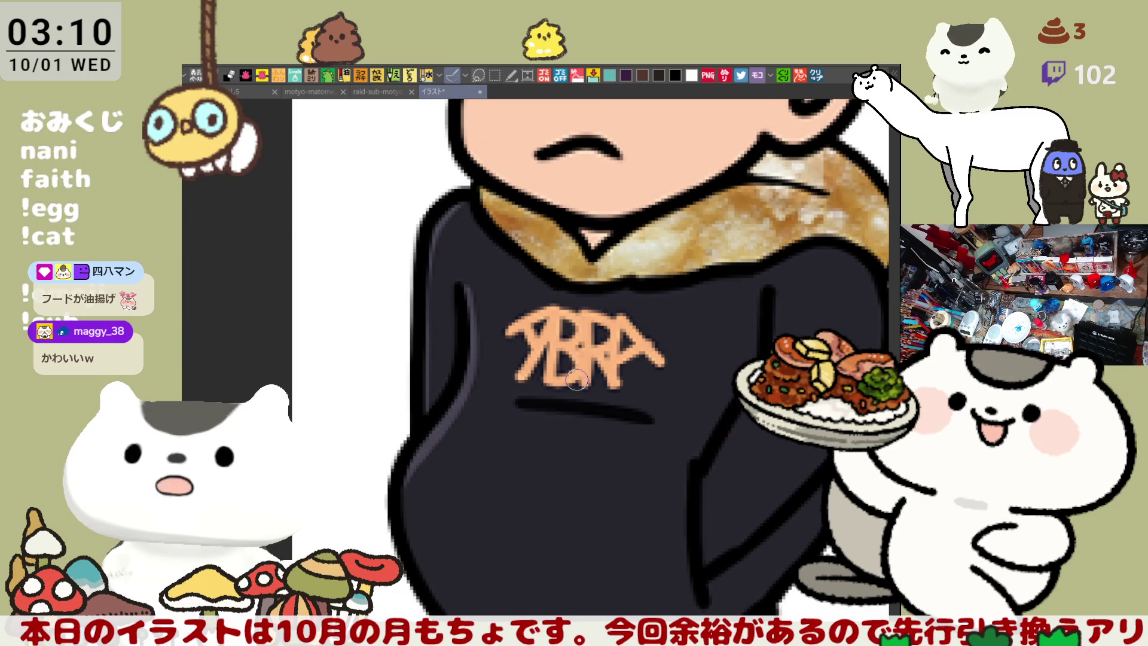
scroll(577, 379, "down", 2)
scroll(577, 375, "down", 1)
scroll(577, 372, "down", 1)
scroll(577, 369, "down", 1)
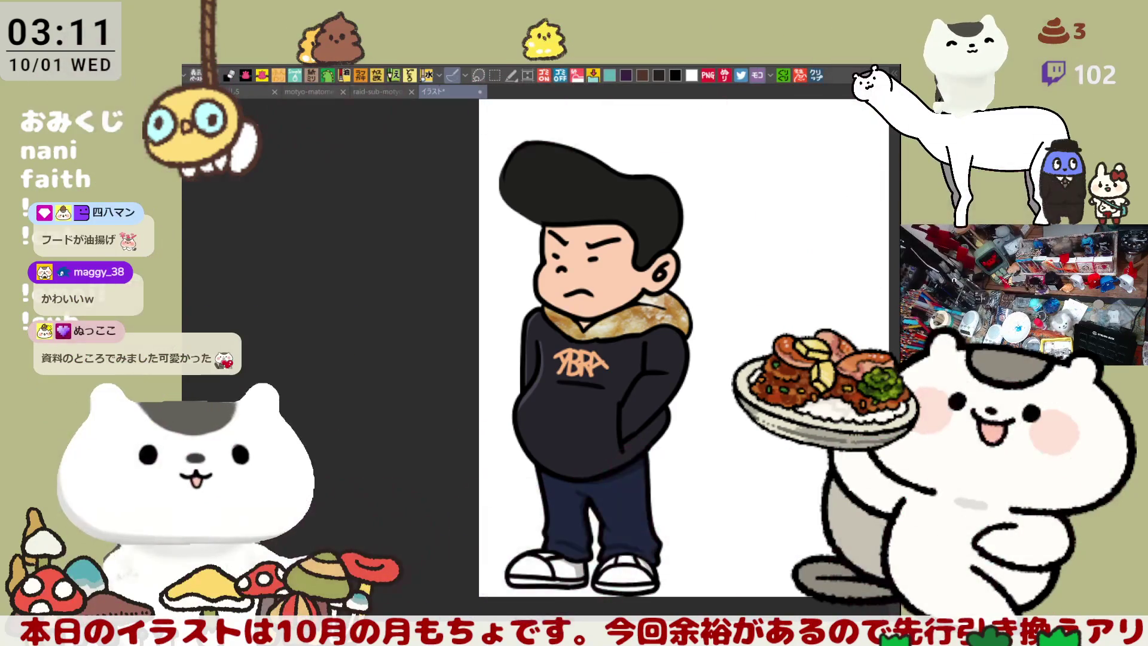
key("ctrl+shift+Tab")
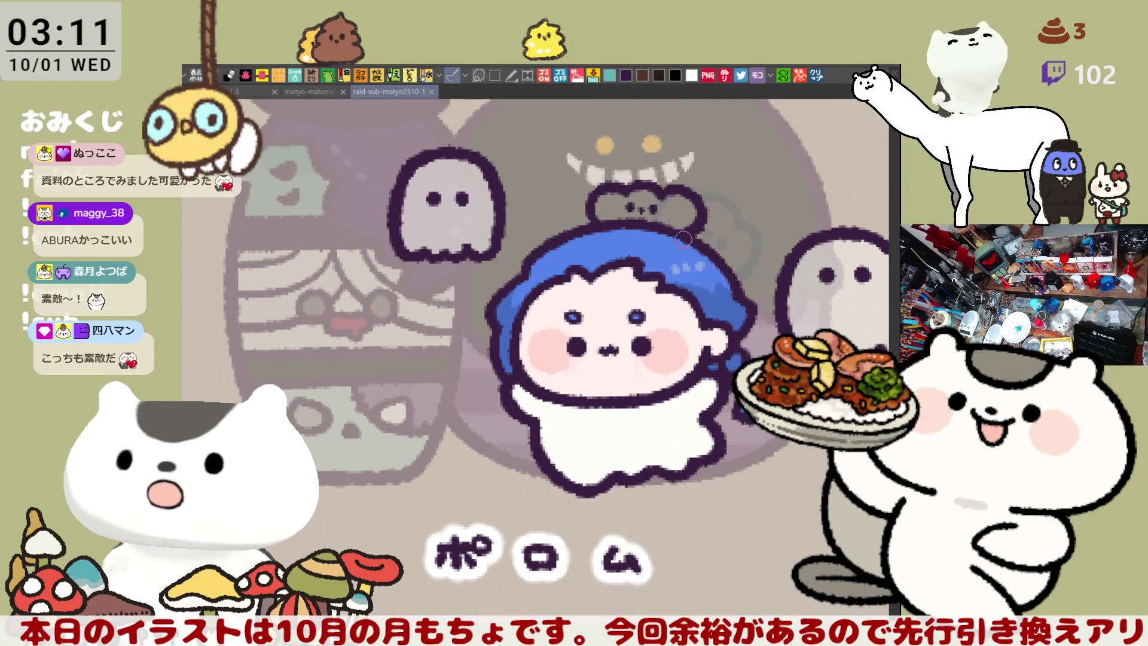
Step: Fill the small creature on the blue-haired character's head with orange
left_click(686, 210)
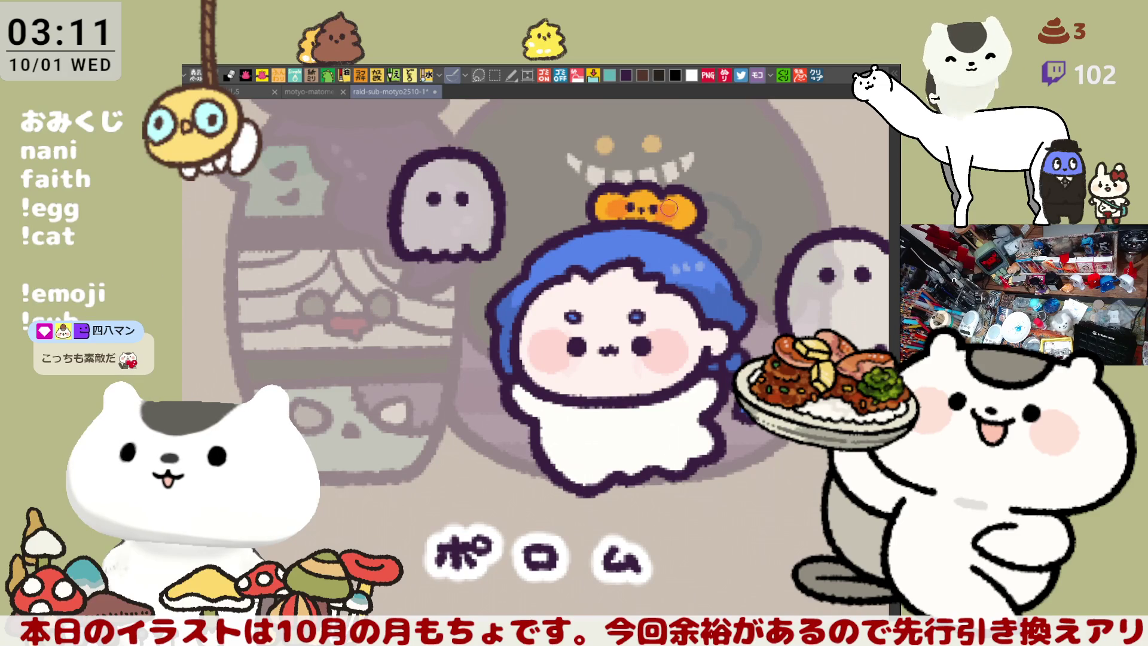
left_click_drag(710, 367, 602, 349)
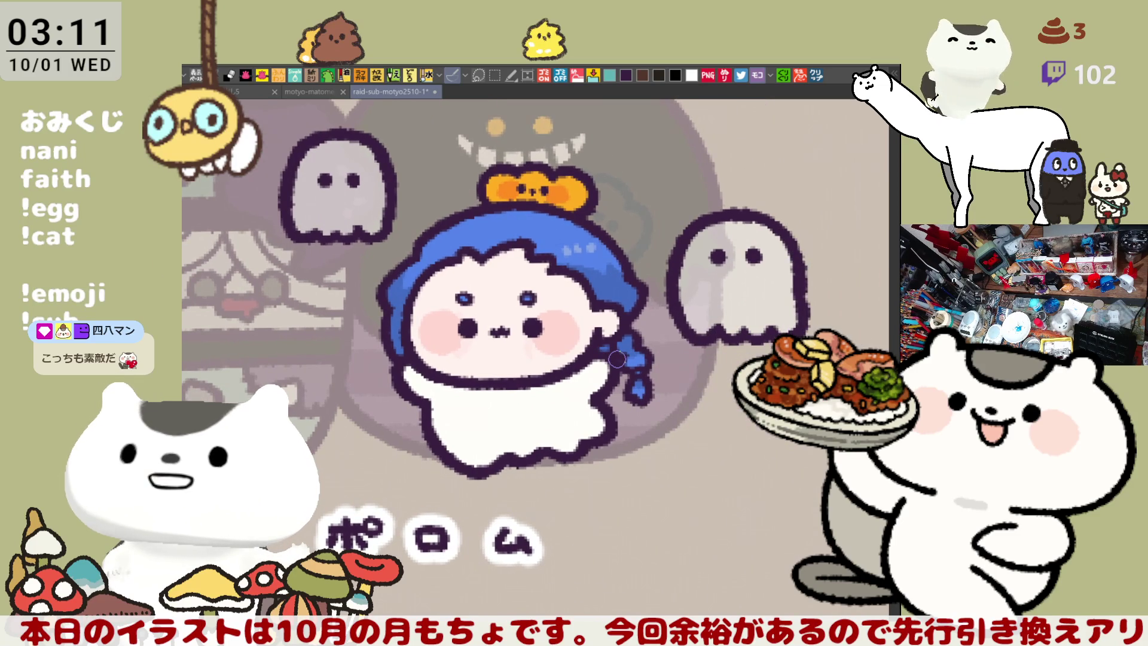
scroll(617, 359, "down", 2)
scroll(617, 359, "down", 2)
scroll(617, 359, "down", 2)
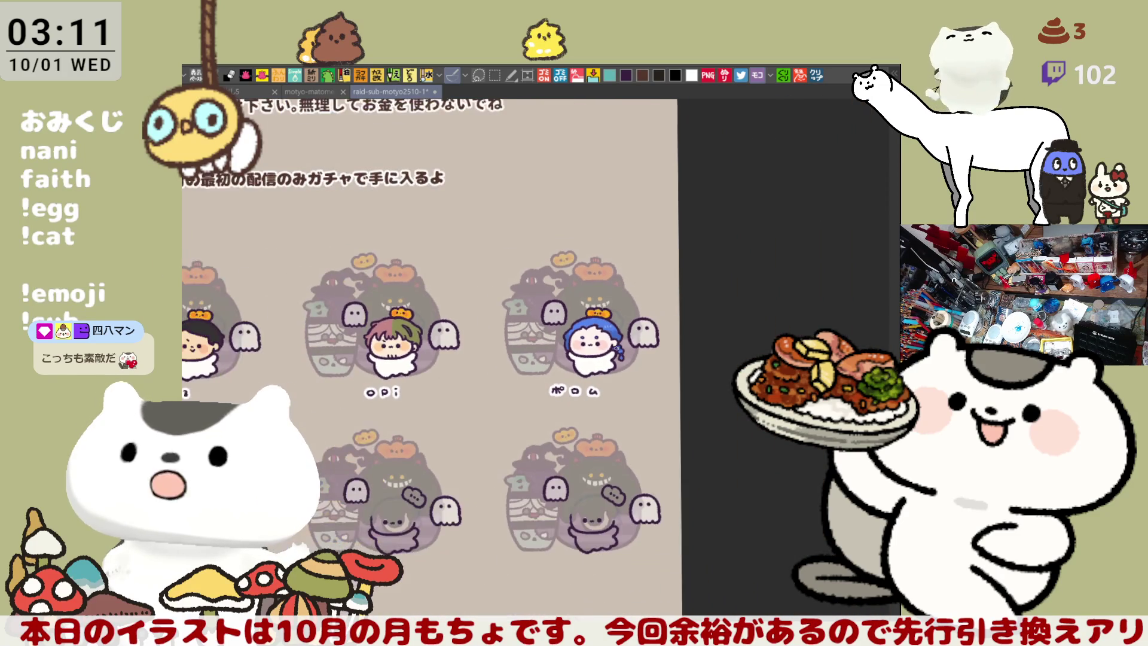
mouse_move(365, 495)
left_mouse_down()
mouse_move(515, 447)
mouse_move(502, 422)
left_mouse_up()
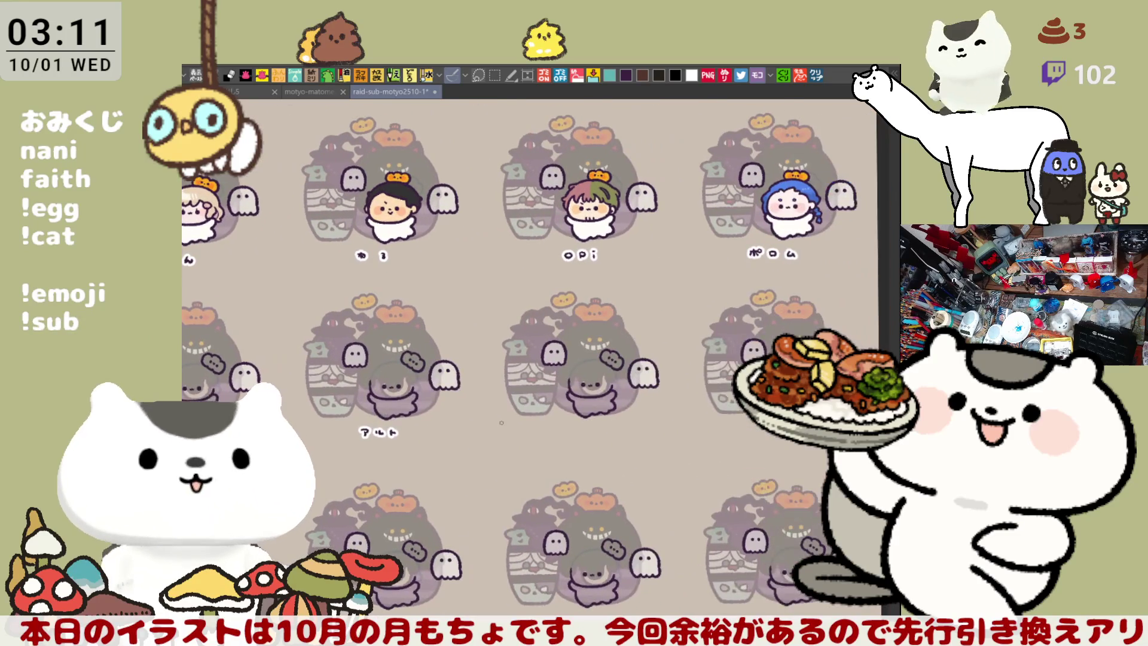
scroll(502, 422, "up", 2)
scroll(502, 422, "up", 2)
scroll(501, 421, "up", 2)
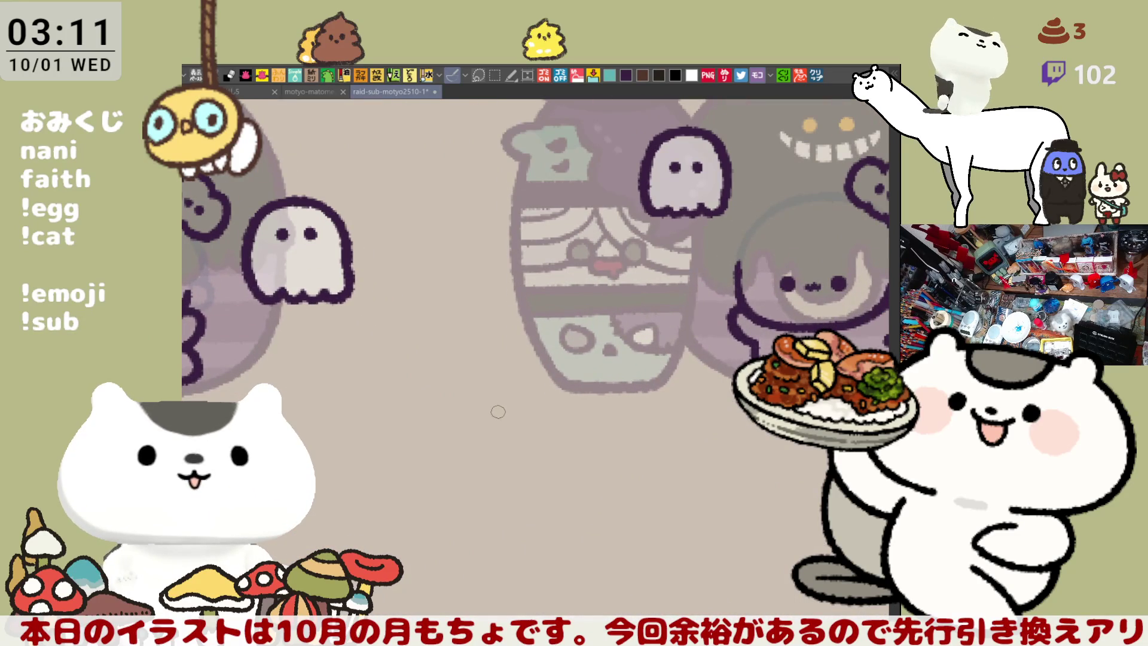
scroll(605, 353, "down", 3)
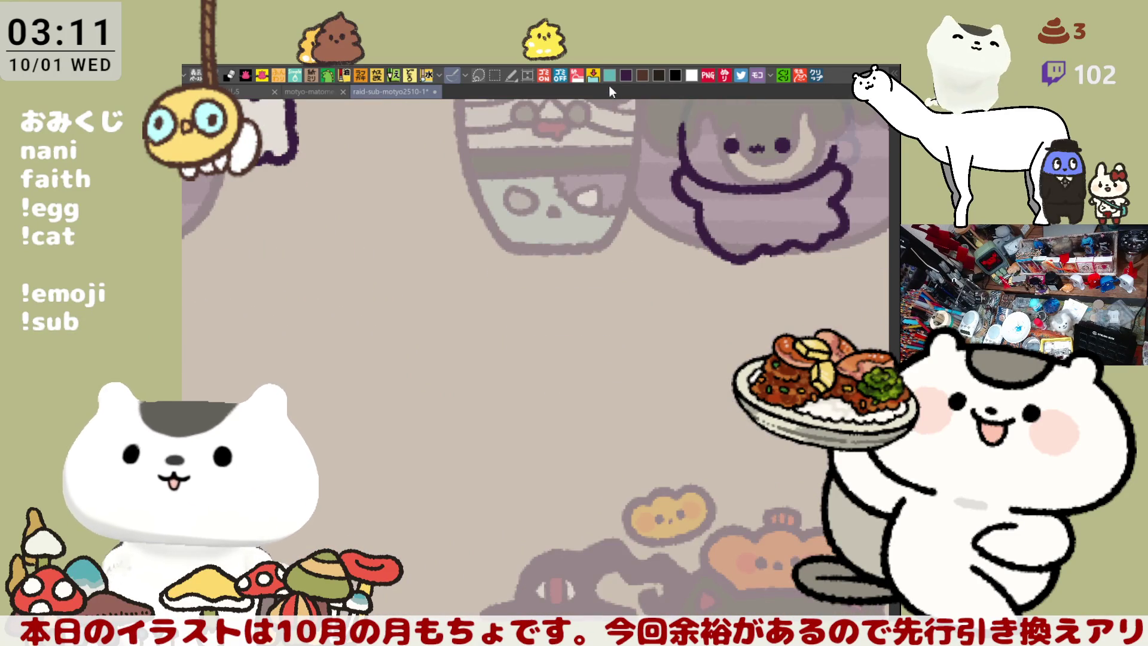
Step: Hand-letter the name label 俺のあぶらげ under the empty slot, then zoom out
left_click_drag(601, 302, 604, 324)
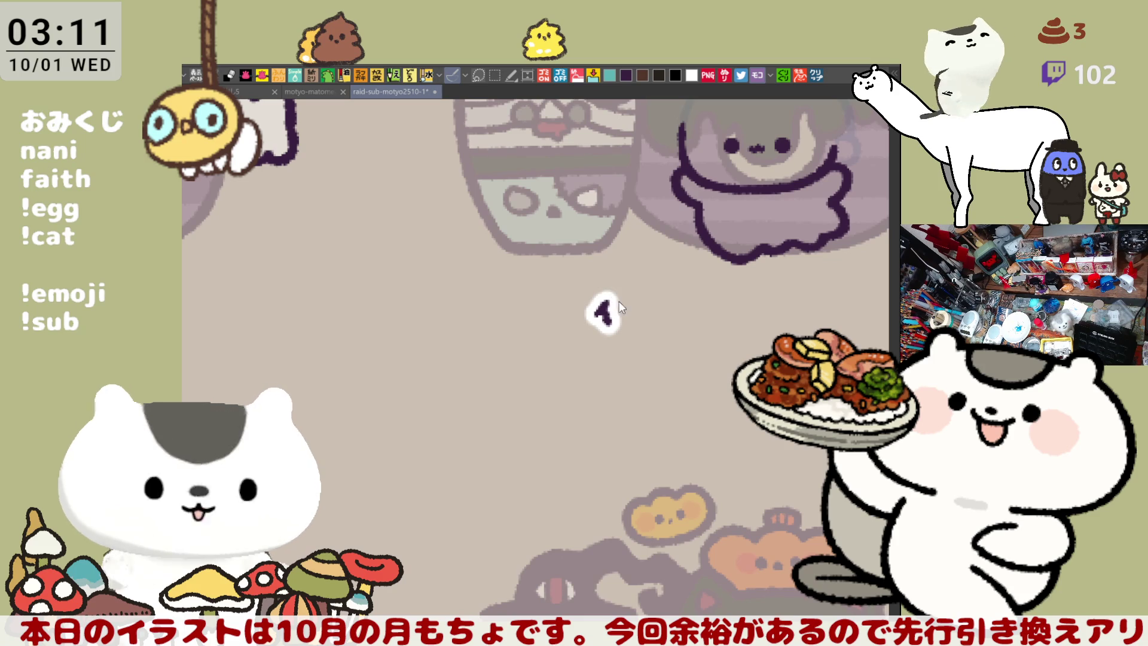
left_click_drag(610, 308, 626, 306)
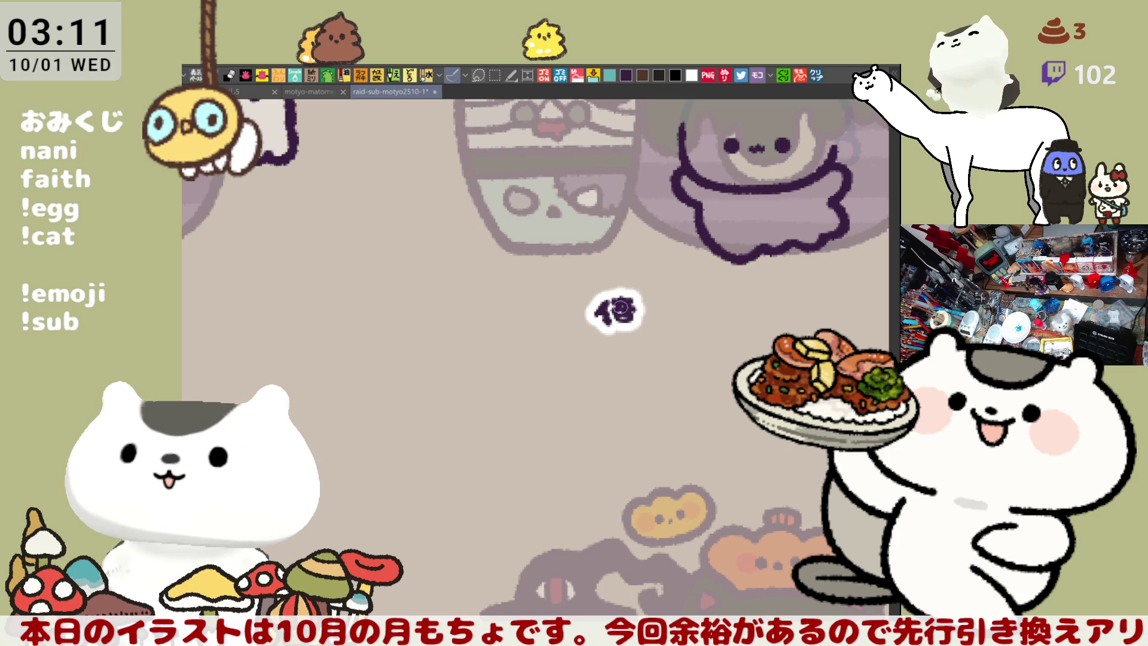
mouse_move(669, 308)
left_mouse_down()
mouse_move(687, 326)
mouse_move(739, 302)
mouse_move(713, 320)
mouse_move(864, 304)
left_mouse_up()
left_click(838, 325)
left_click_drag(845, 292, 849, 306)
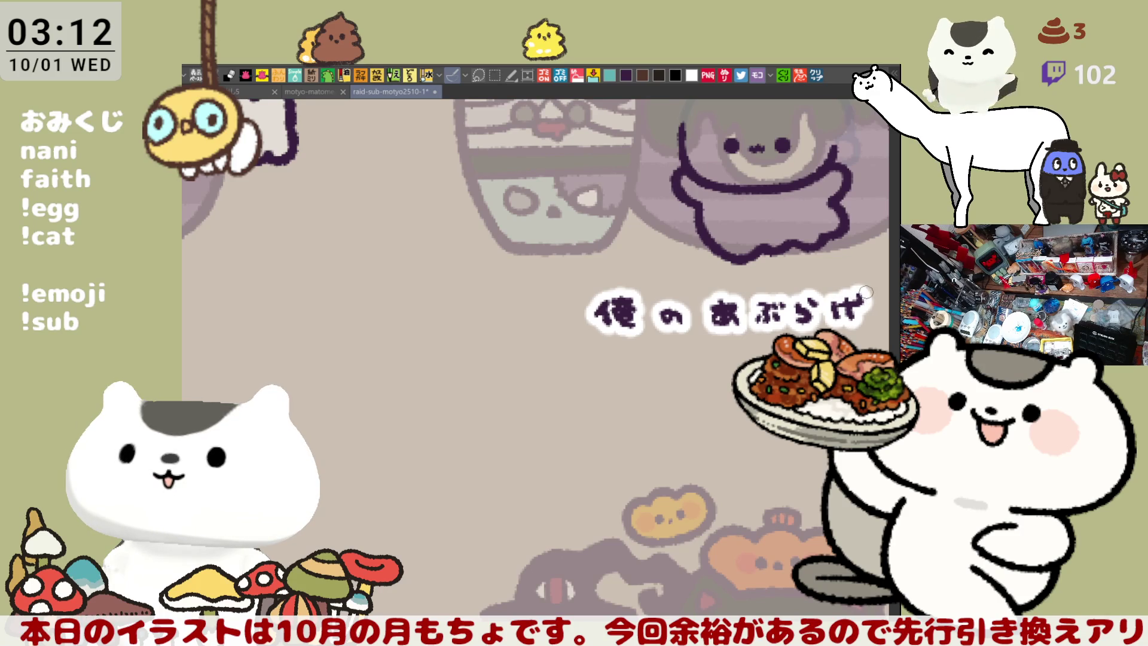
left_click_drag(608, 329, 626, 347)
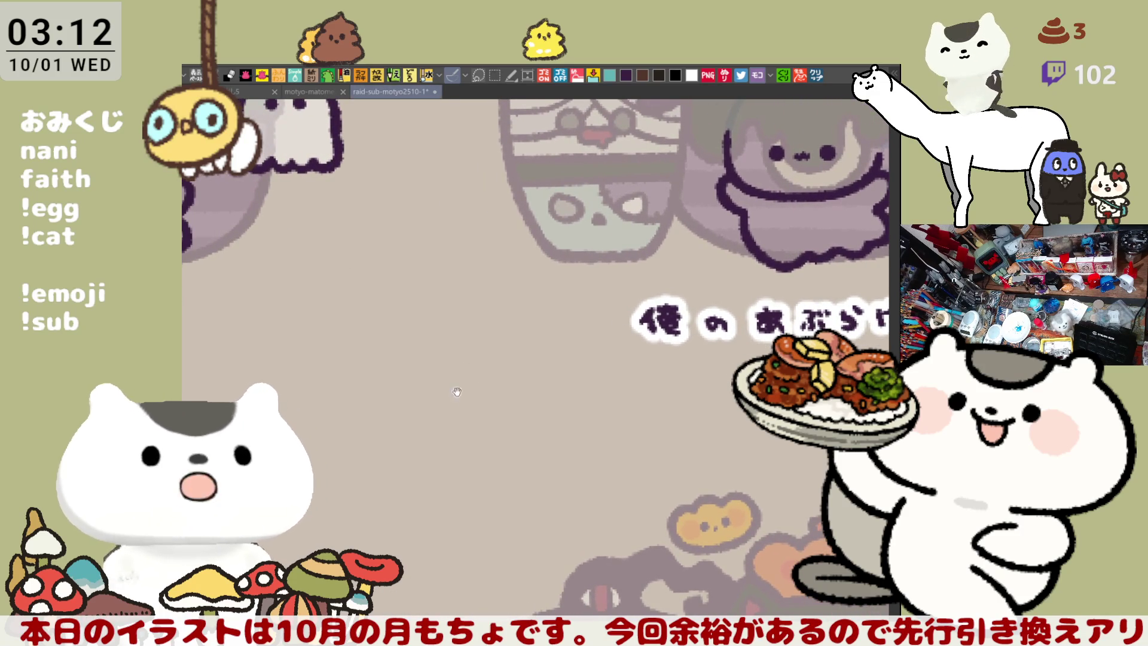
left_click_drag(228, 426, 683, 419)
scroll(683, 419, "down", 2)
scroll(683, 420, "down", 2)
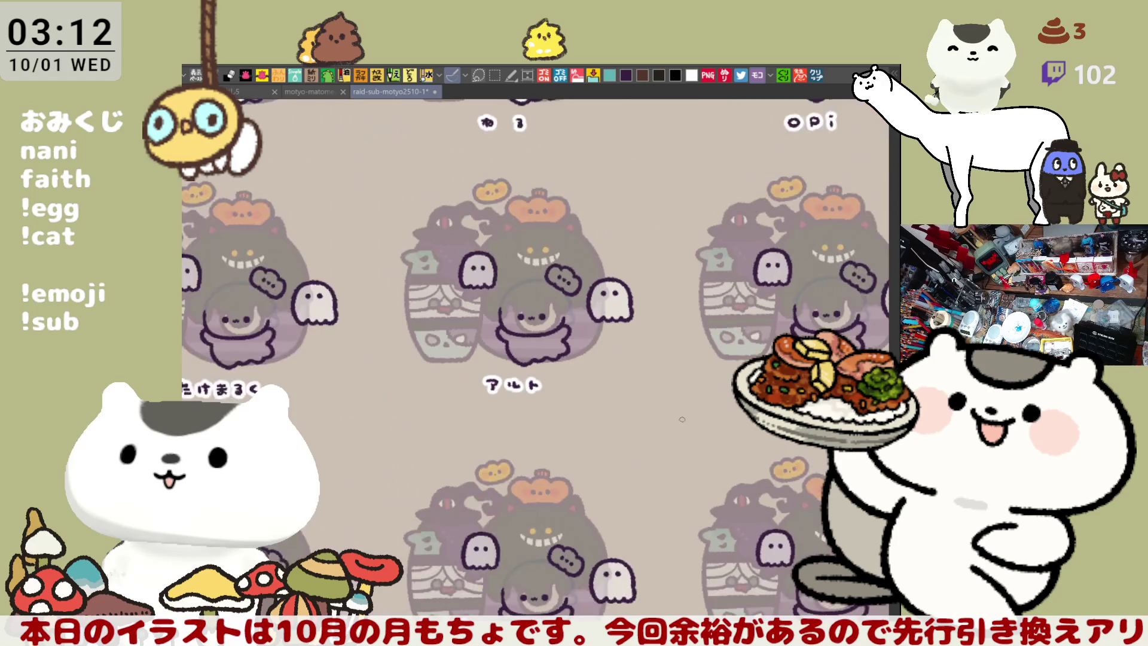
Step: Zoom into the next placeholder slot and extend the face's left outline upward
scroll(683, 419, "down", 2)
left_click_drag(683, 396, 896, 361)
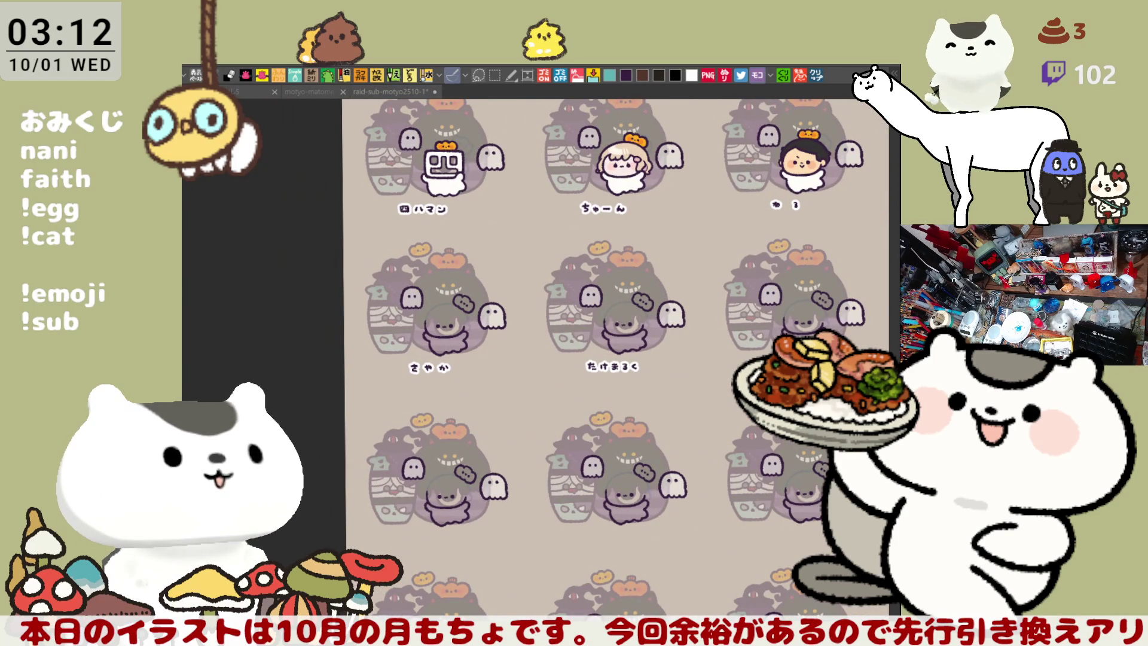
scroll(521, 390, "up", 2)
scroll(521, 389, "up", 2)
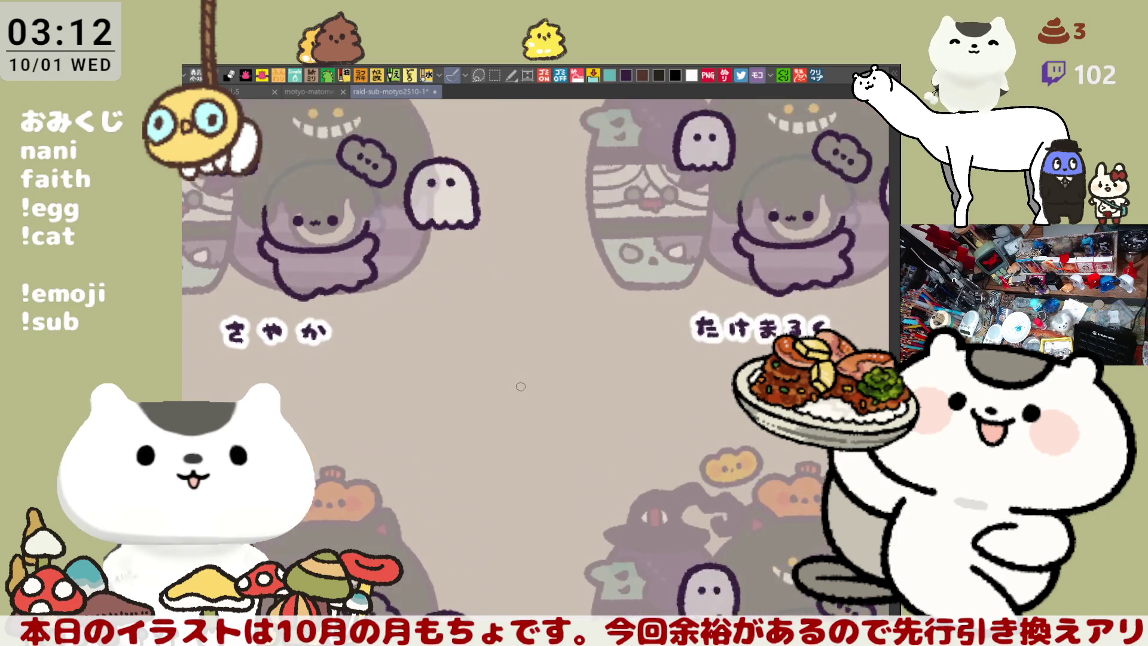
scroll(520, 387, "up", 1)
scroll(520, 386, "up", 1)
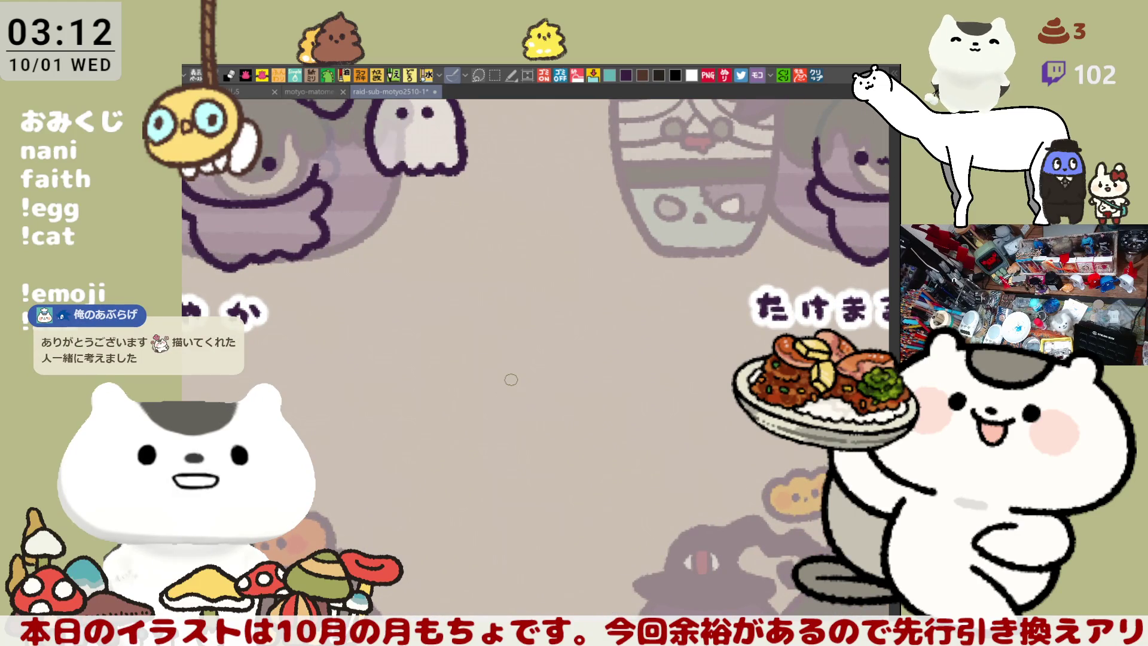
scroll(511, 379, "down", 2)
scroll(491, 370, "up", 2)
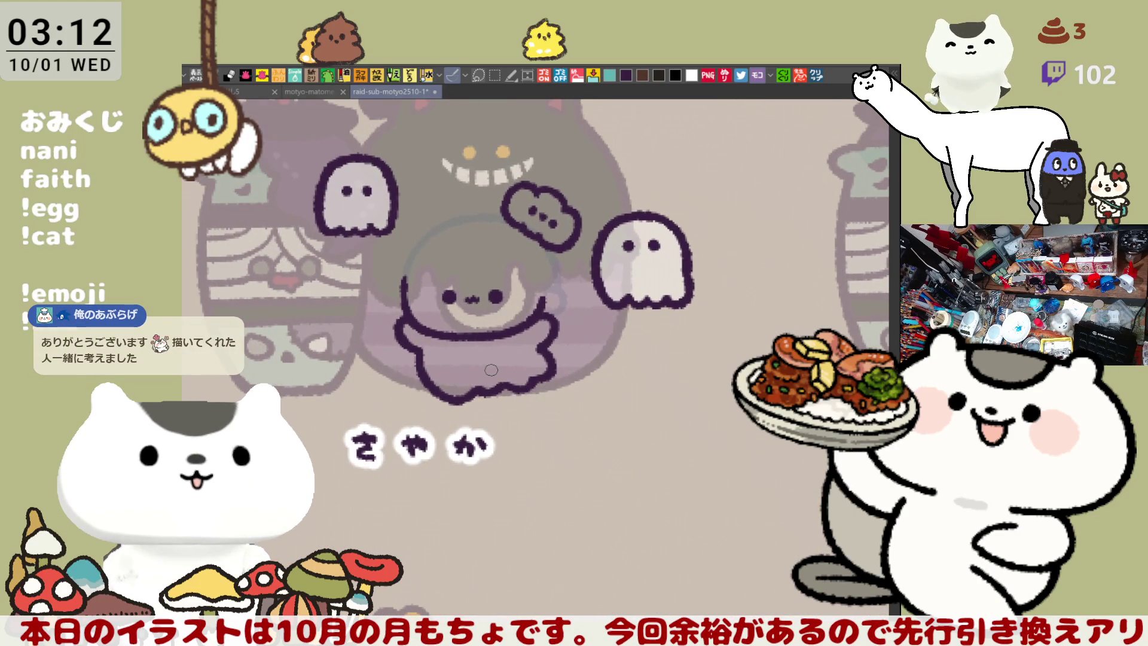
scroll(491, 370, "up", 2)
scroll(484, 359, "up", 1)
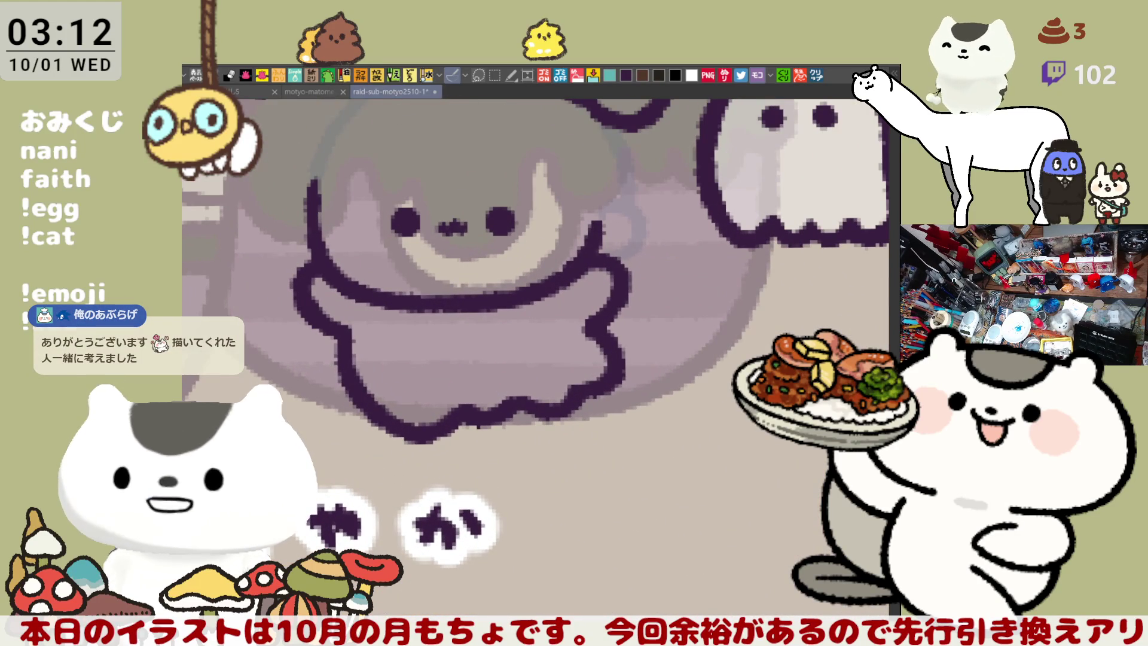
scroll(375, 251, "down", 1)
scroll(375, 251, "up", 1)
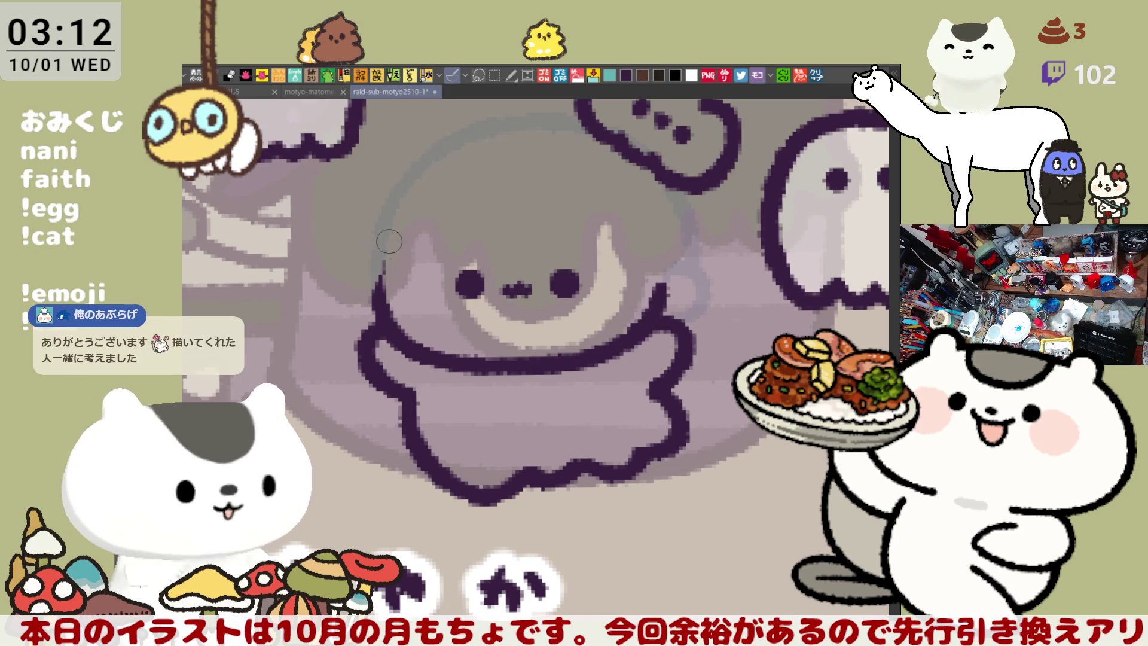
left_click_drag(391, 237, 386, 289)
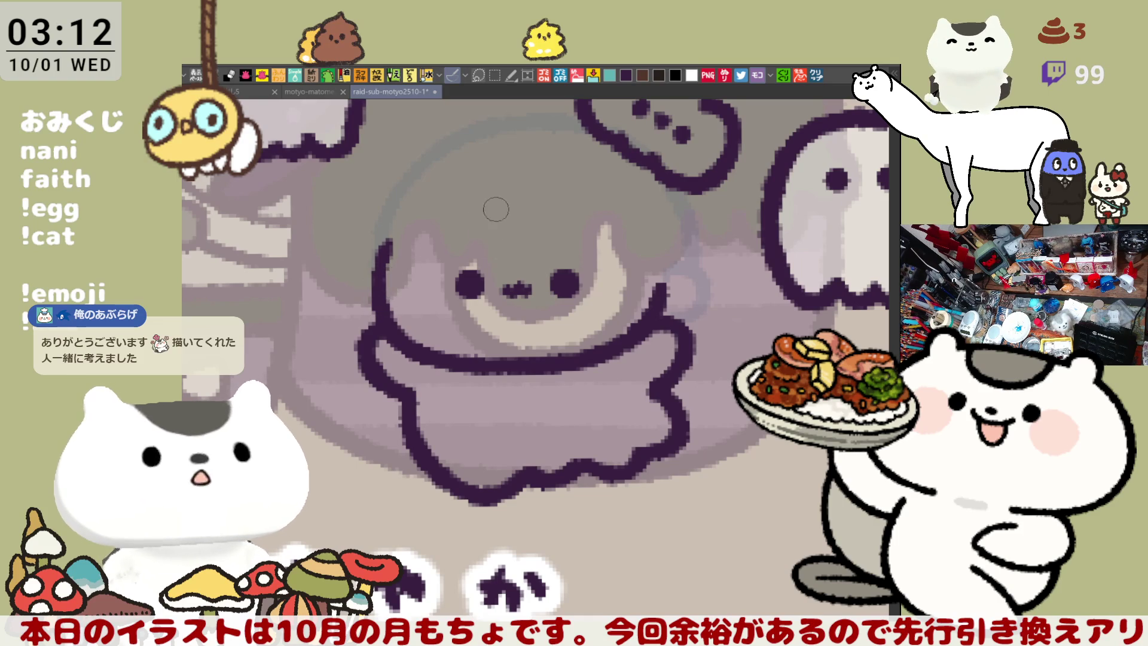
Step: Ink the curved bang strokes across the placeholder's forehead
mouse_move(472, 179)
left_mouse_down()
mouse_move(544, 260)
mouse_move(552, 250)
left_mouse_up()
key("ctrl+z")
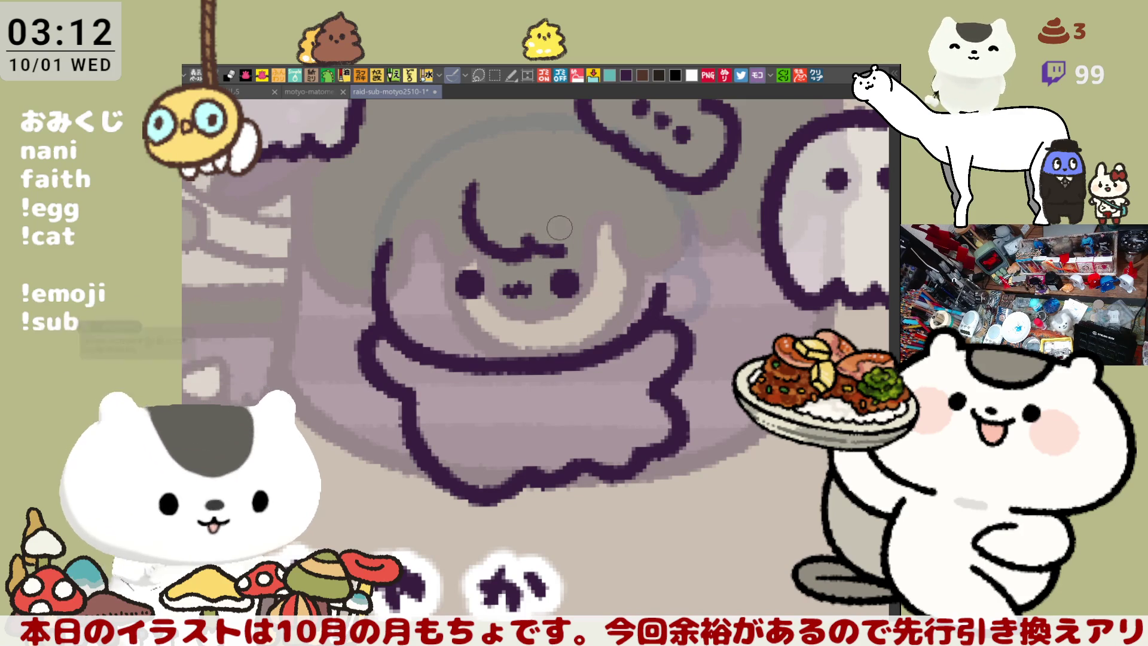
left_click_drag(572, 240, 625, 249)
left_click_drag(562, 213, 615, 281)
left_click_drag(655, 206, 640, 257)
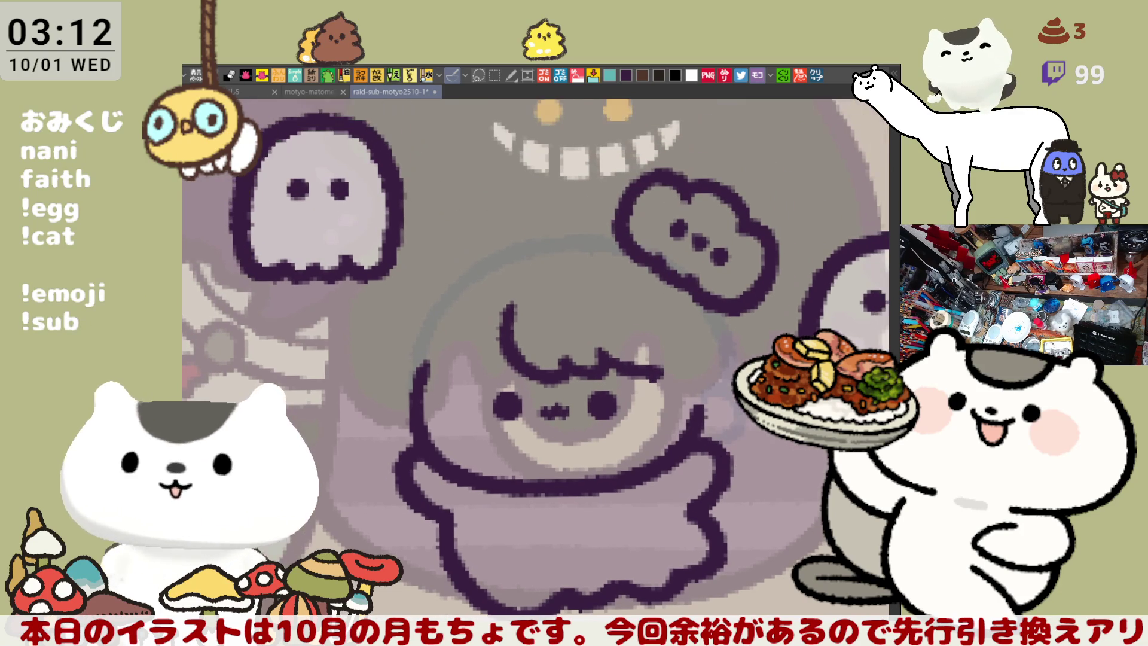
Step: Lasso-select and delete the dark cloud outline above the character's head
left_click_drag(637, 345, 687, 131)
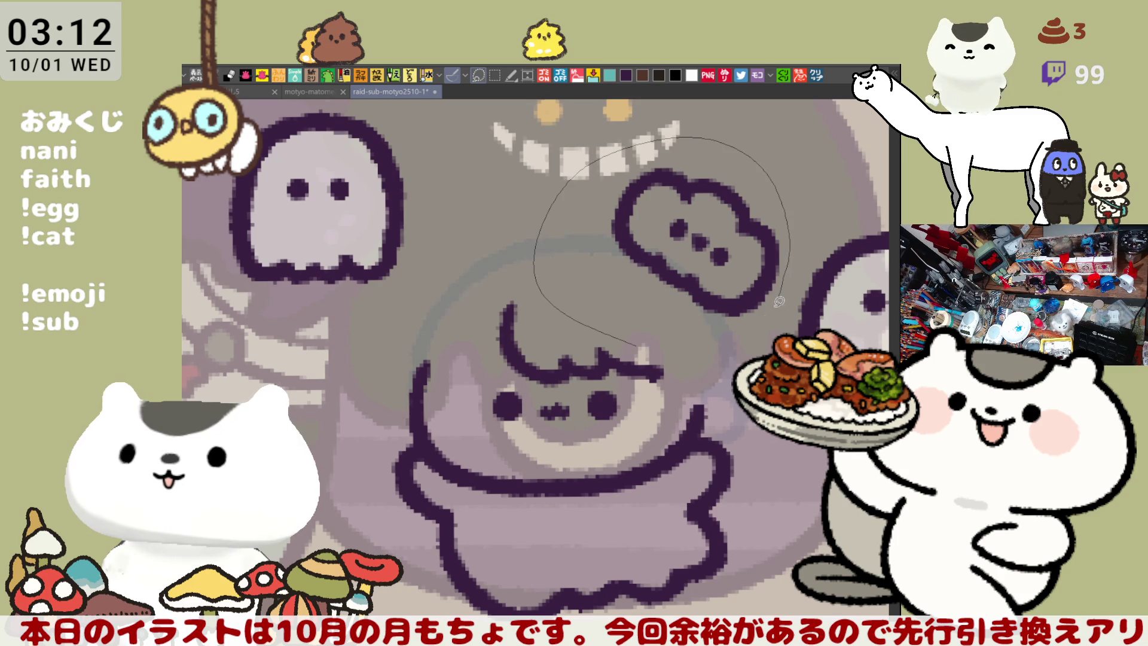
left_click_drag(783, 292, 562, 291)
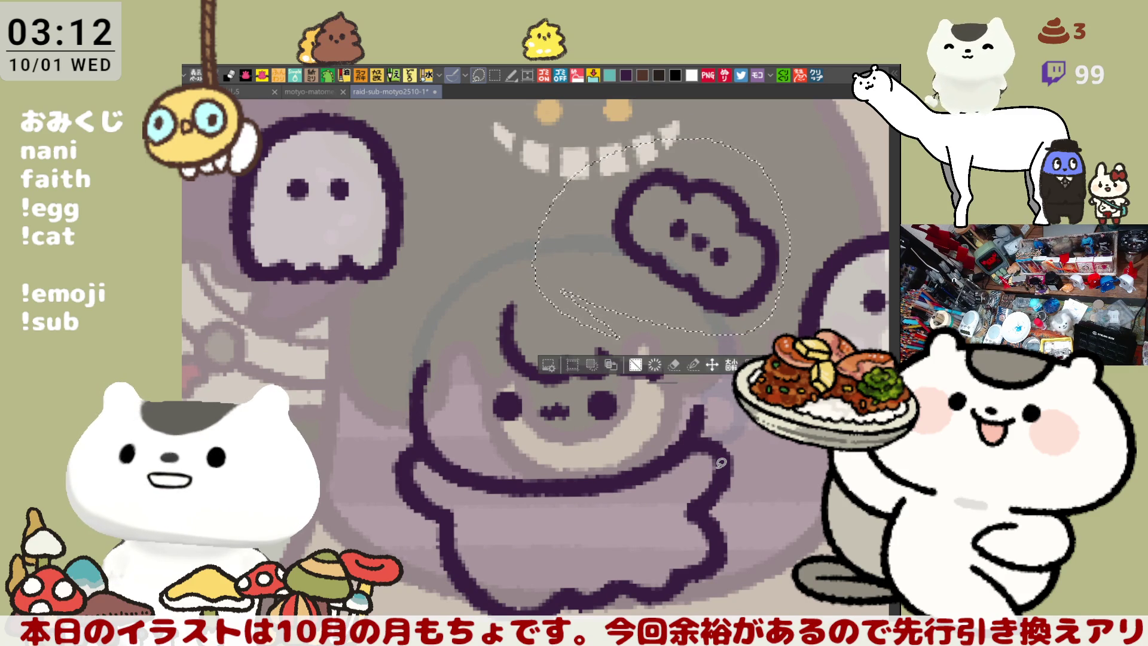
key("Delete")
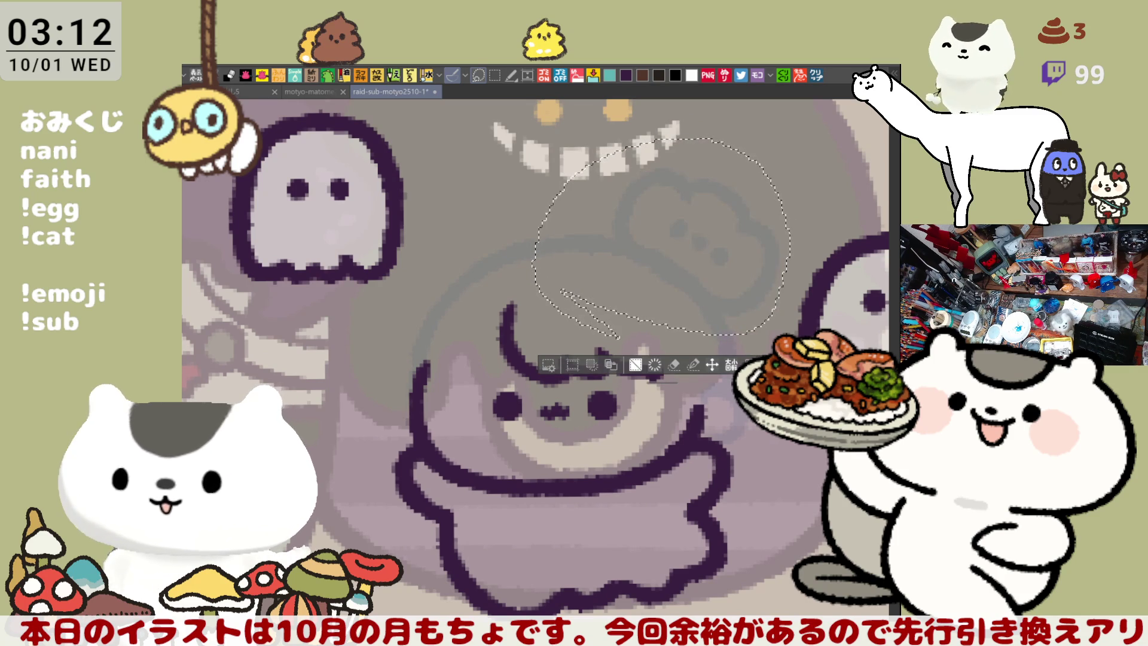
key("ctrl+d")
left_click_drag(536, 315, 546, 259)
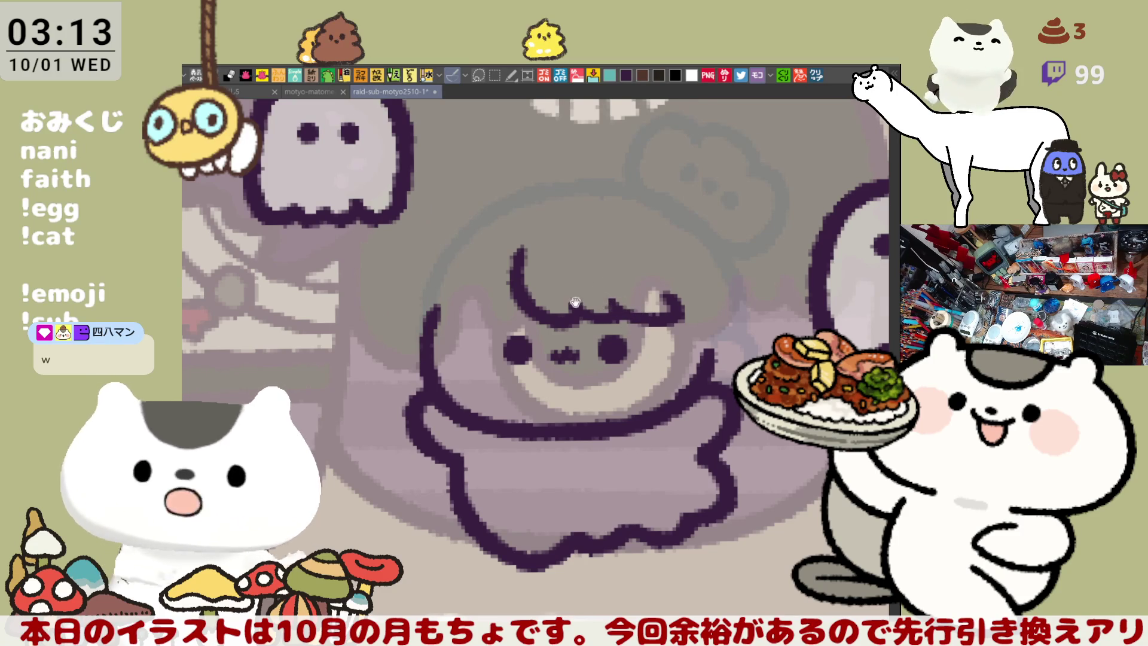
Step: Draw a curved hair strand down the left side of the bangs
left_click_drag(576, 300, 629, 302)
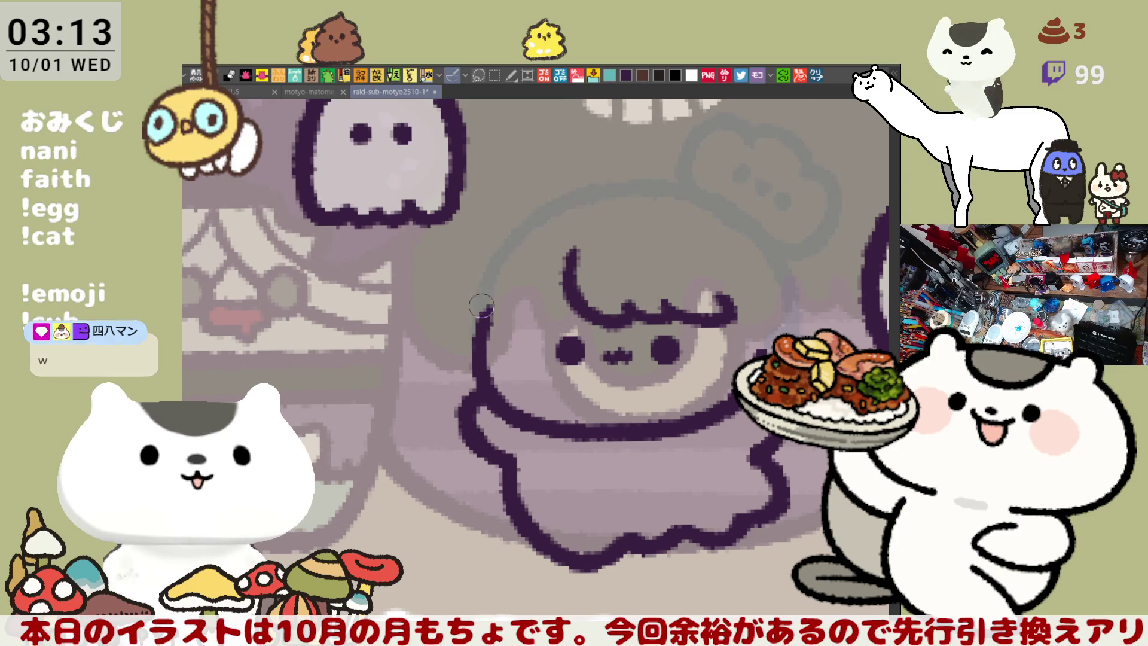
left_click_drag(555, 238, 497, 302)
key("ctrl+z")
left_click_drag(547, 245, 516, 340)
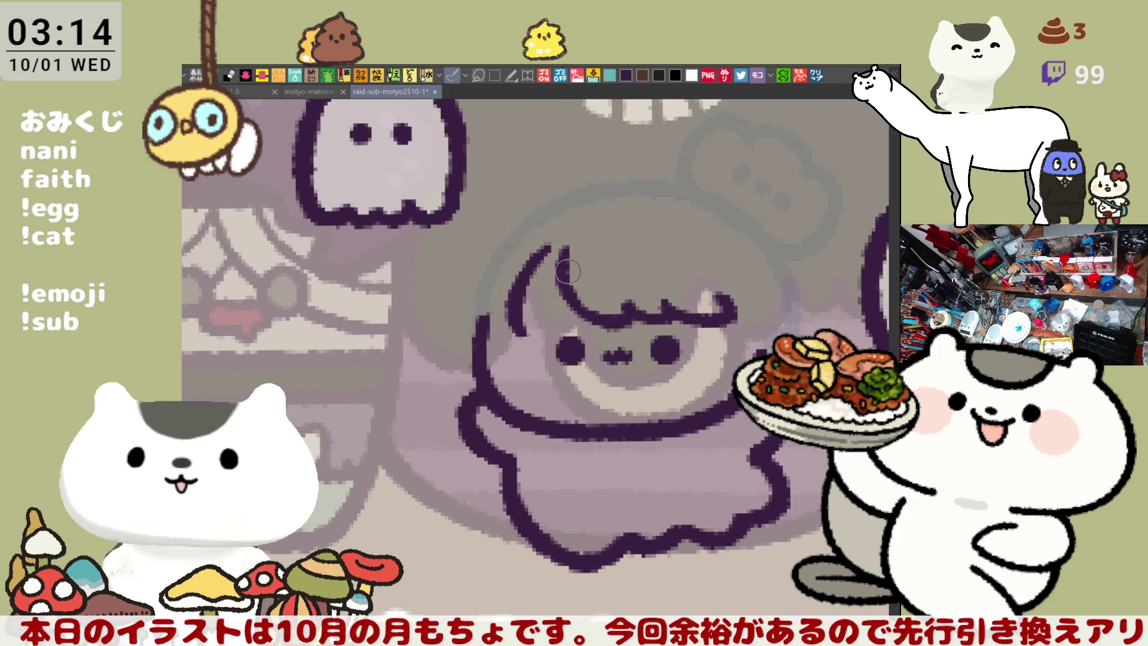
Step: Add the top hair strand running into the bangs to form a pointed tuft
left_click_drag(559, 246, 584, 305)
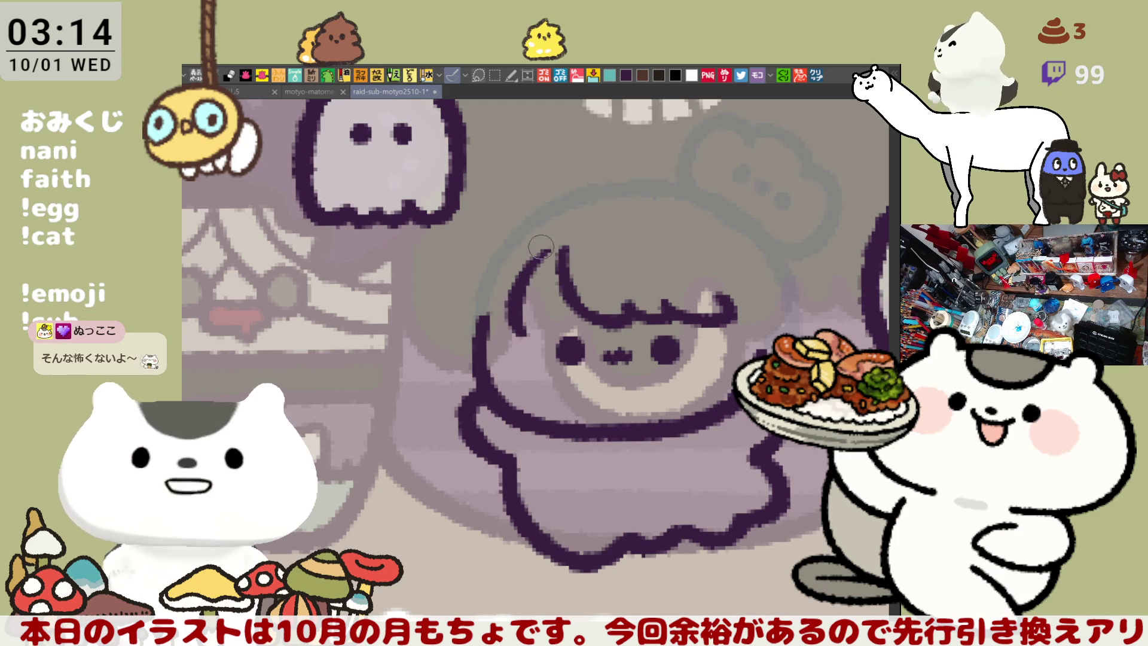
key("ctrl+z")
left_click_drag(521, 287, 561, 245)
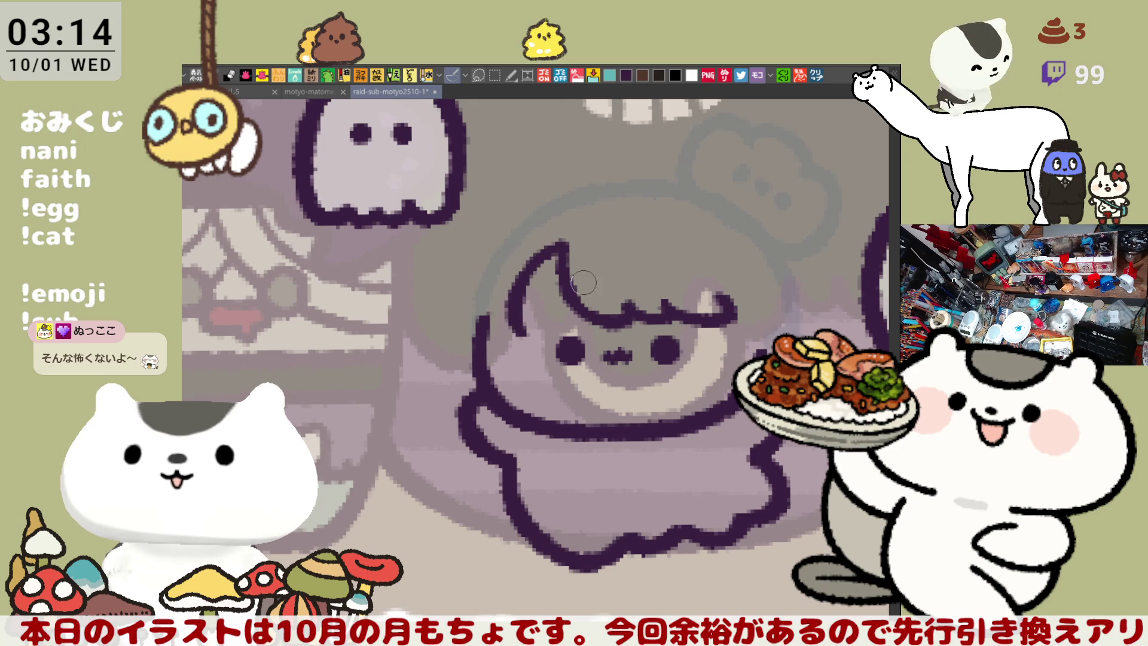
key("ctrl+z")
left_click_drag(561, 244, 574, 286)
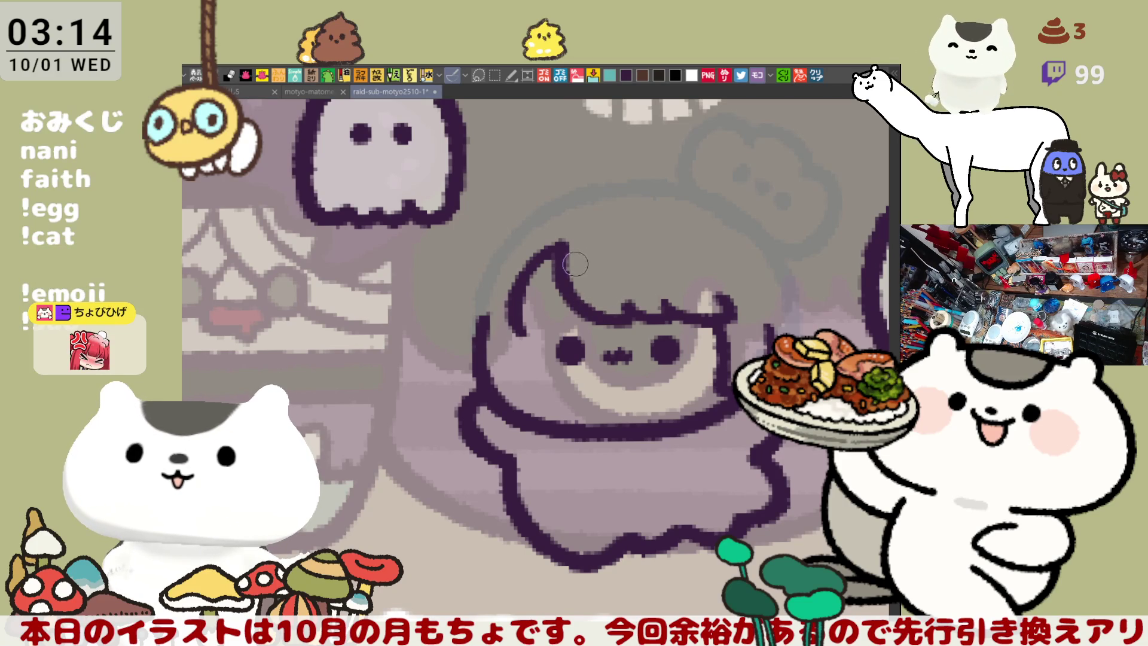
scroll(580, 263, "down", 1)
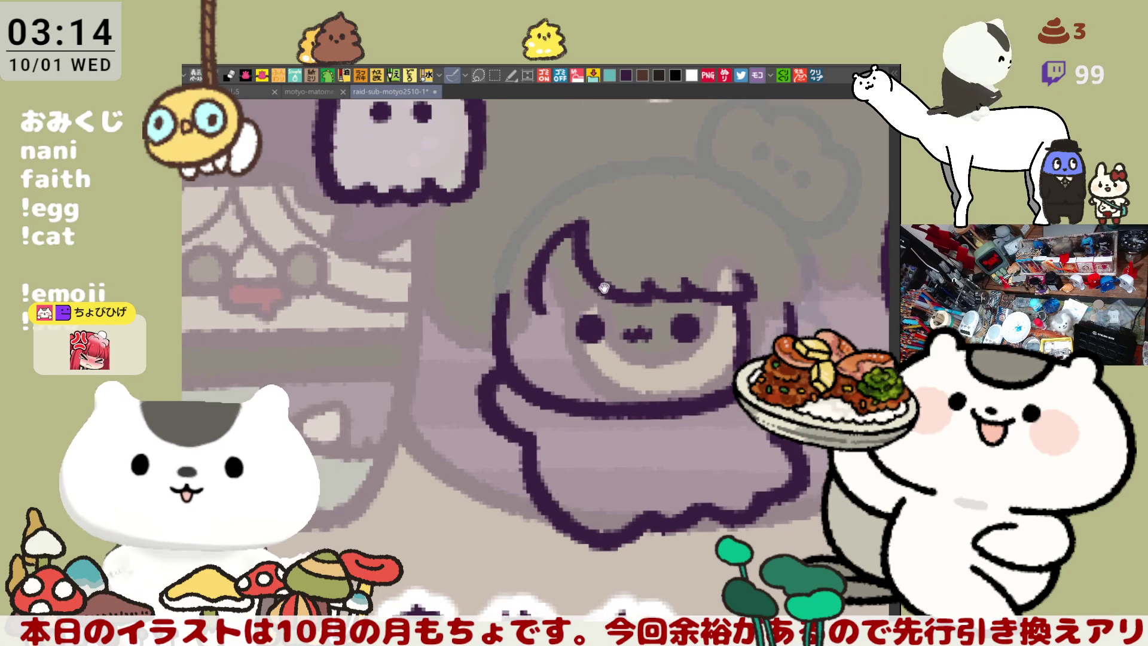
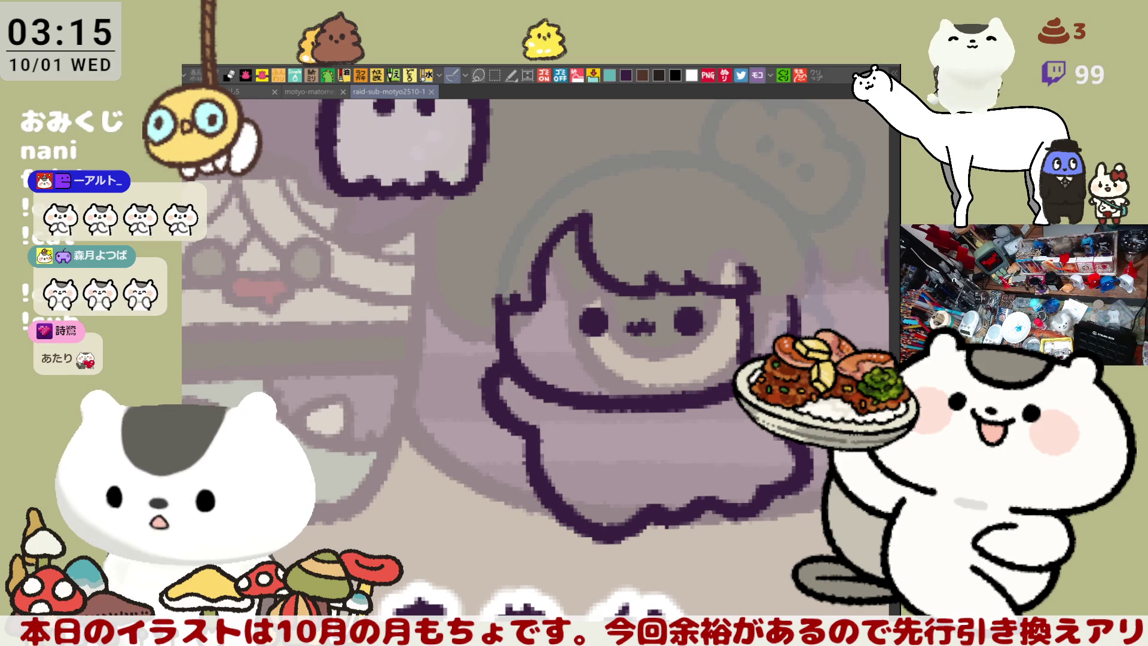
Step: Browse the sheet of collected Halloween character icons for reference, then return to the illustration
mouse_move(504, 338)
left_mouse_down()
mouse_move(549, 374)
mouse_move(517, 362)
left_mouse_up()
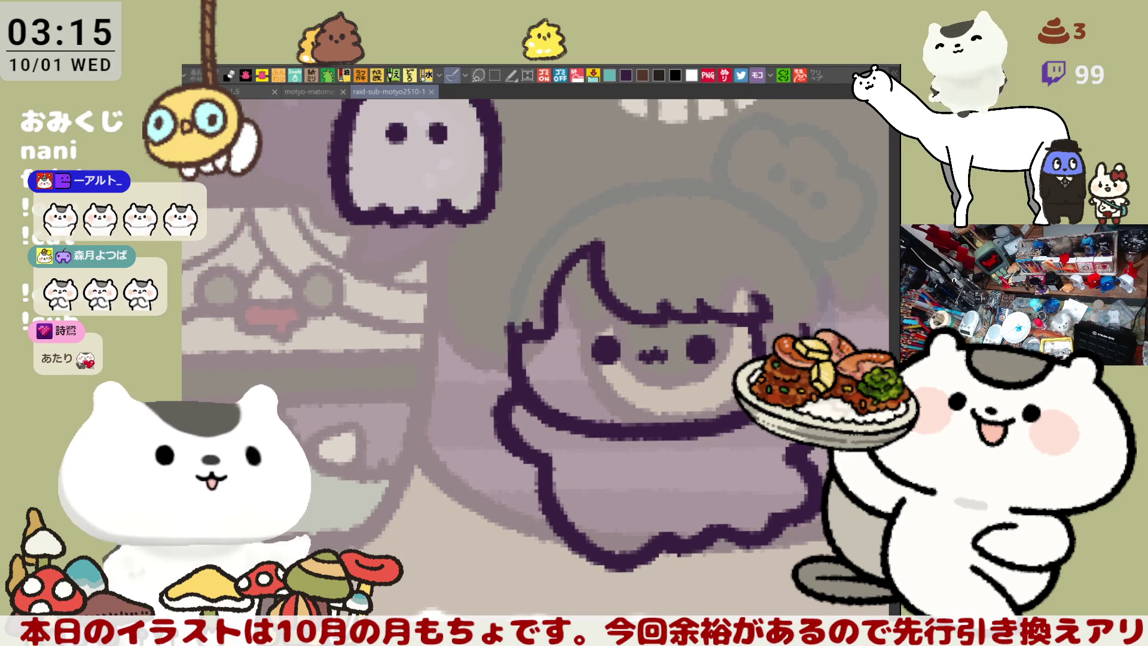
left_click(311, 91)
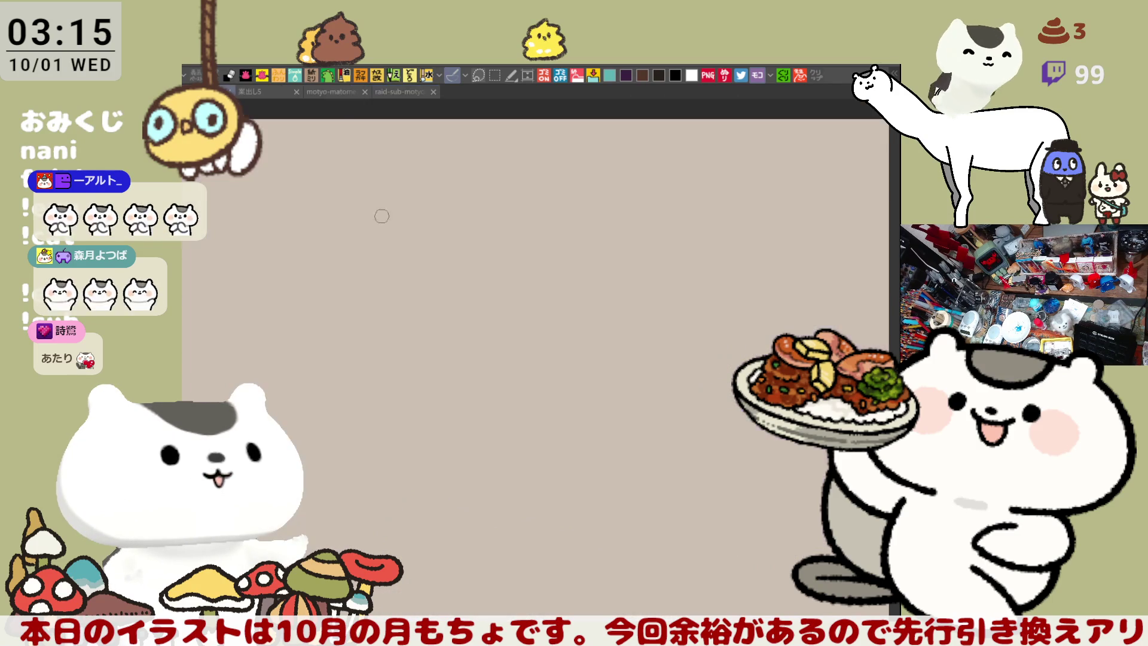
scroll(496, 359, "down", 3)
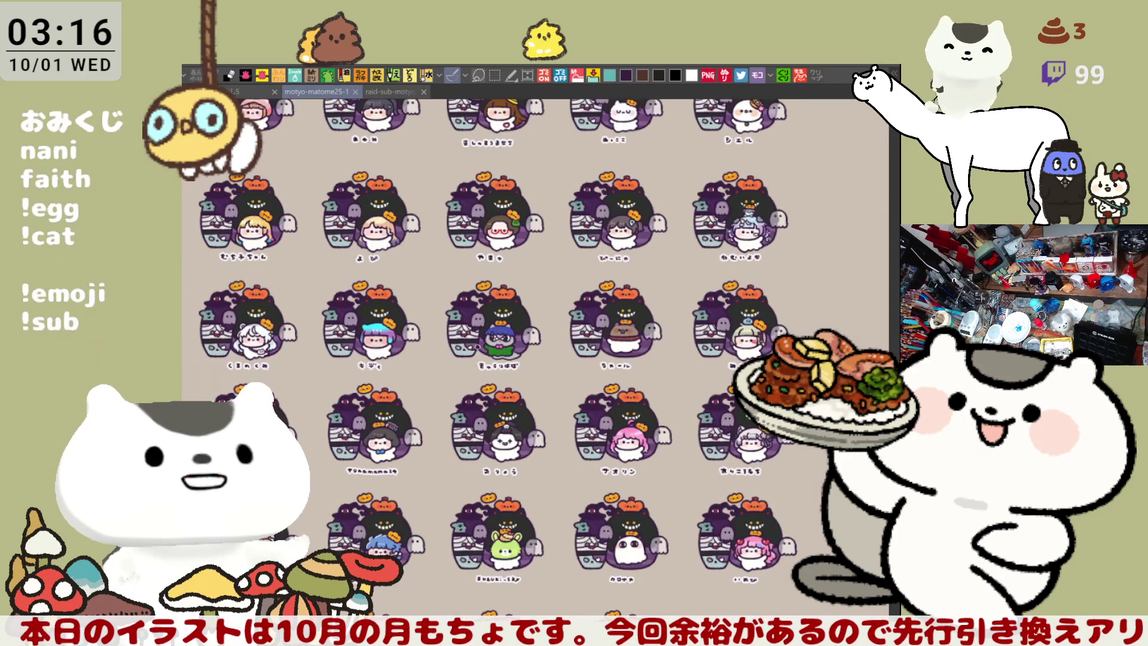
scroll(660, 222, "up", 5)
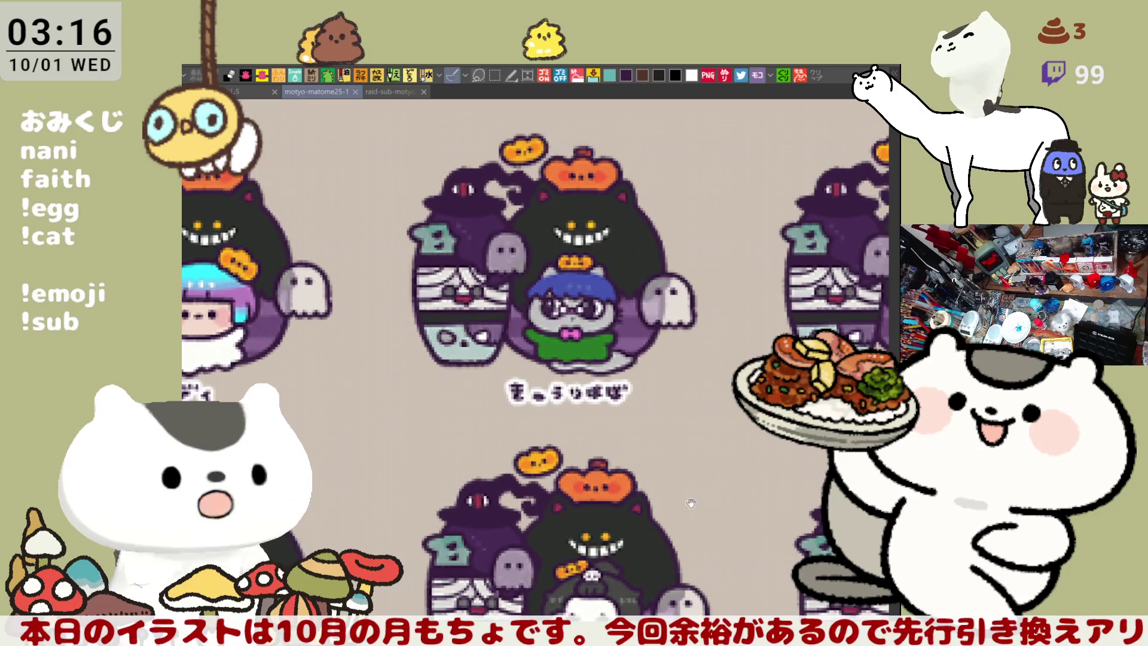
scroll(661, 223, "down", 3)
scroll(660, 223, "down", 3)
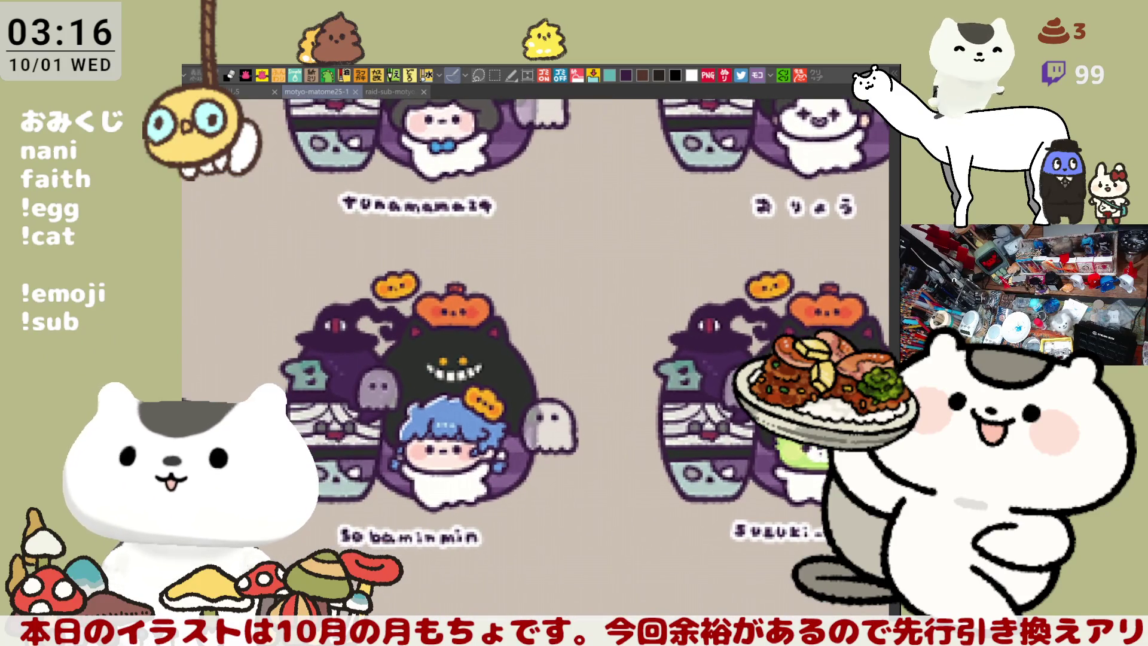
scroll(703, 329, "left", 5)
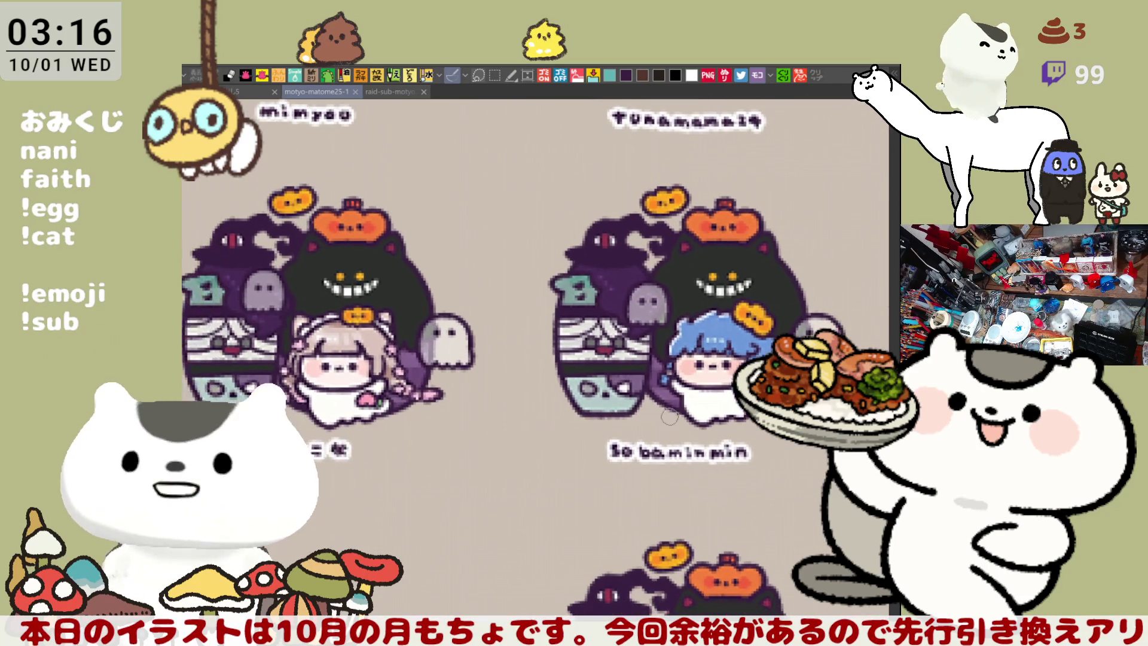
scroll(674, 409, "down", 2)
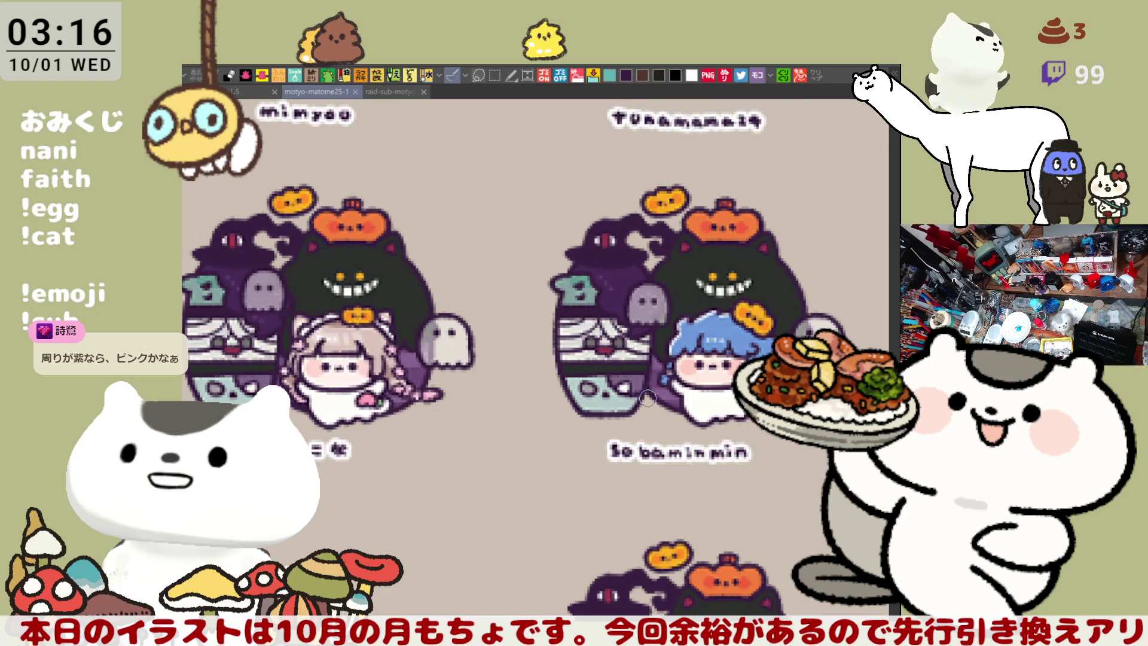
left_click_drag(647, 398, 583, 383)
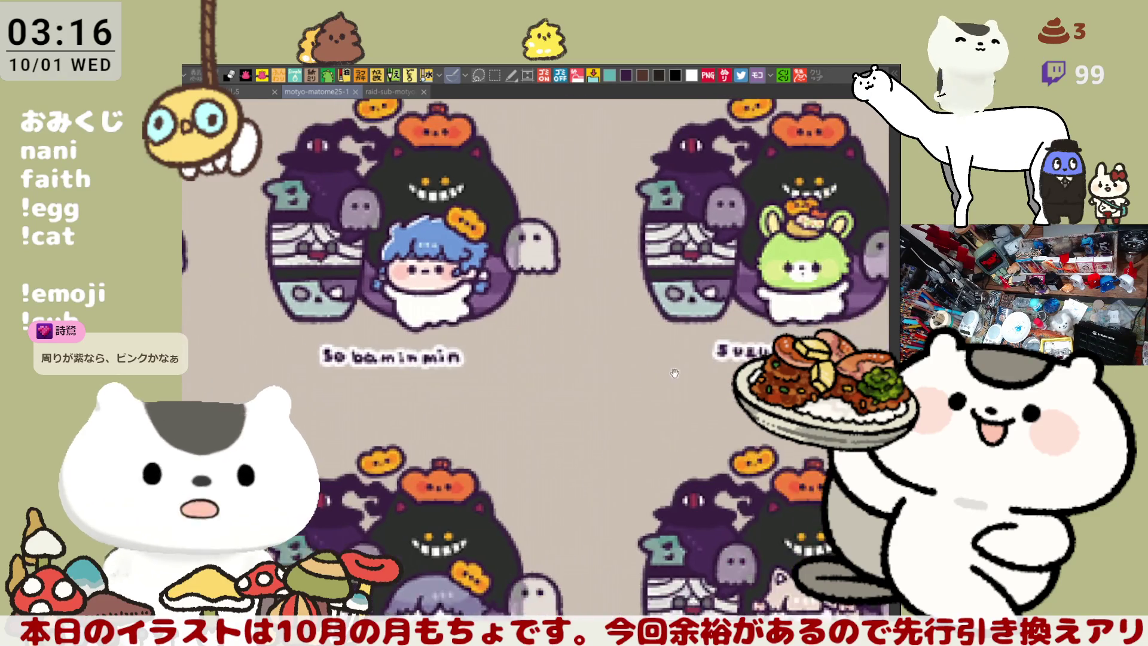
scroll(583, 382, "down", 1)
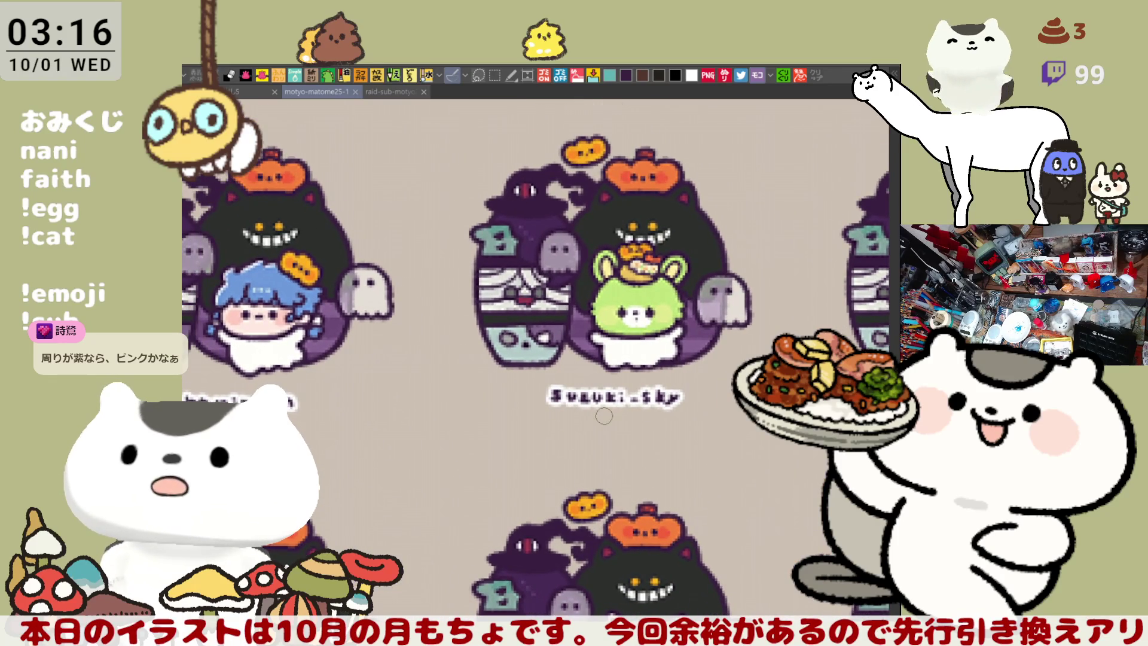
scroll(603, 415, "down", 3)
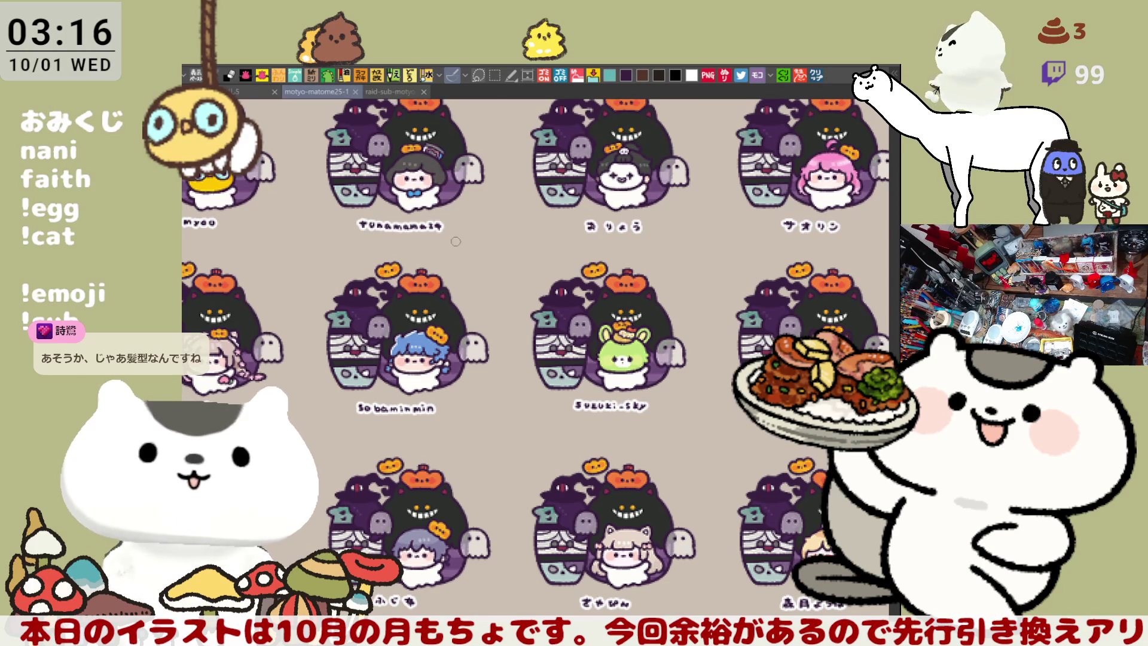
scroll(413, 225, "down", 1)
left_click(386, 93)
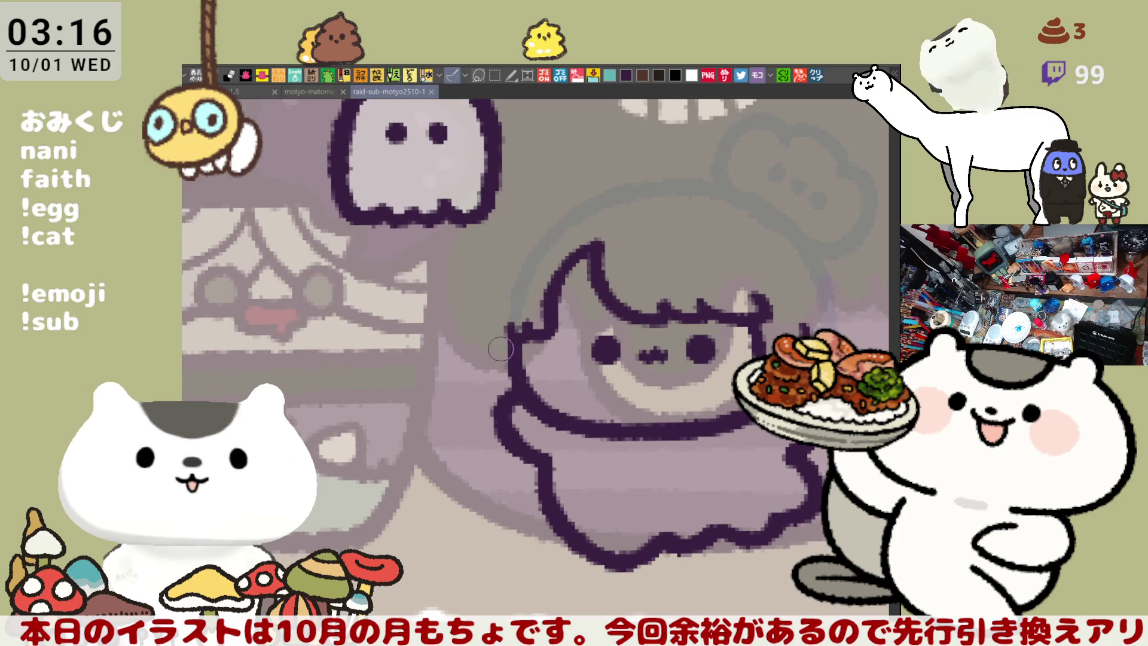
Step: Draw a dark curved outline down the left side of the hair, redrawing until smooth
left_click_drag(499, 313, 514, 412)
key("ctrl+z")
left_click_drag(498, 299, 515, 413)
key("ctrl+z")
key("ctrl+z")
left_click_drag(496, 299, 510, 398)
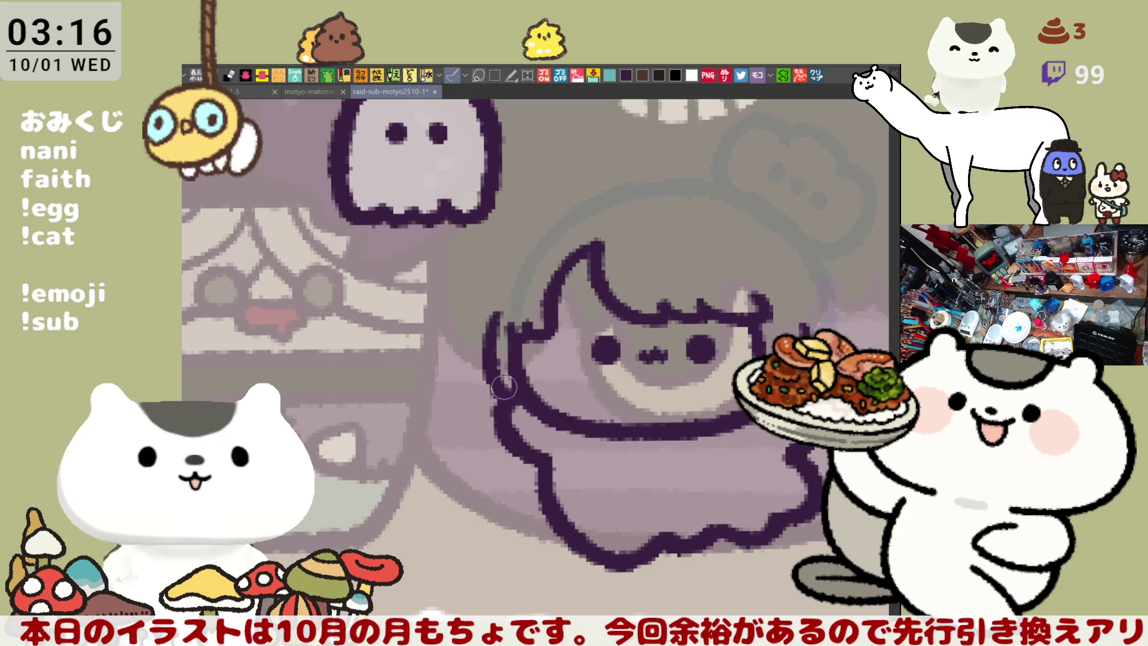
mouse_move(509, 332)
left_mouse_down()
mouse_move(521, 326)
mouse_move(508, 403)
left_mouse_up()
key("ctrl+z")
key("ctrl+z")
left_click_drag(497, 300, 511, 399)
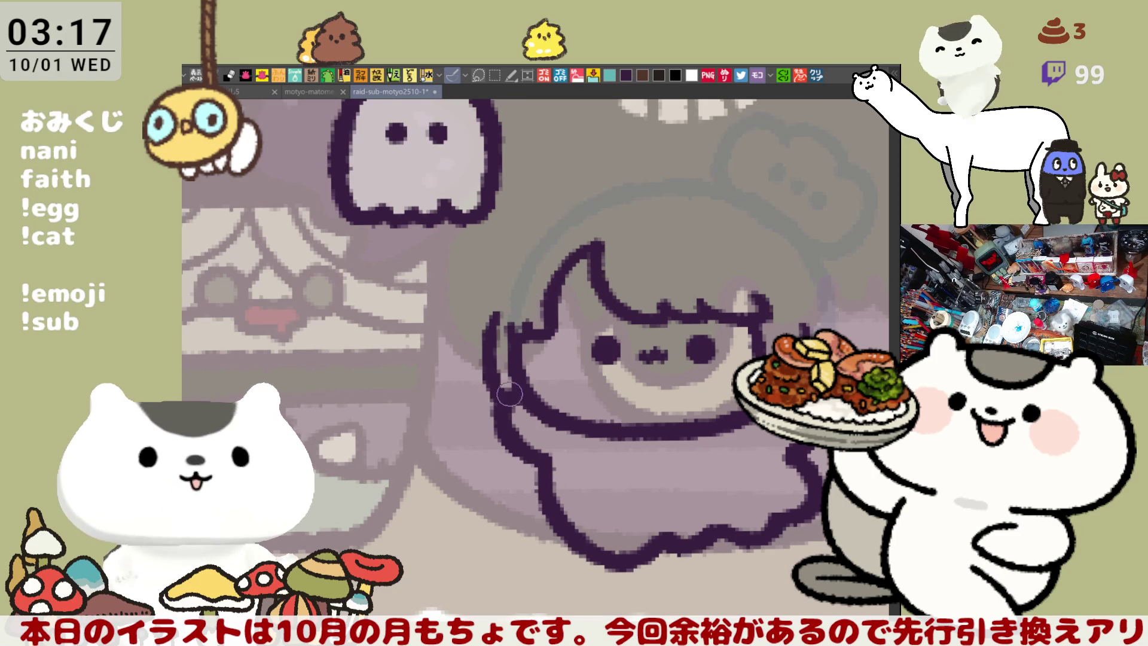
key("ctrl+z")
left_click_drag(497, 305, 511, 399)
key("ctrl+z")
left_click_drag(497, 314, 512, 398)
key("ctrl+z")
left_click_drag(497, 302, 511, 400)
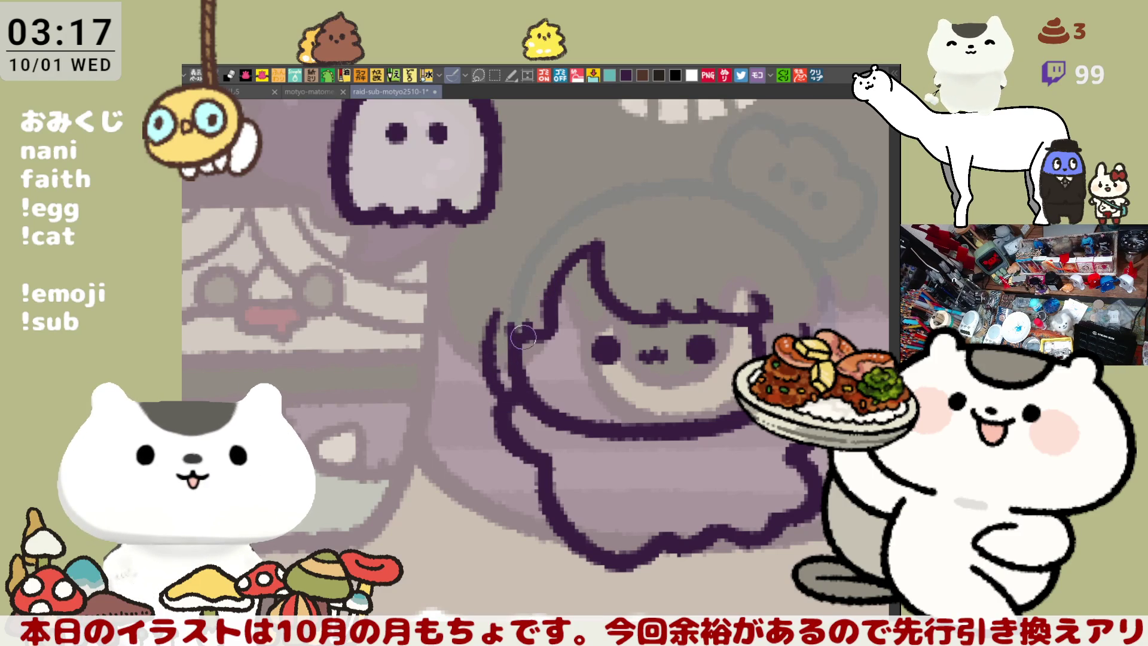
Step: Mirror the canvas to check, then draw the purple outline along the hair's right side
key("h")
key("h")
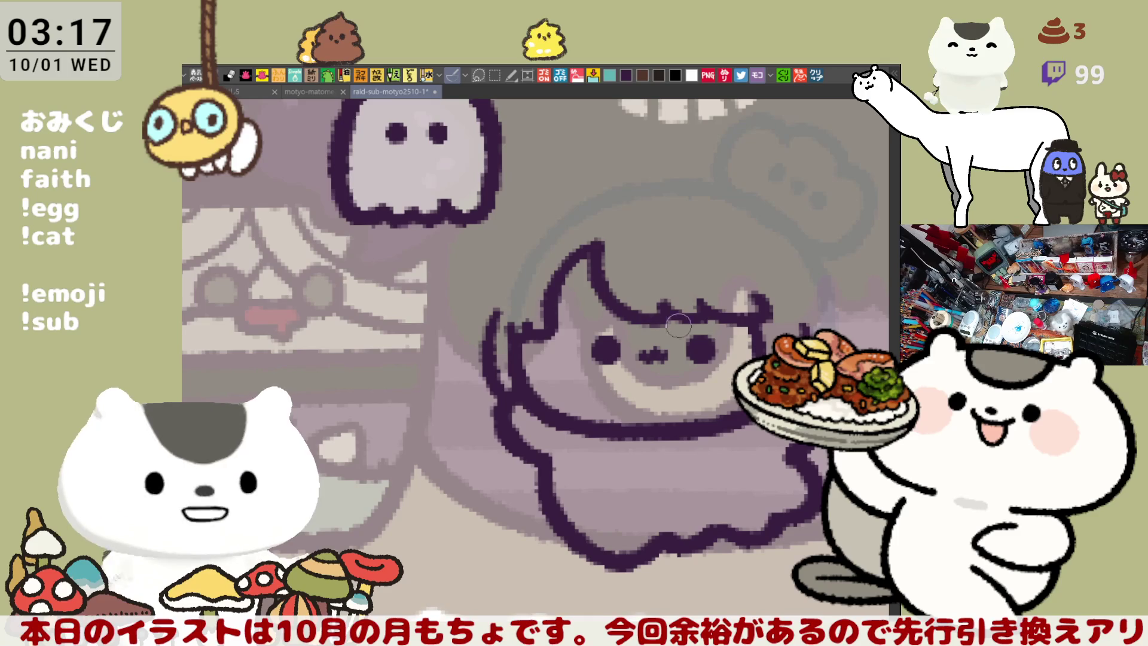
left_click_drag(711, 406, 685, 373)
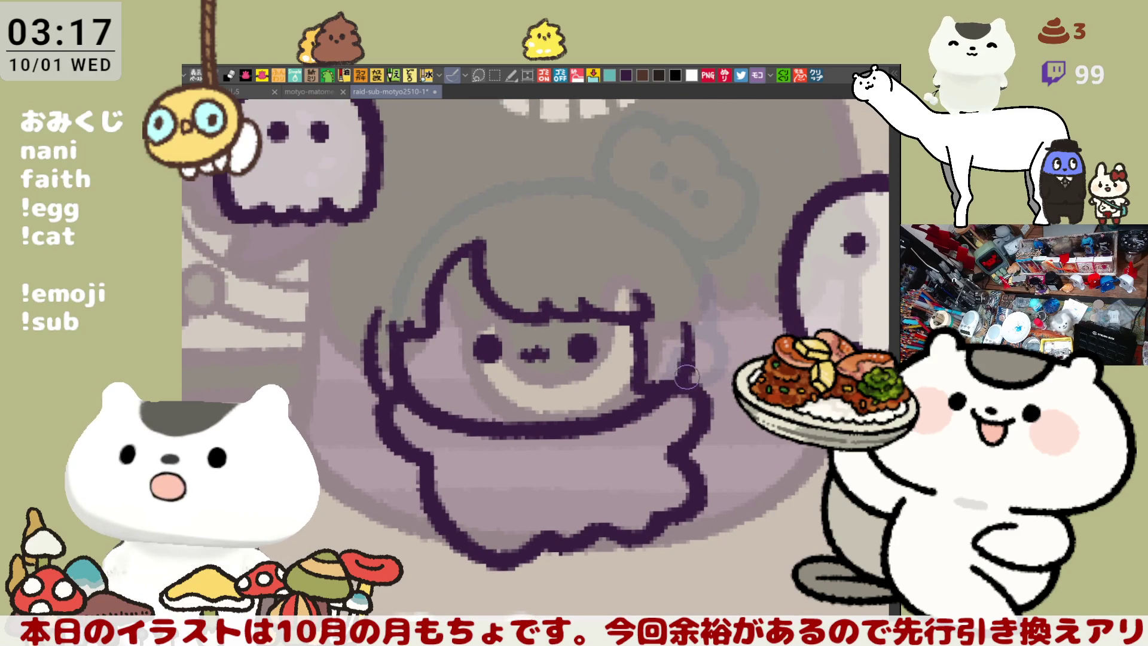
left_click_drag(705, 284, 688, 401)
key("ctrl+z")
left_click_drag(707, 272, 697, 392)
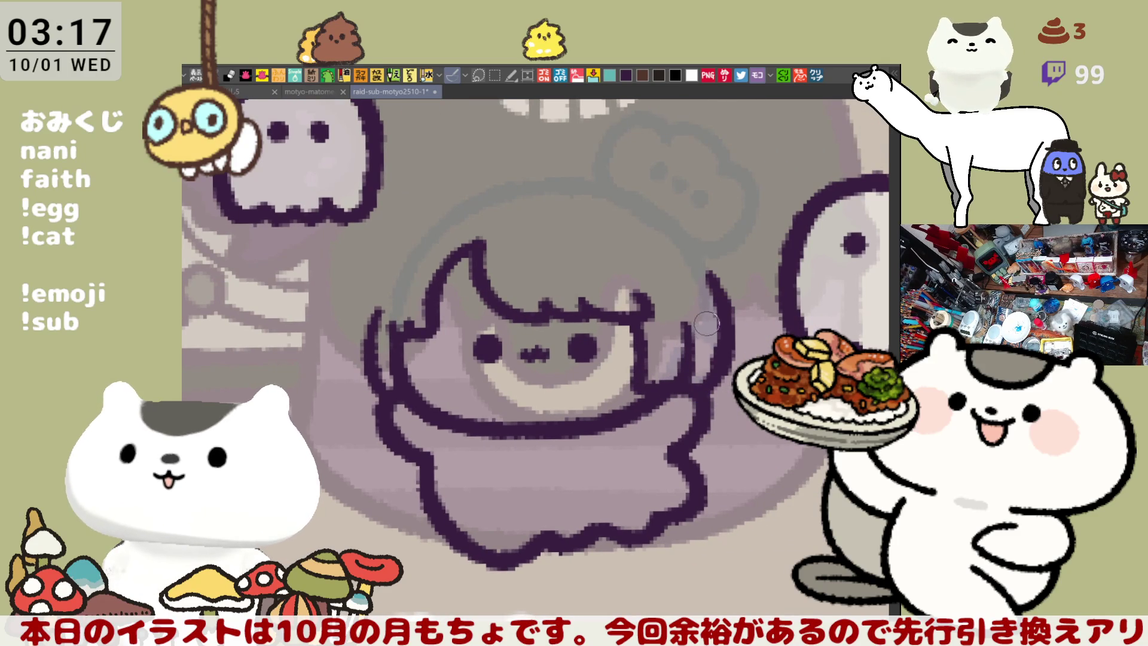
key("ctrl+z")
left_click_drag(709, 240, 687, 398)
key("ctrl+z")
left_click_drag(700, 254, 692, 399)
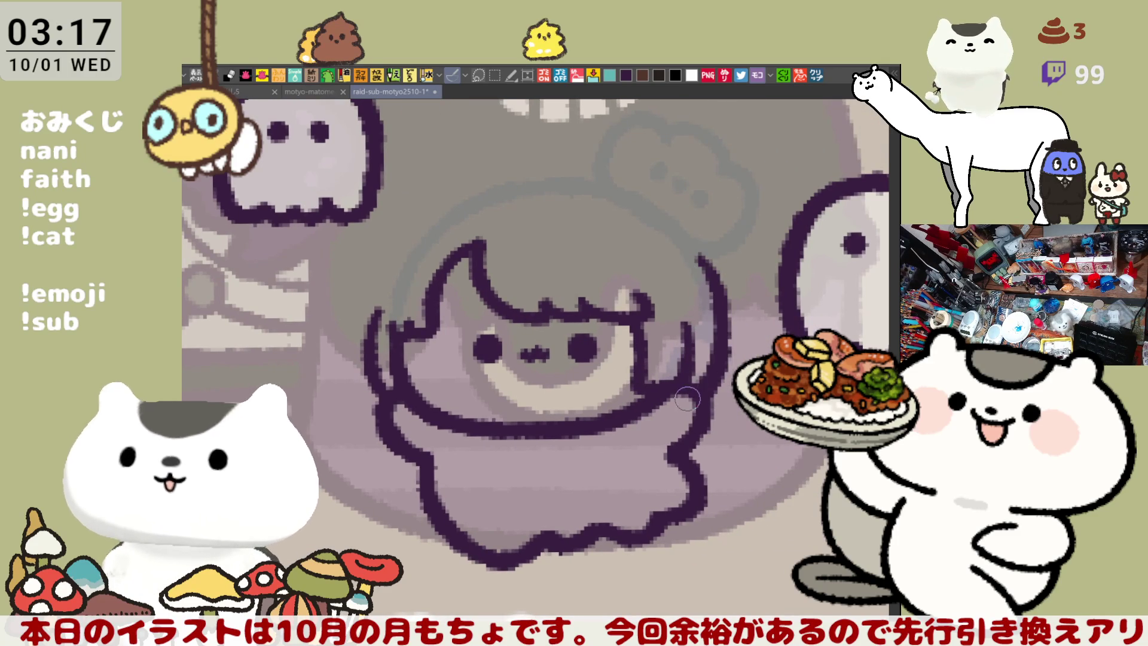
key("ctrl+z")
left_click_drag(700, 264, 692, 396)
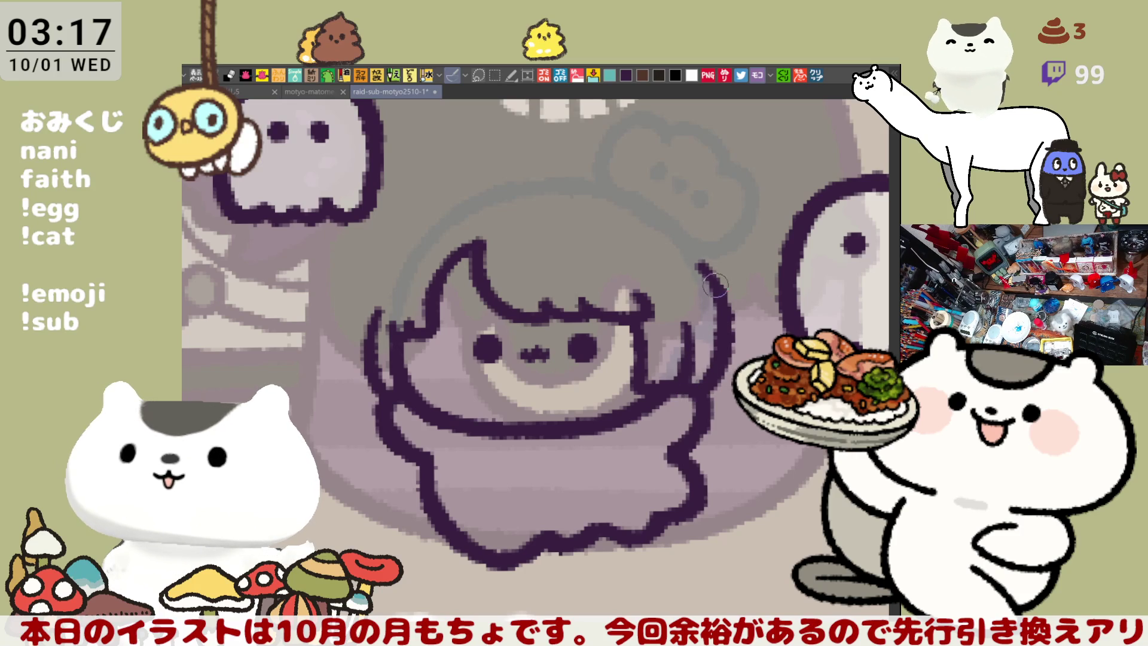
key("ctrl+z")
left_click_drag(691, 242, 698, 377)
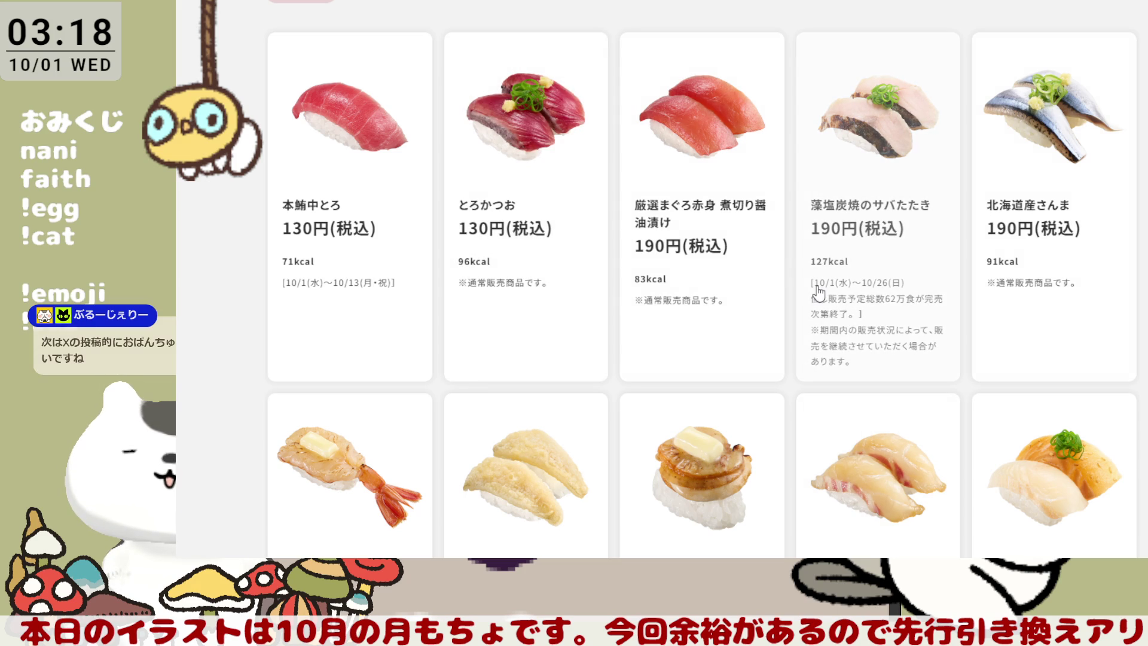
Step: Scroll through the Sushiro menu cards down to side dishes like ramen and miso soup
scroll(915, 267, "down", 5)
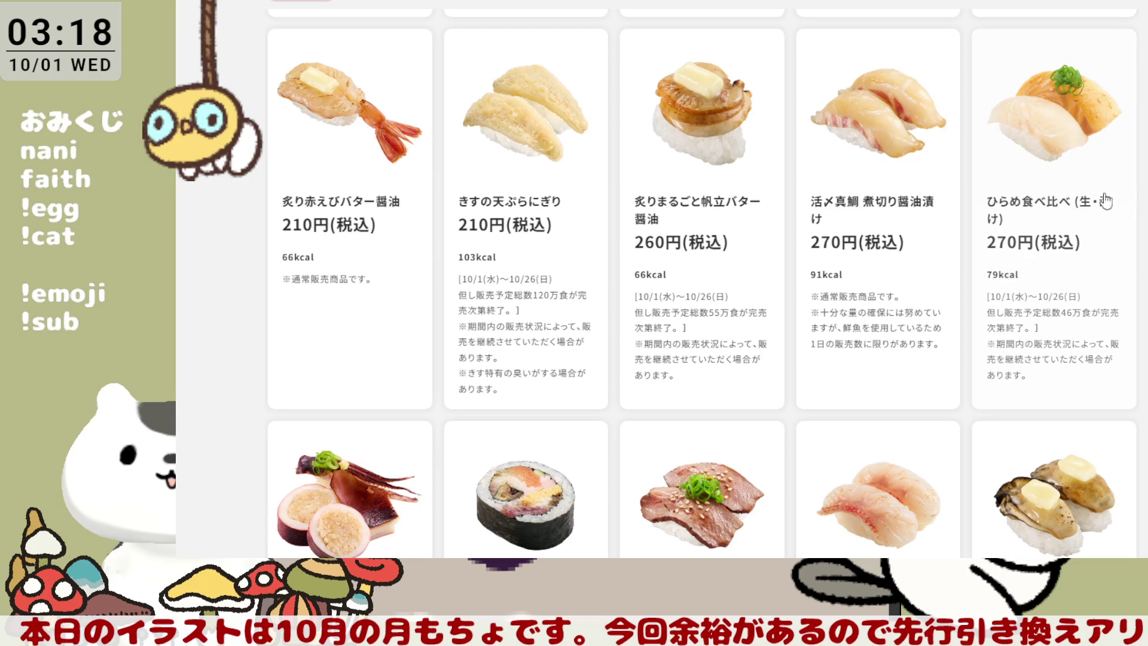
scroll(1143, 209, "down", 3)
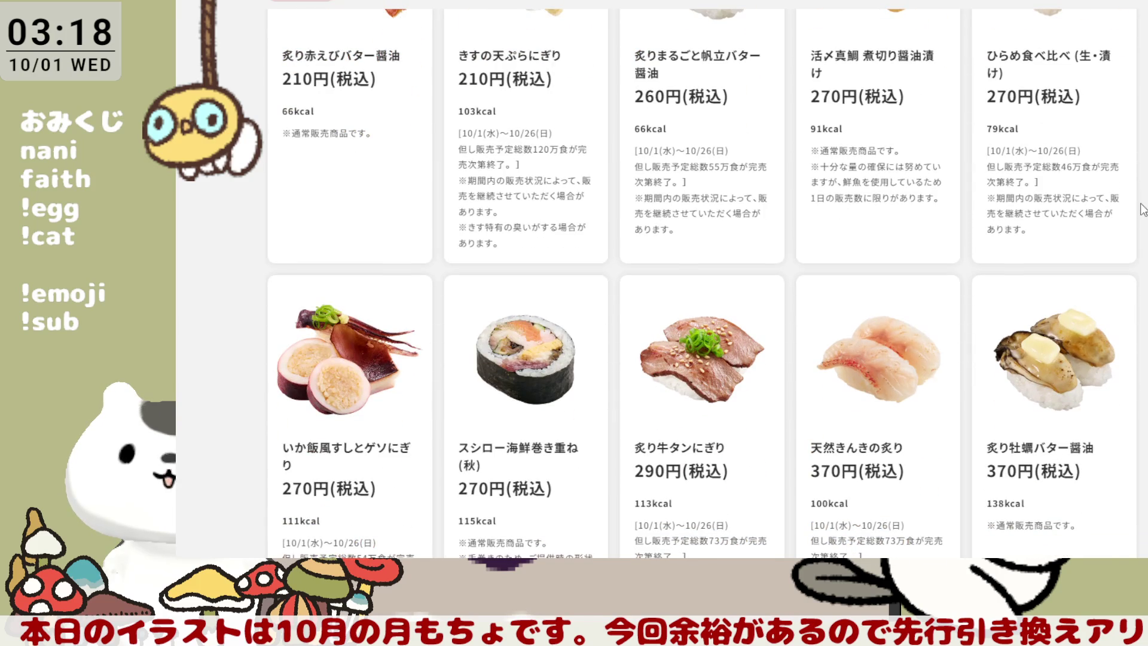
scroll(1144, 209, "down", 3)
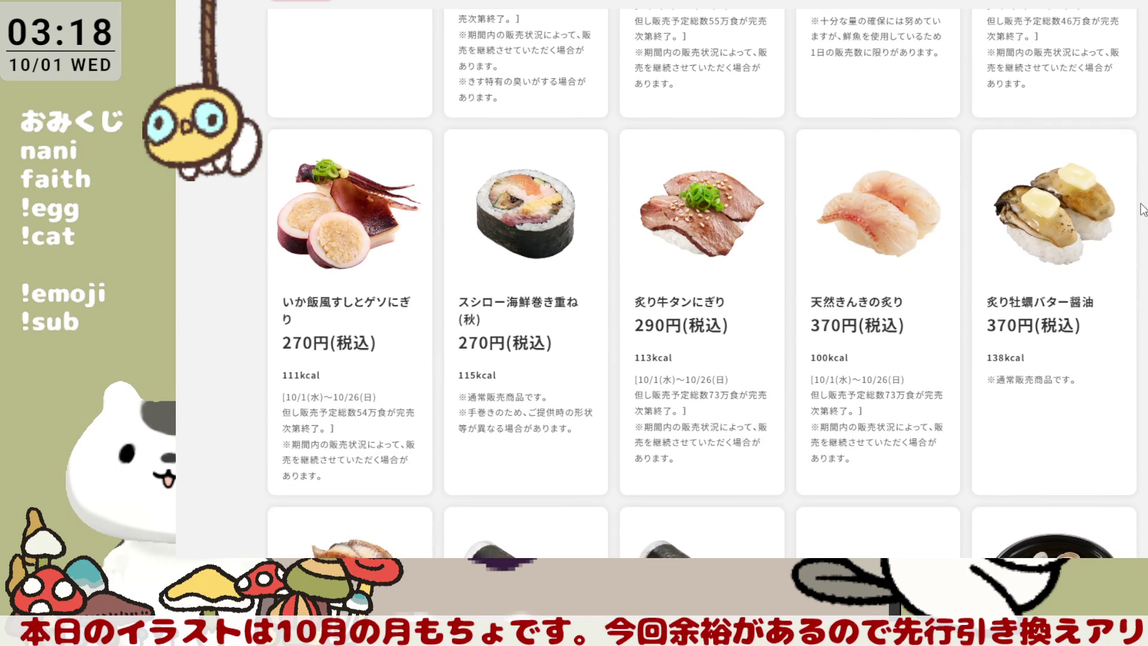
scroll(1143, 210, "down", 2)
scroll(1144, 210, "down", 3)
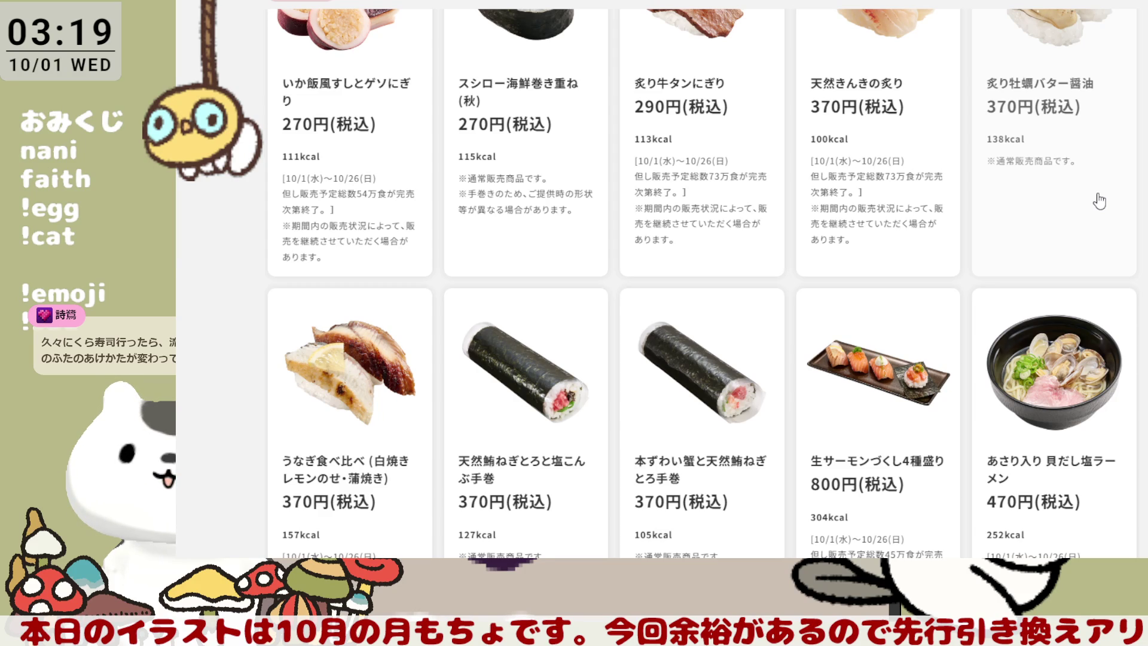
scroll(1099, 201, "up", 1)
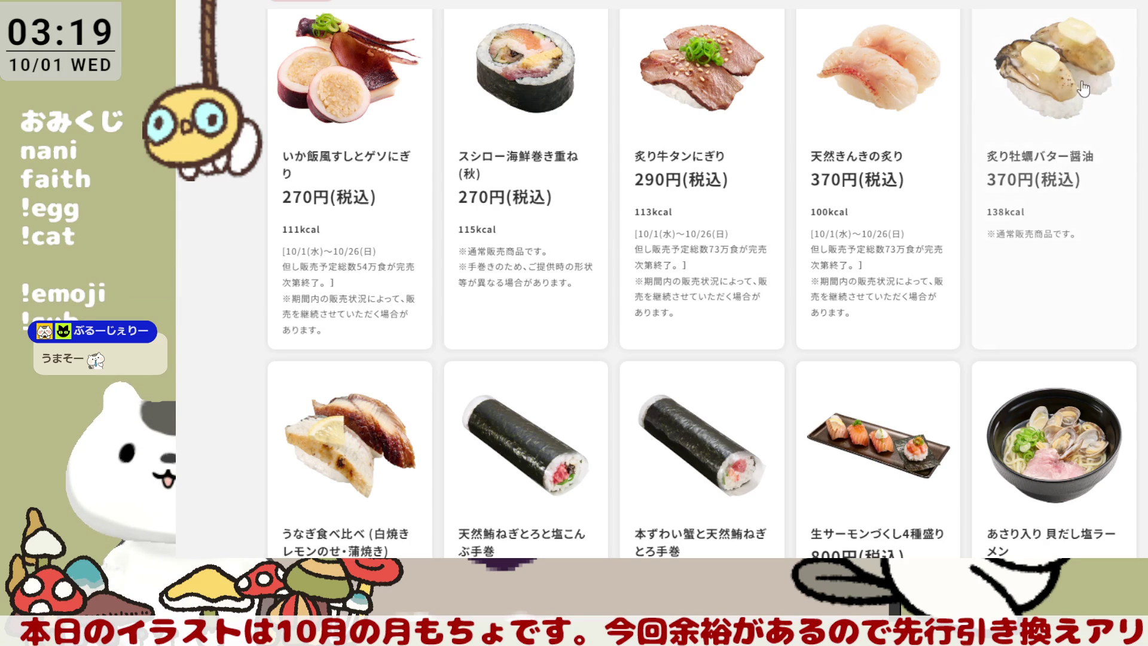
scroll(804, 170, "up", 5)
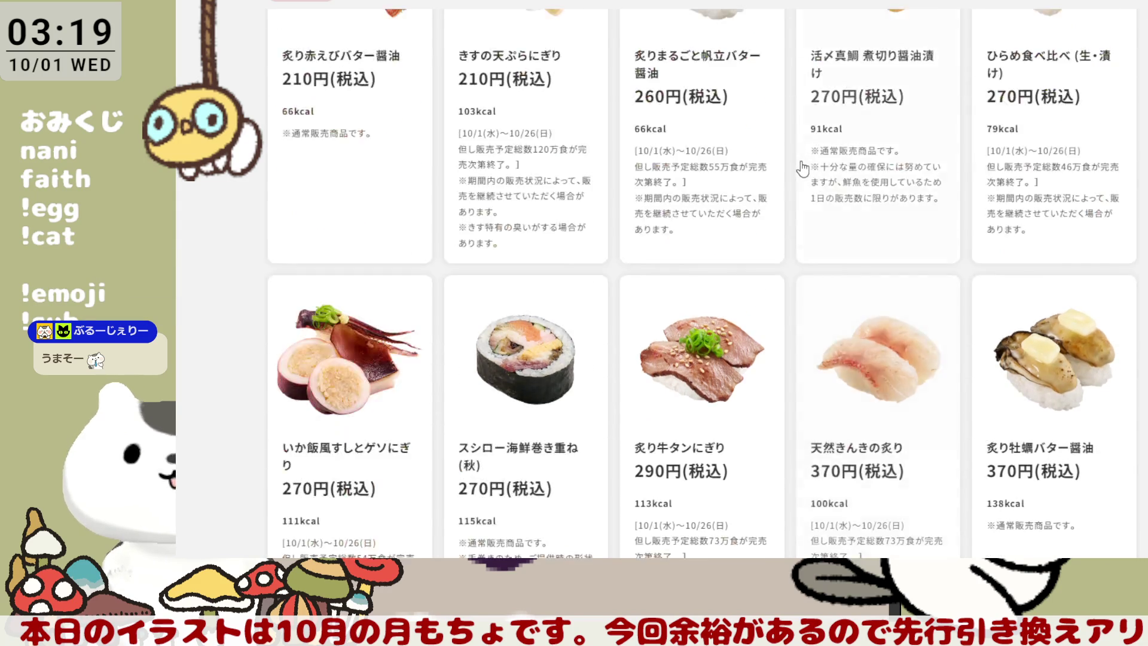
scroll(804, 170, "up", 2)
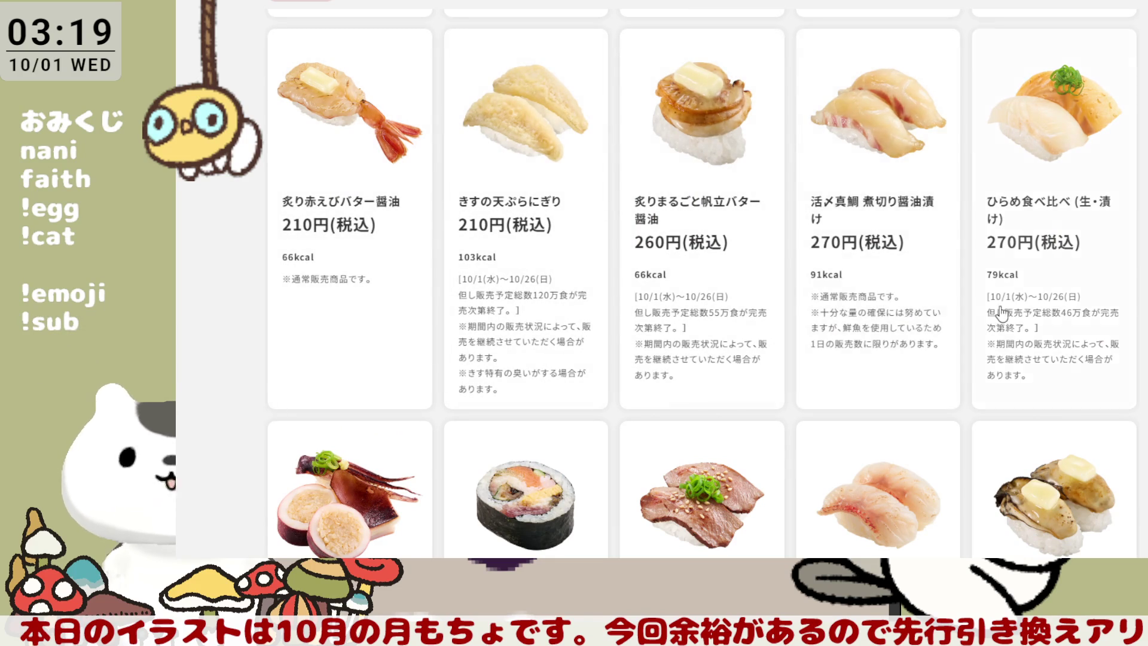
scroll(801, 78, "down", 4)
scroll(881, 273, "down", 2)
scroll(881, 273, "down", 2)
scroll(881, 273, "down", 1)
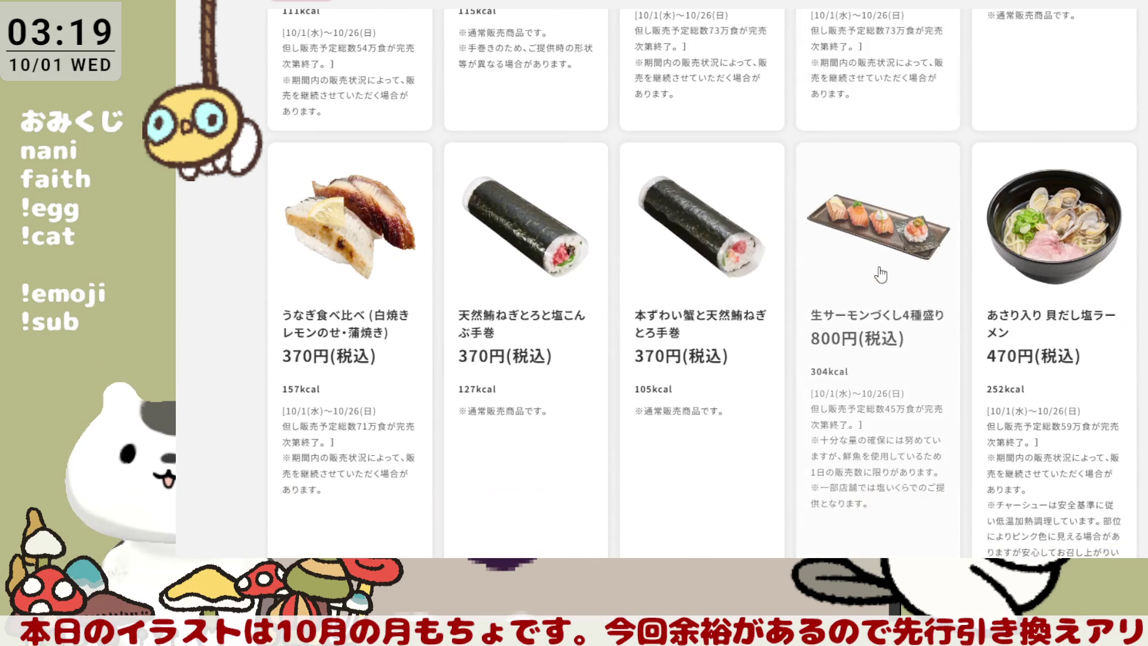
scroll(881, 273, "down", 2)
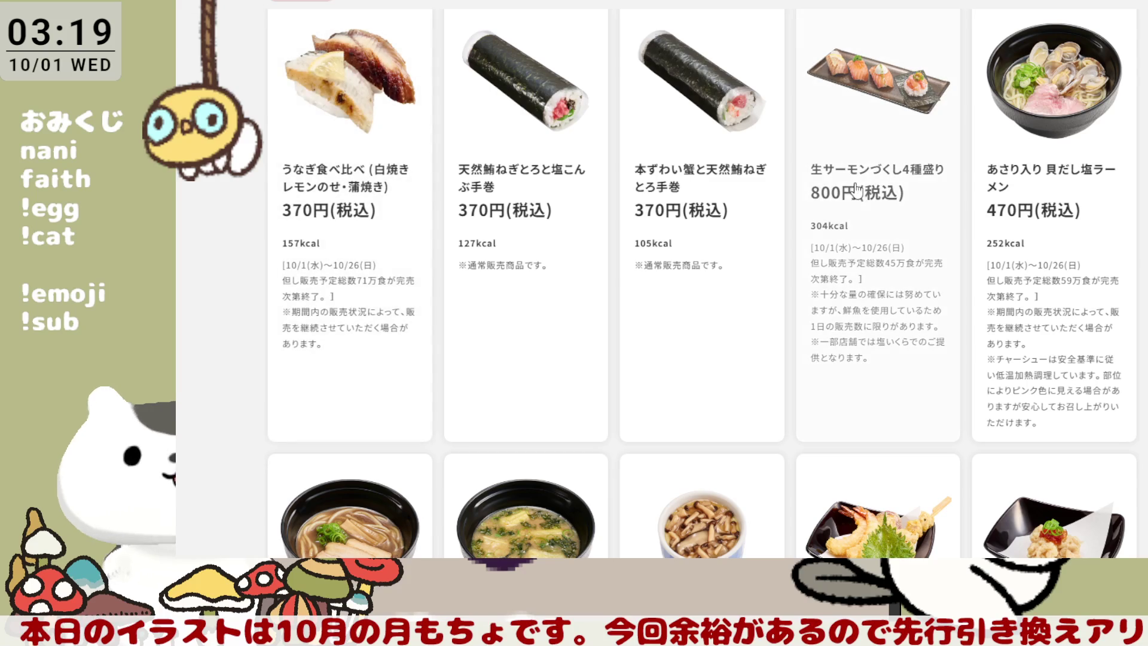
scroll(850, 191, "down", 3)
scroll(850, 191, "down", 2)
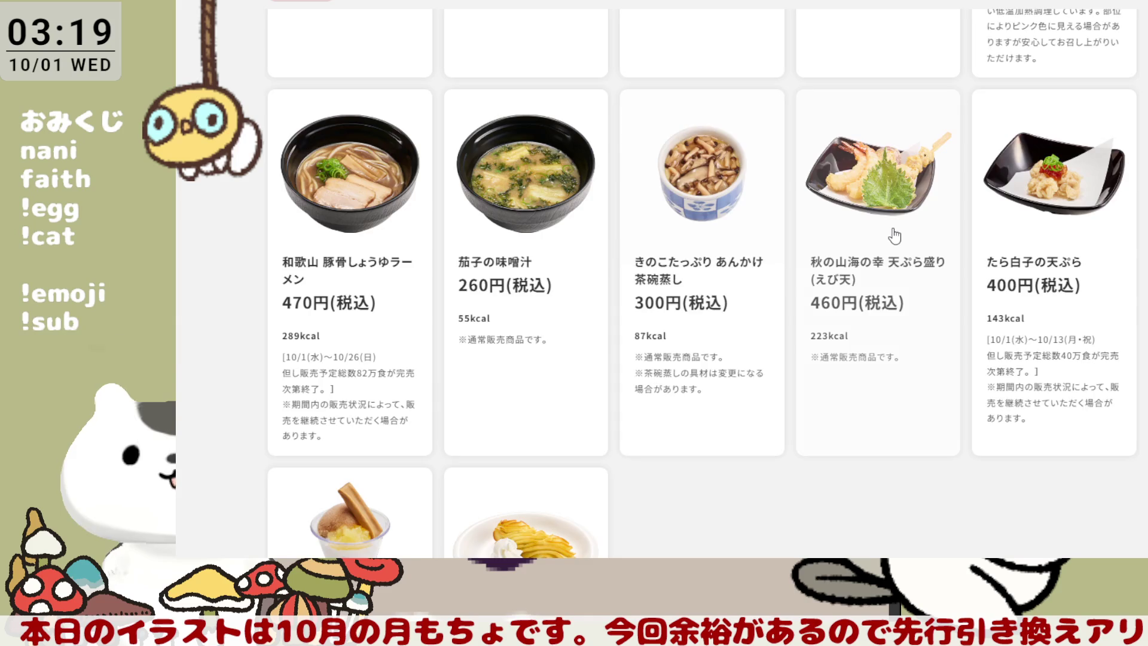
Step: Scroll the Sushiro menu up and down across the tempura, handroll and nigiri rows
scroll(892, 235, "down", 3)
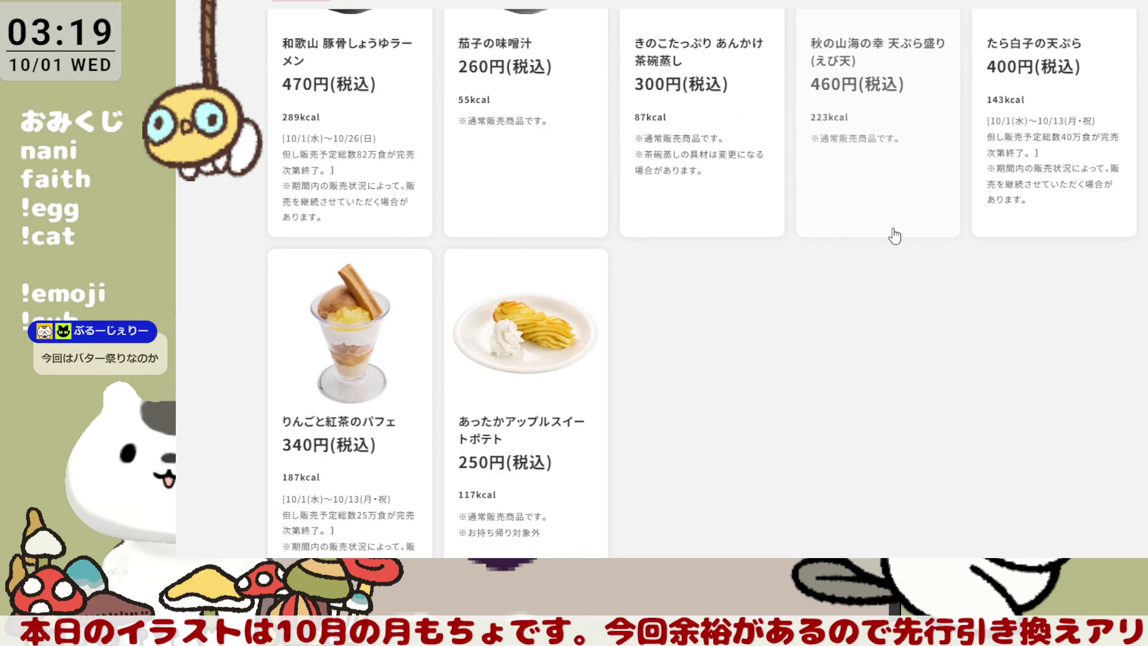
scroll(895, 235, "up", 2)
scroll(895, 235, "up", 1)
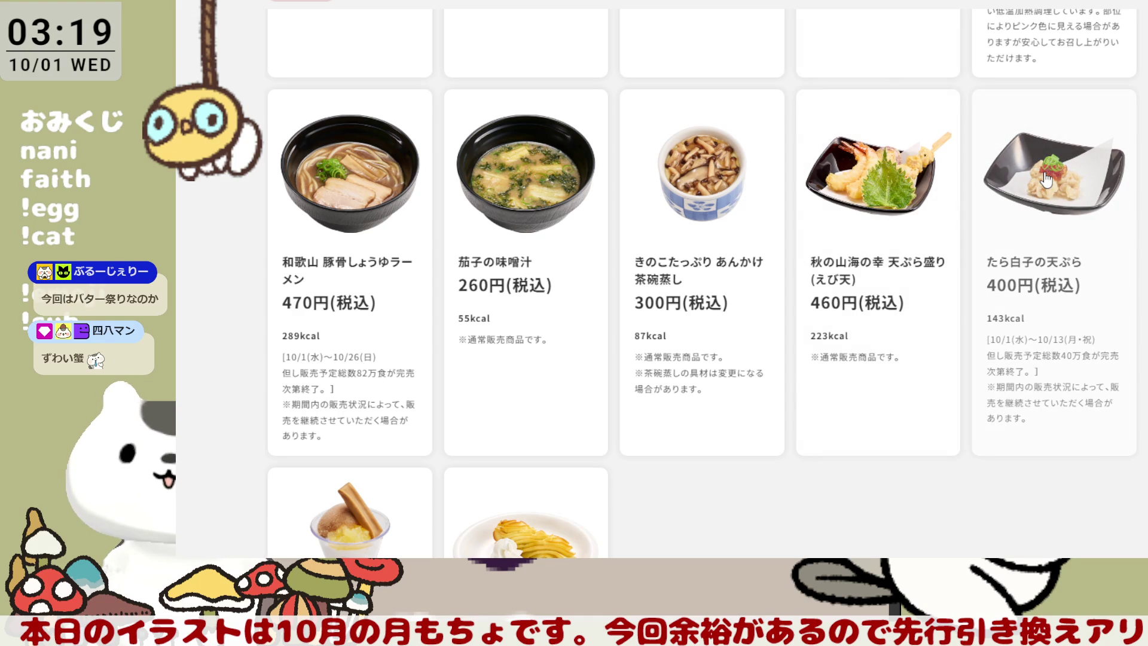
scroll(752, 220, "up", 5)
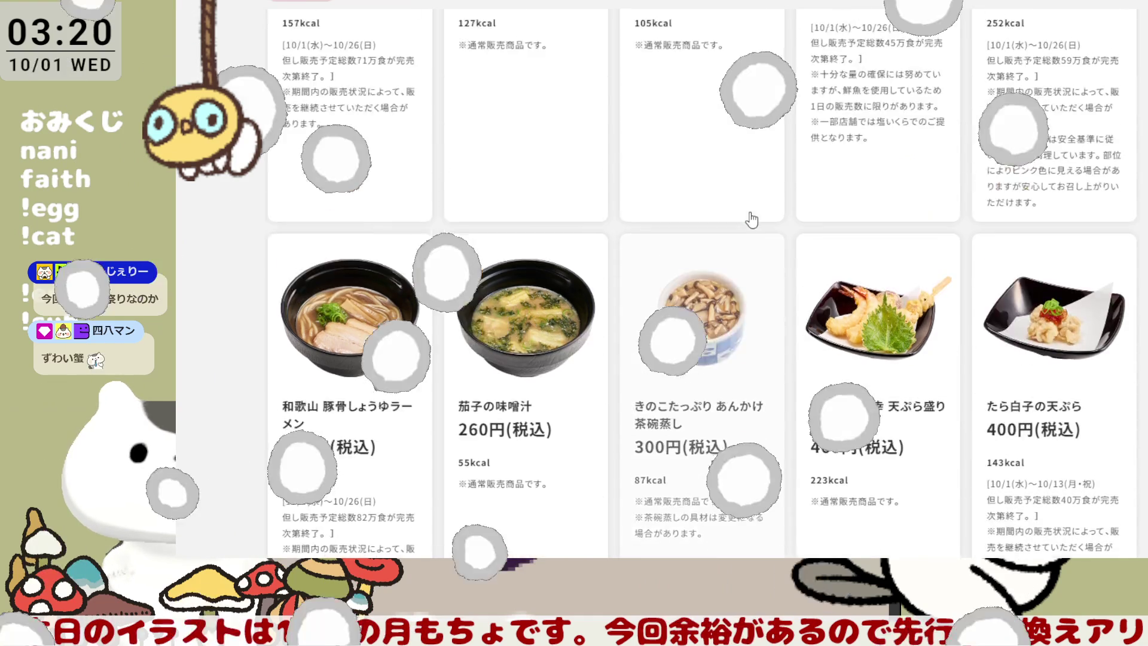
scroll(751, 220, "up", 2)
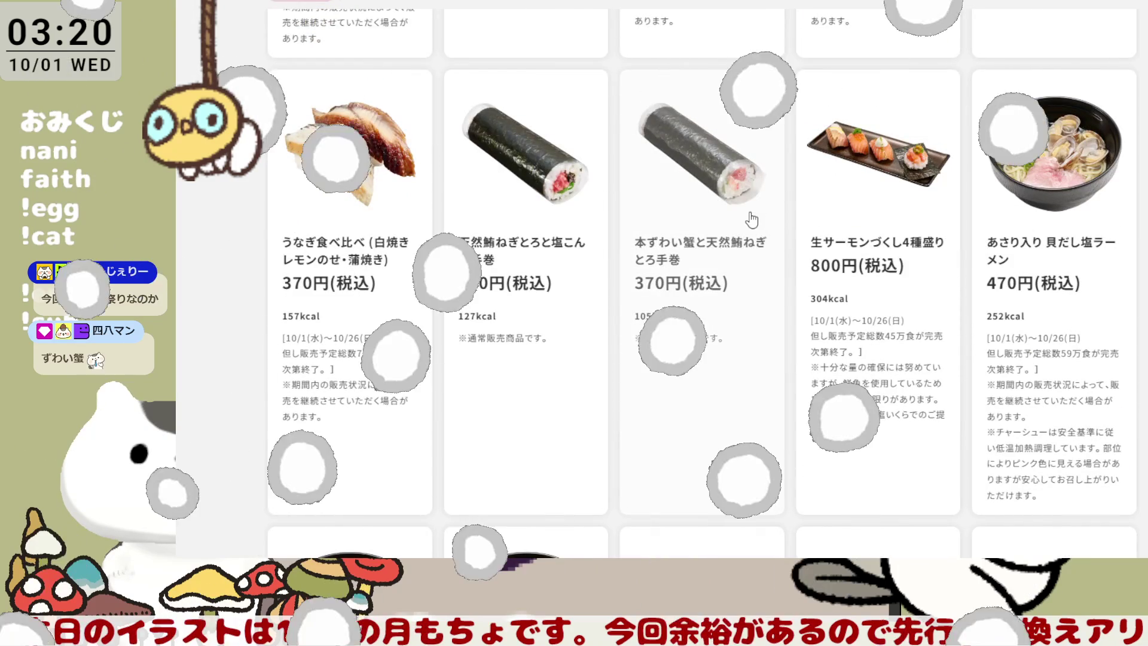
scroll(751, 220, "up", 1)
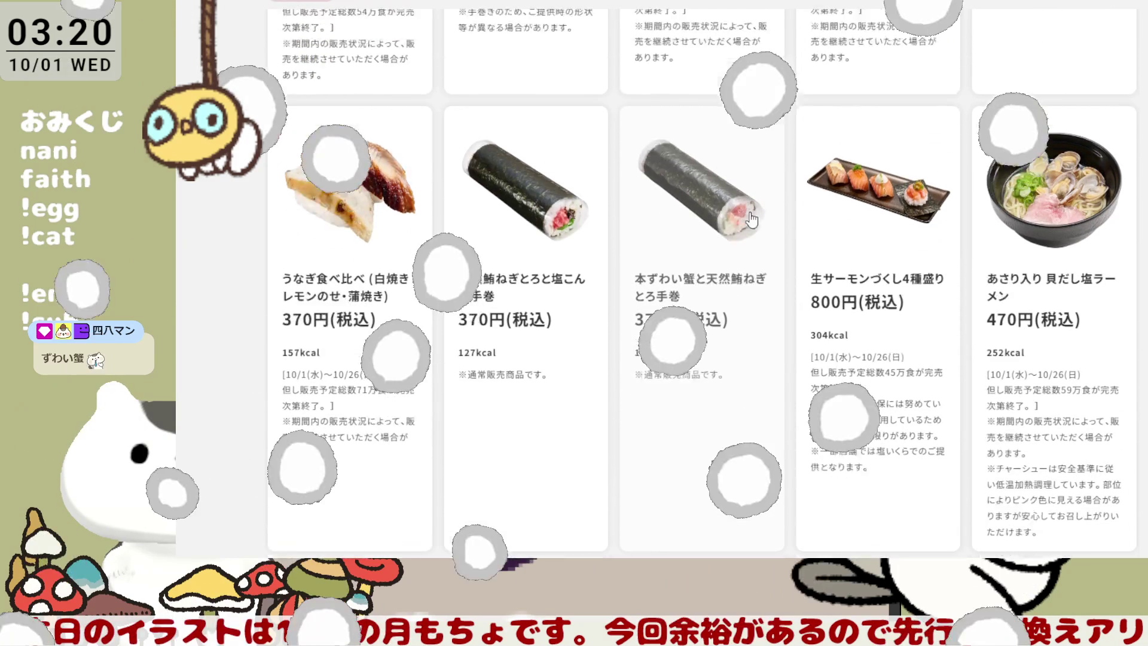
scroll(752, 220, "down", 1)
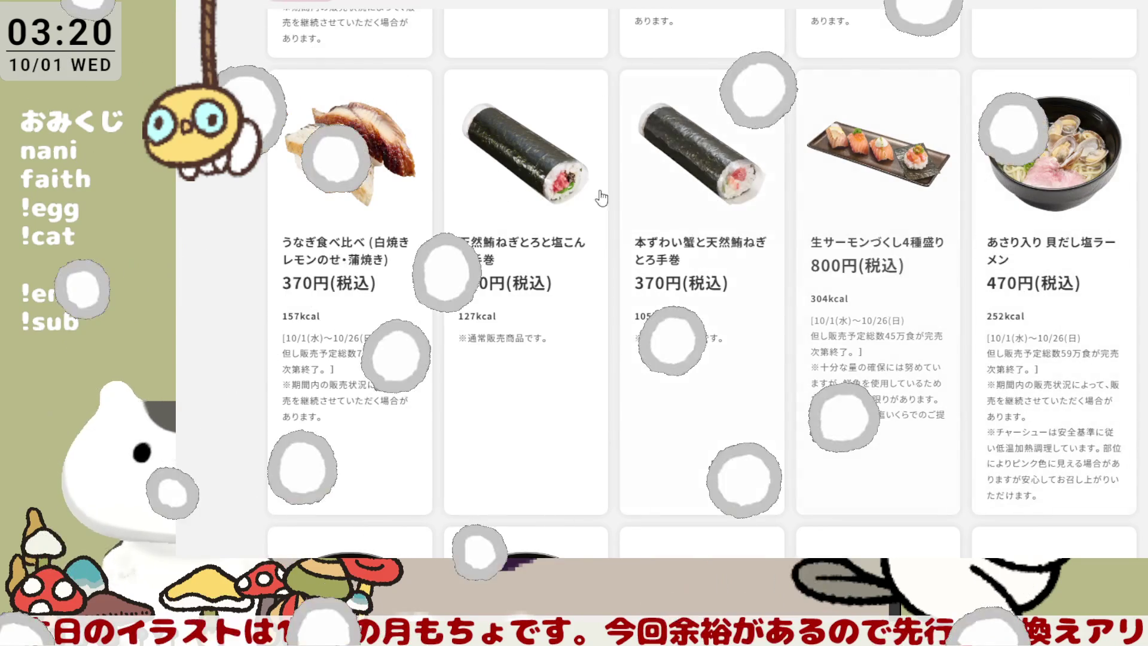
scroll(1140, 269, "down", 3)
scroll(1025, 312, "down", 2)
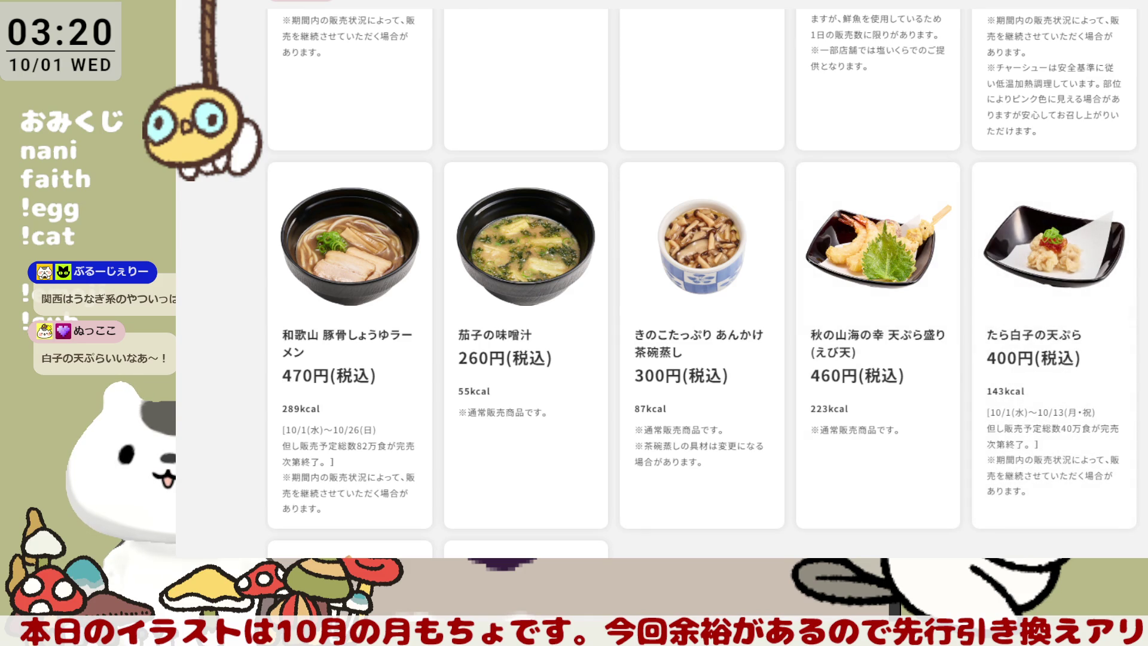
scroll(702, 283, "up", 7)
scroll(702, 284, "up", 5)
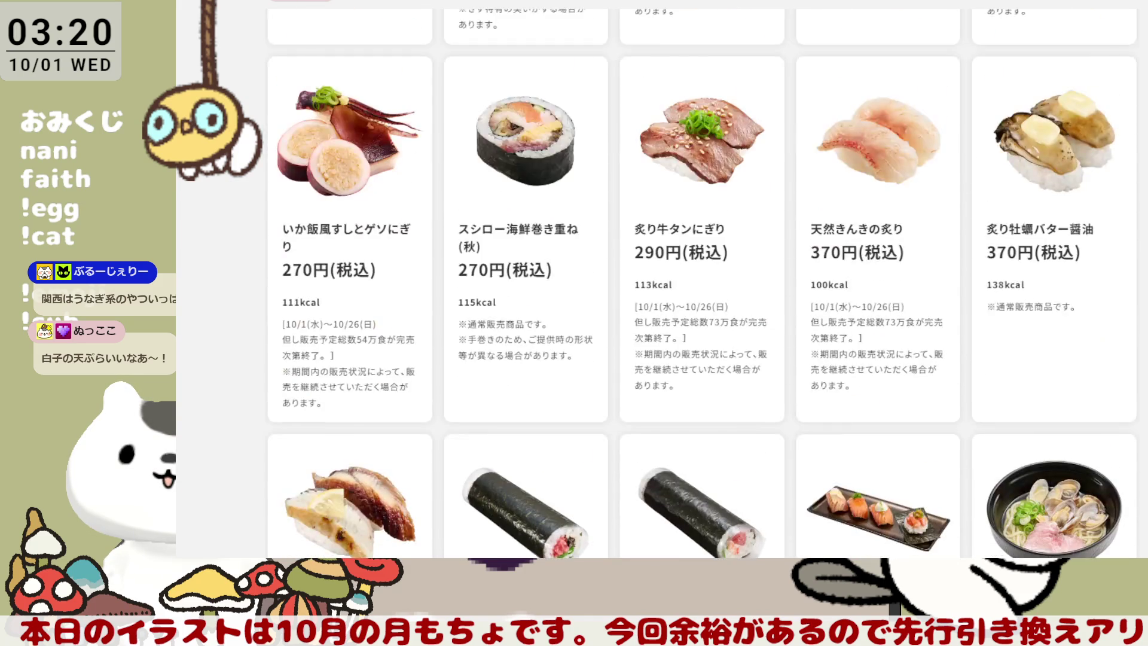
scroll(702, 284, "up", 5)
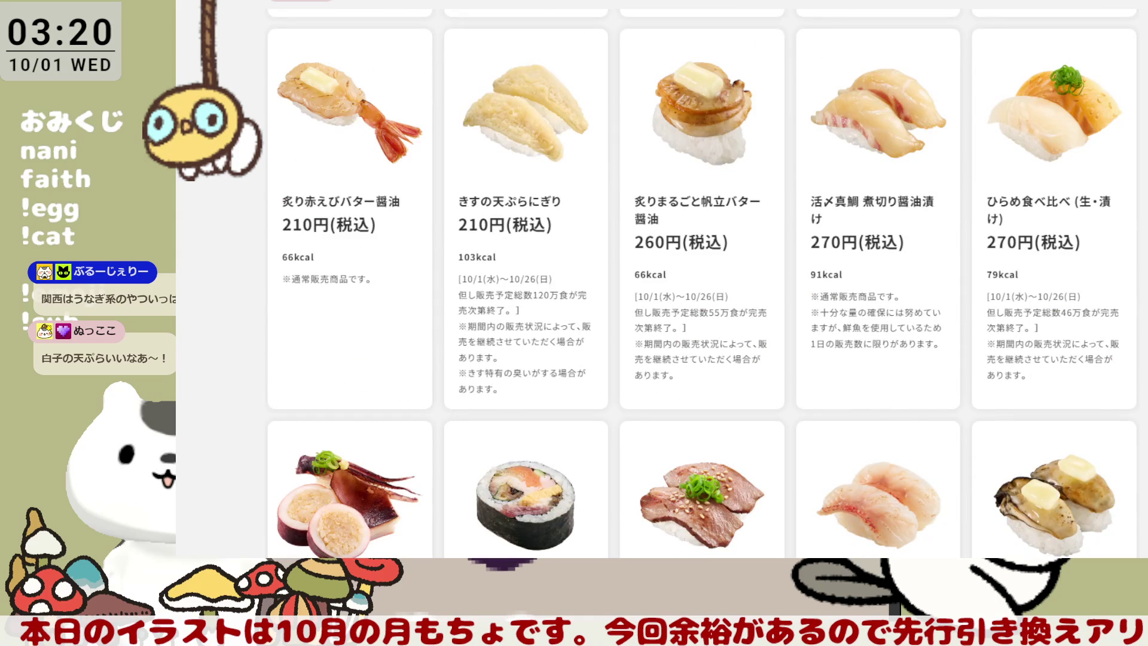
scroll(702, 283, "up", 5)
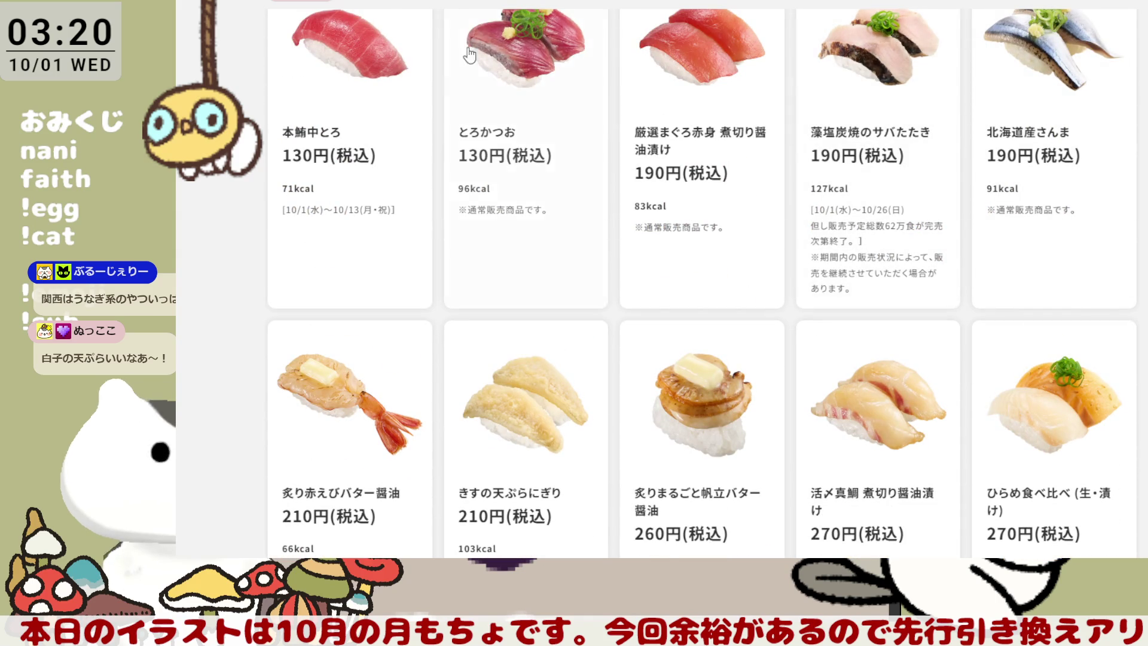
Step: Jump to the gunkan section of the Sushiro menu and scroll through it
left_click(449, 5)
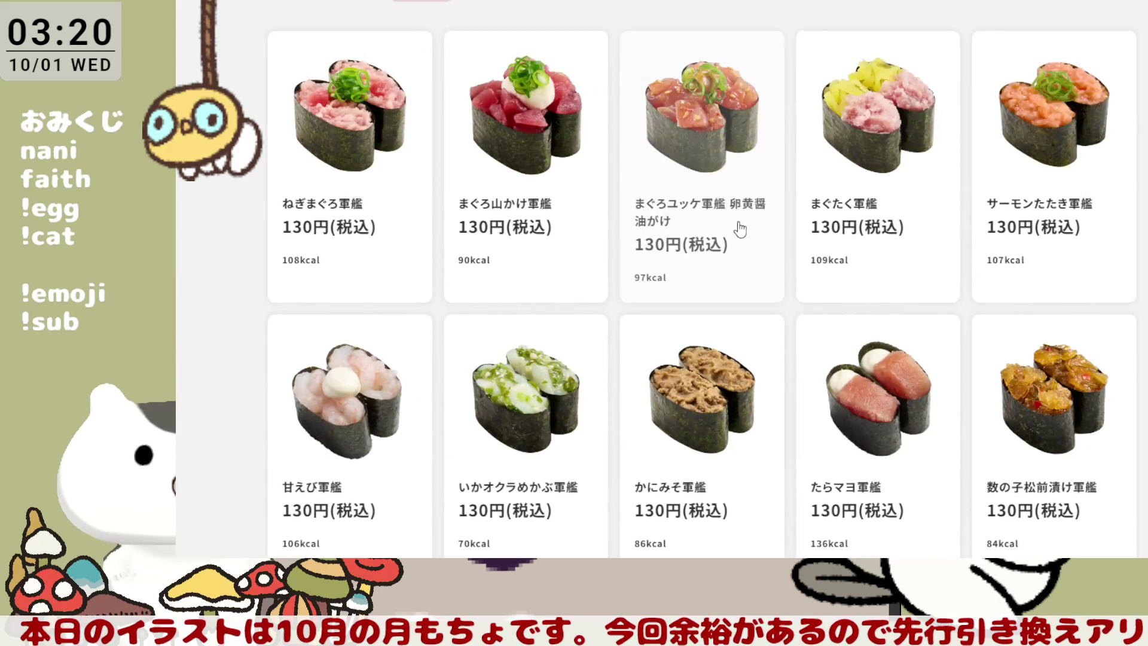
scroll(638, 248, "down", 3)
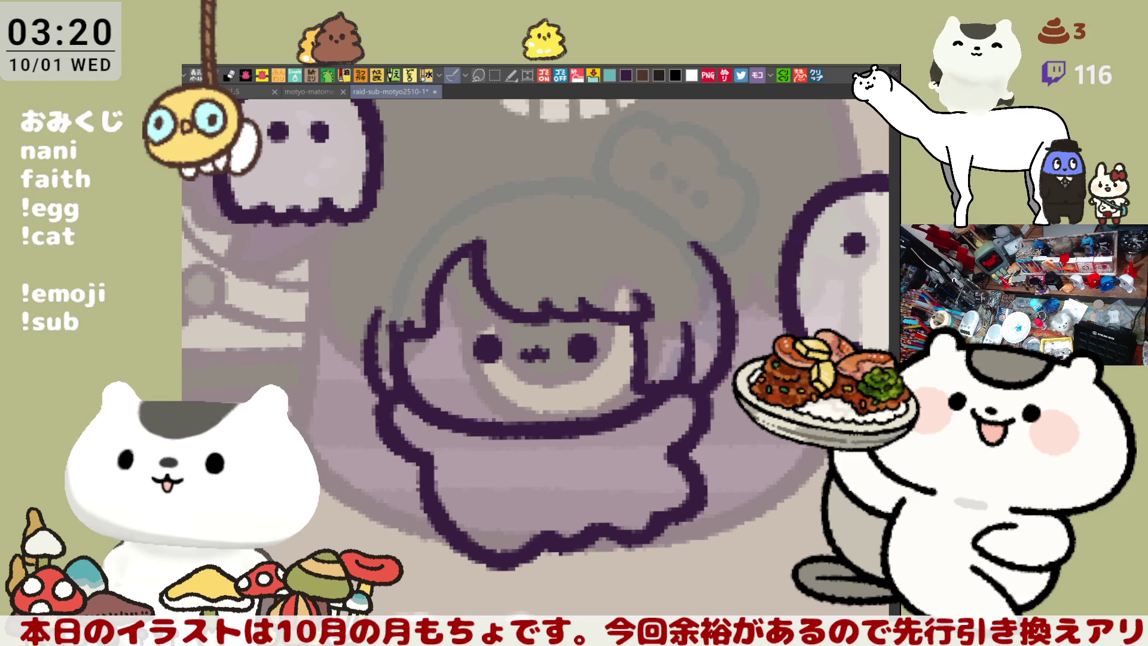
Step: Draw curved dark purple strokes down the head's left side, extending the outline upward past the hair
left_click_drag(550, 351, 649, 328)
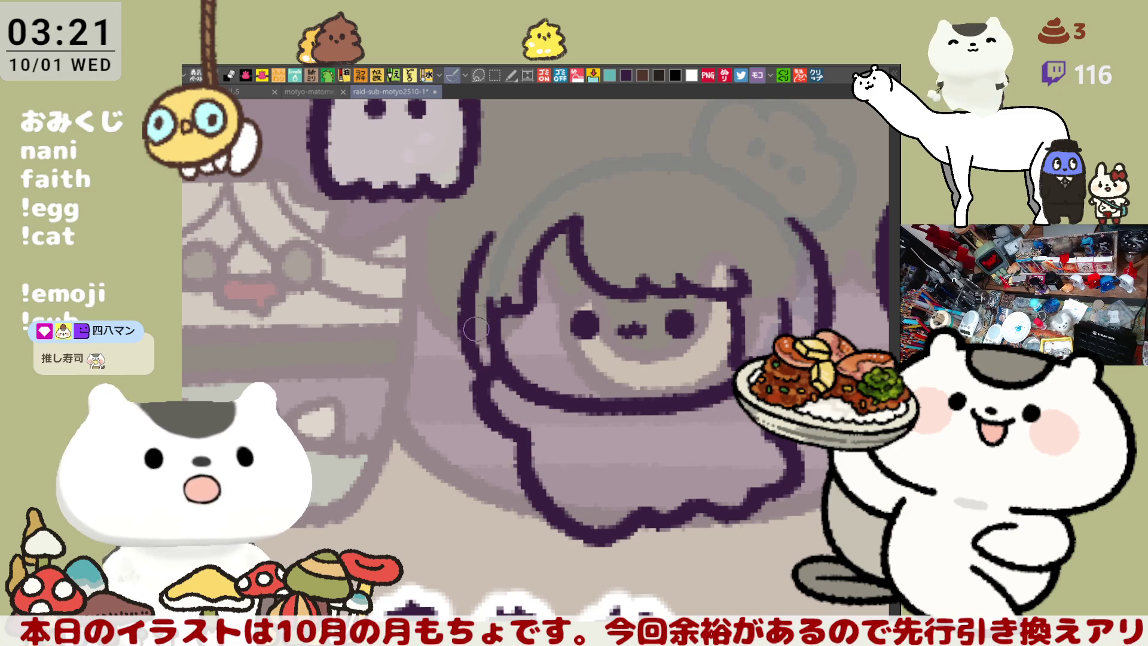
left_click_drag(491, 237, 462, 359)
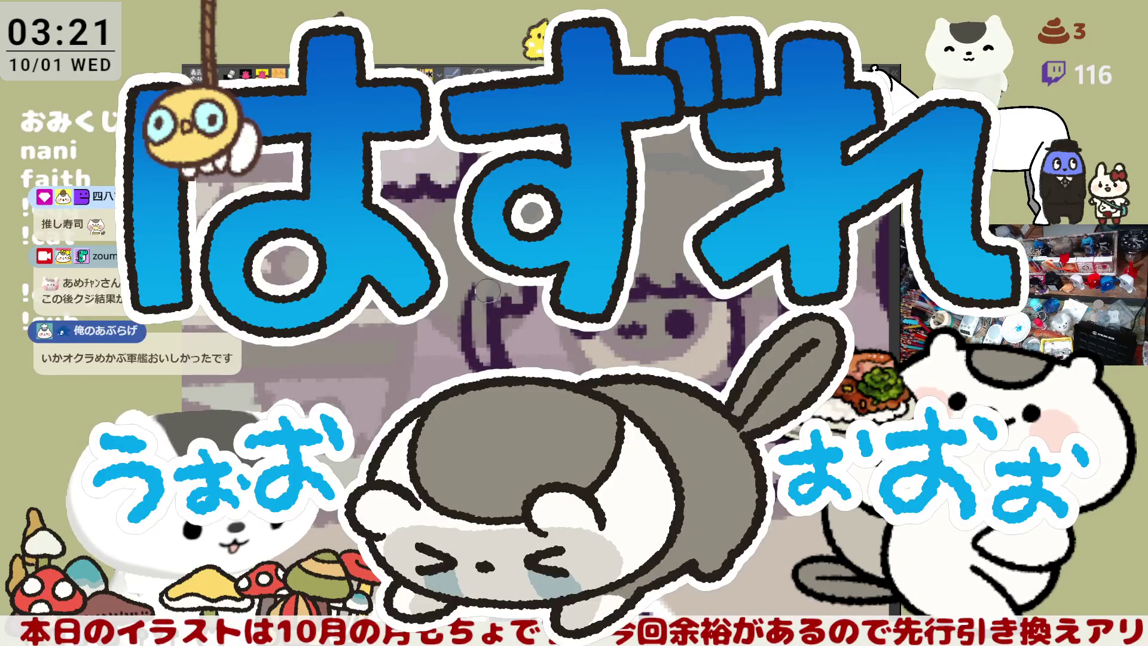
left_click_drag(481, 283, 477, 362)
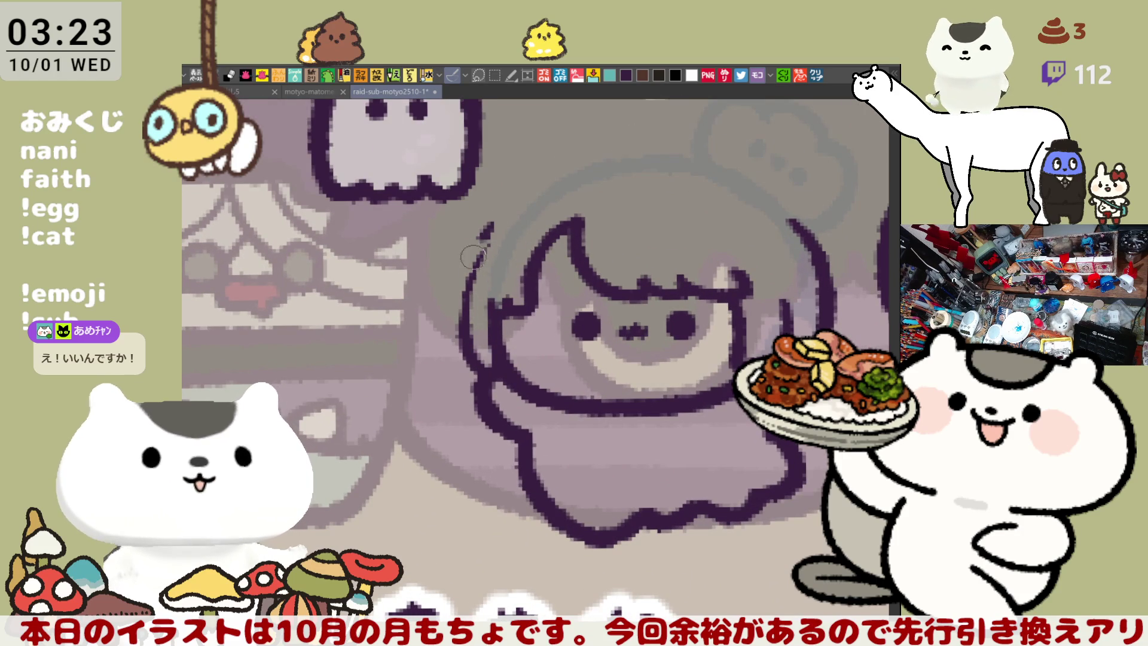
mouse_move(495, 227)
left_mouse_down()
mouse_move(475, 257)
mouse_move(477, 326)
left_mouse_up()
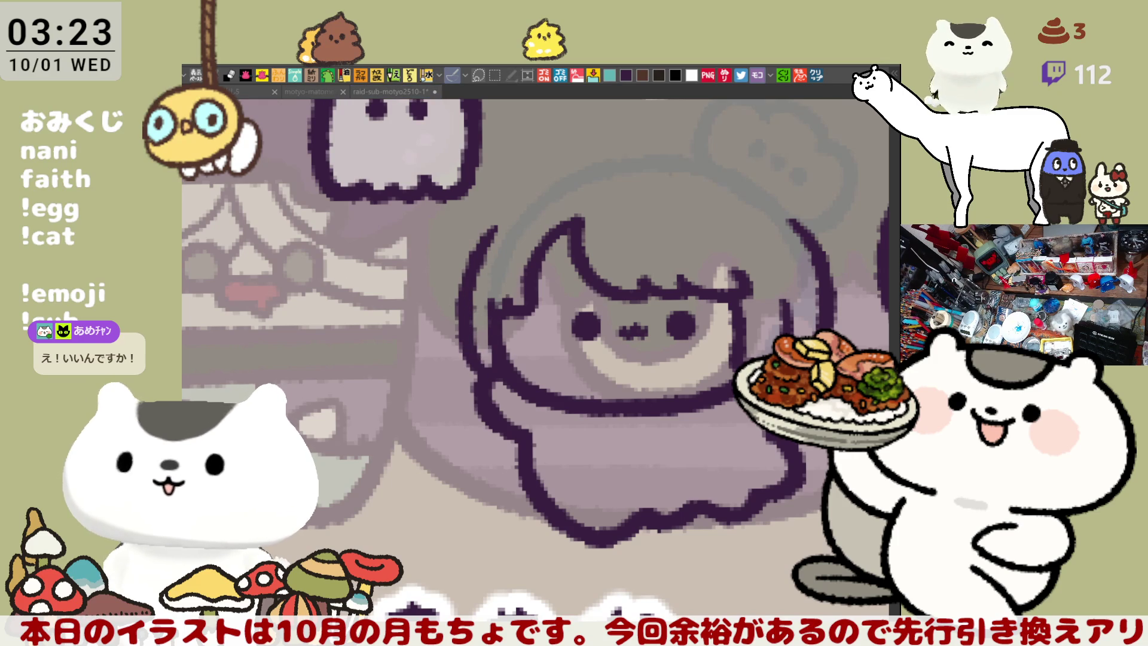
Step: Draw a dark purple outline arching across the top of the girl's head
left_click_drag(549, 221, 522, 276)
left_click_drag(489, 333, 522, 276)
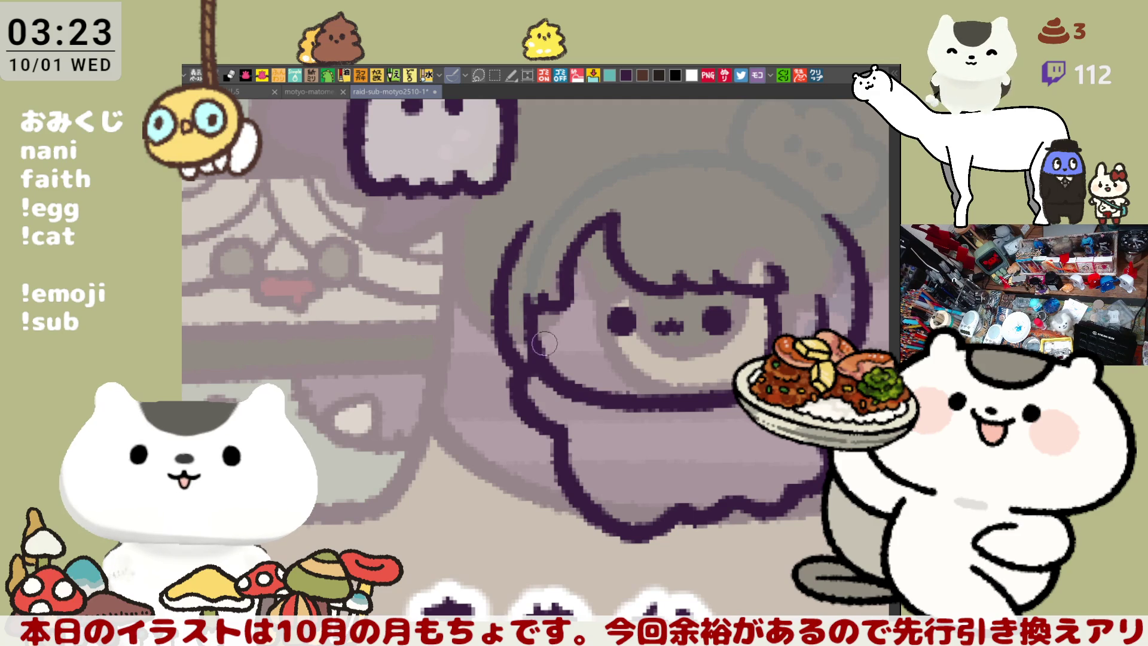
left_click_drag(533, 371, 457, 406)
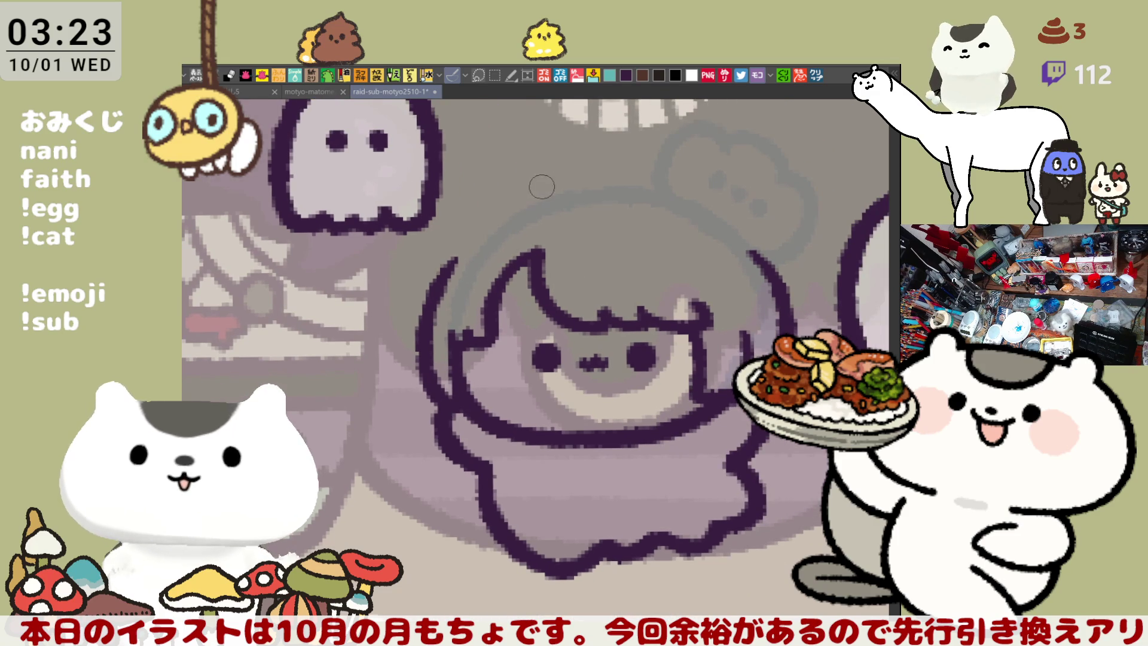
left_click_drag(505, 219, 676, 196)
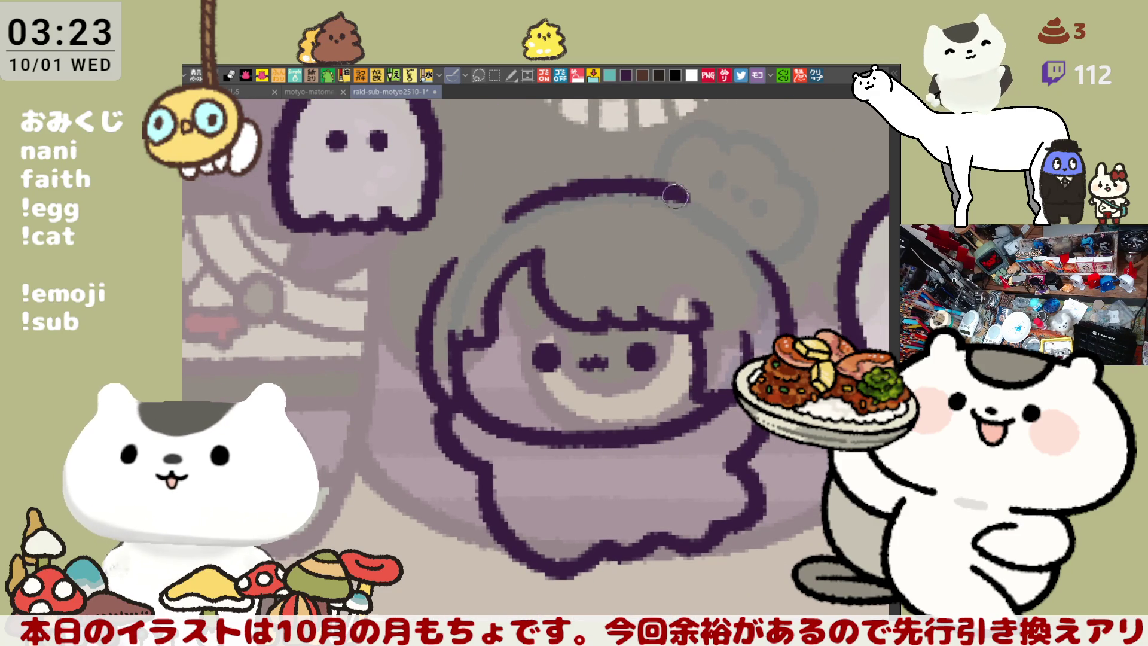
key("ctrl+z")
left_click_drag(496, 222, 612, 191)
key("ctrl+z")
left_click_drag(492, 217, 646, 184)
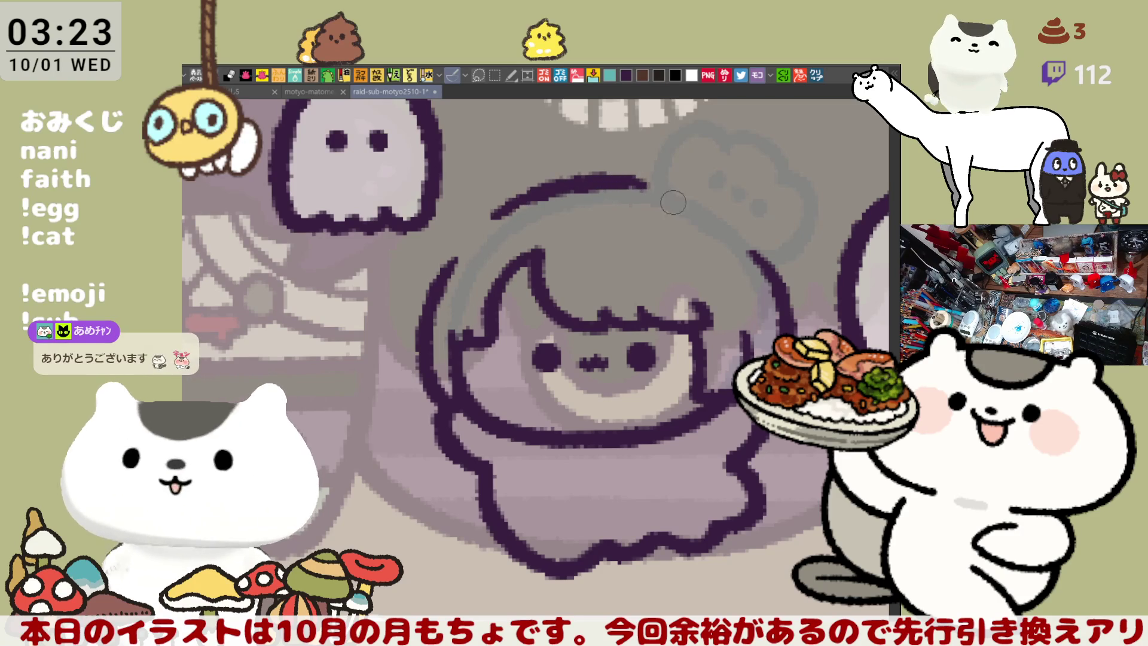
left_click_drag(631, 179, 722, 218)
key("ctrl+z")
left_click_drag(635, 179, 725, 217)
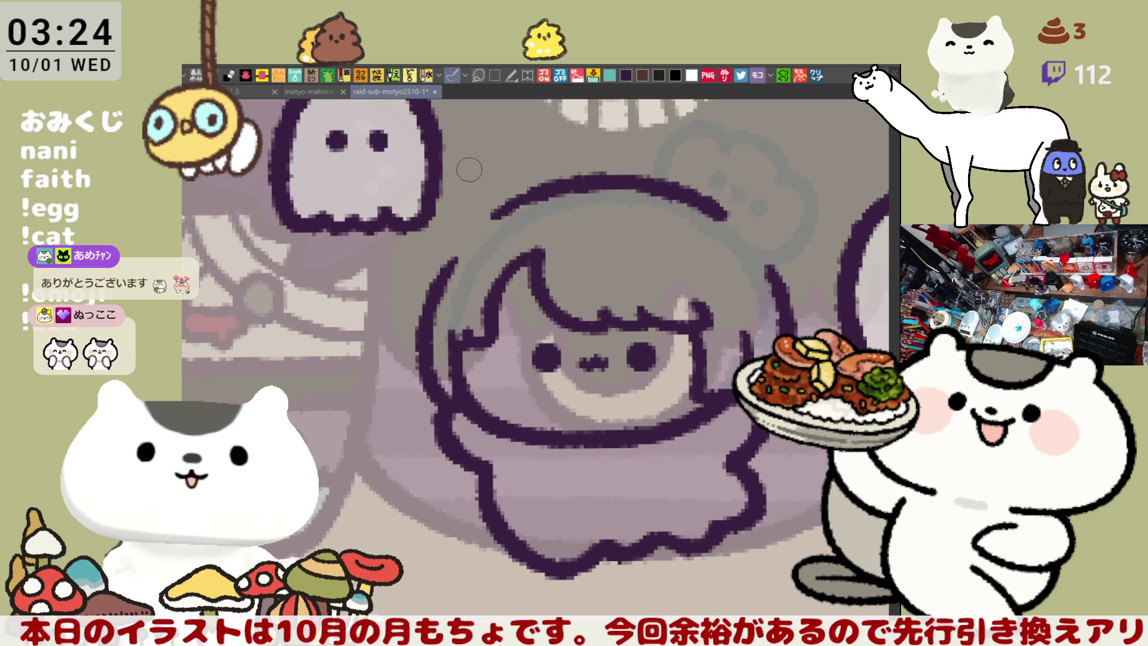
Step: Draw the pointed left cat ear rising toward the ghost, then lasso-select the ghost
left_click_drag(487, 188, 525, 194)
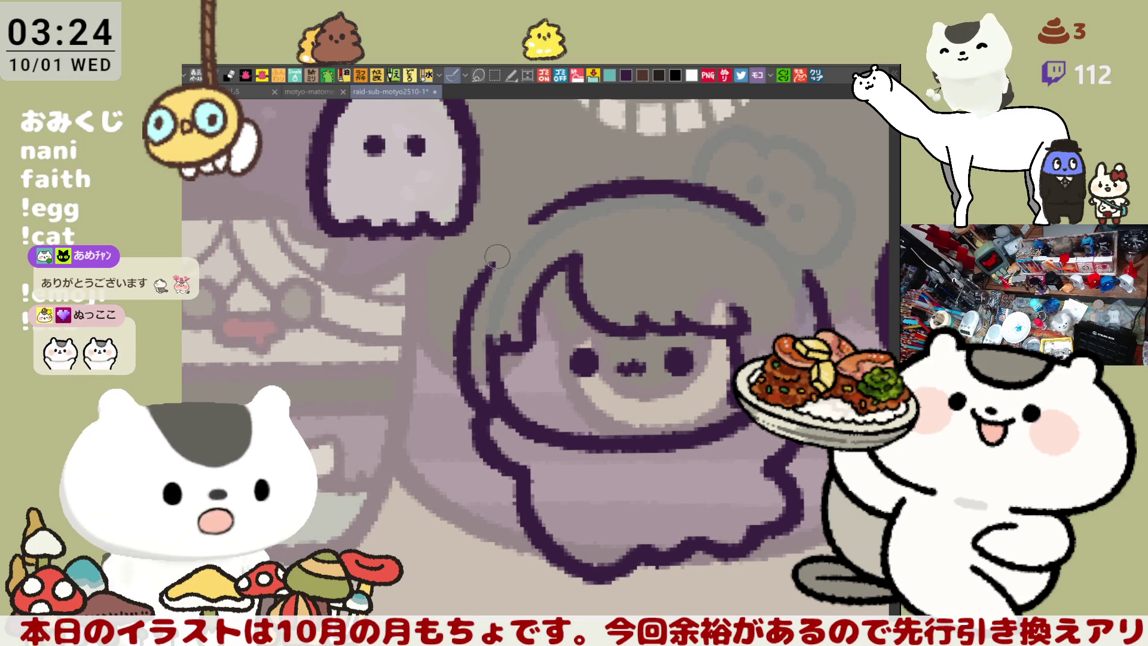
left_click_drag(482, 280, 492, 174)
key("ctrl+z")
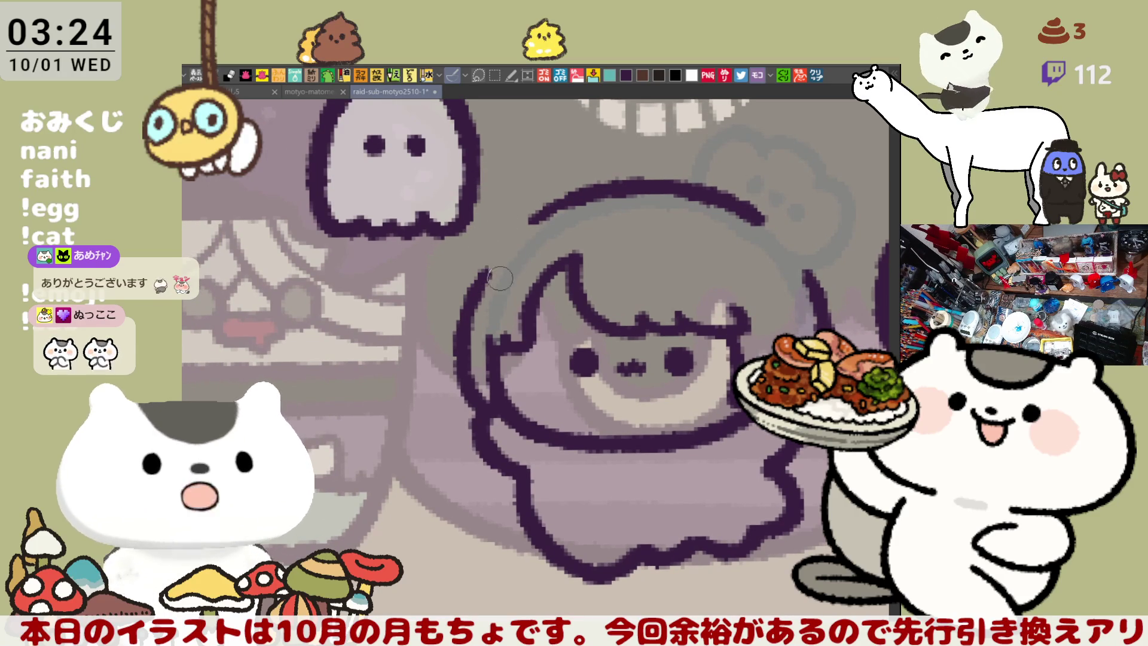
left_click_drag(479, 296, 562, 200)
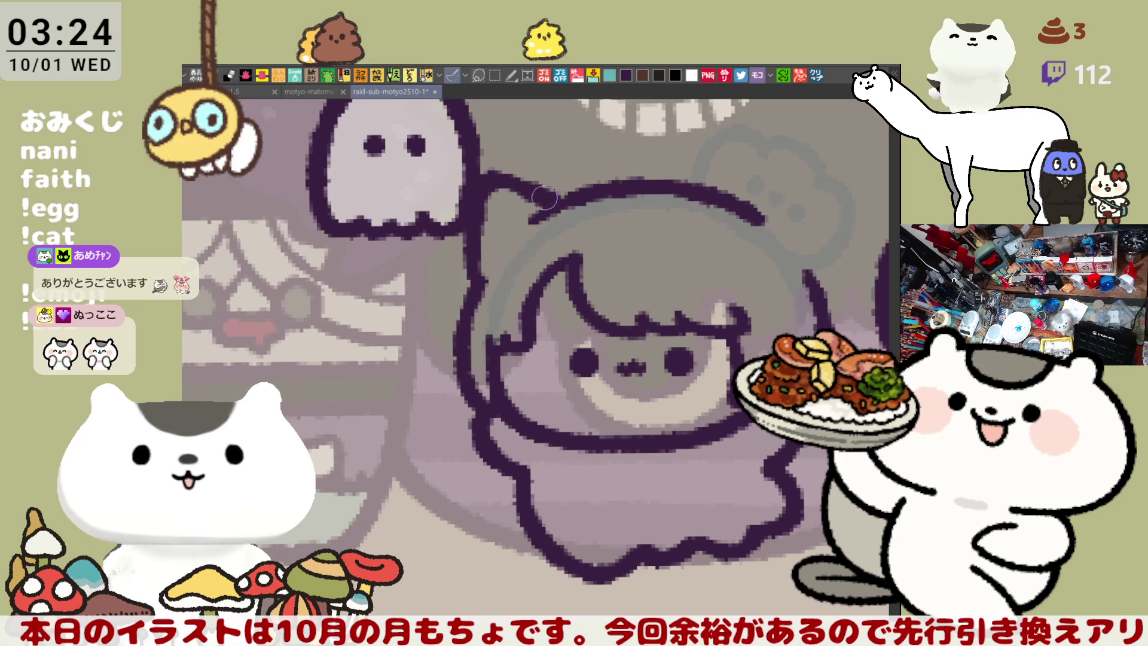
key("ctrl+z")
left_click_drag(478, 296, 574, 188)
key("ctrl+z")
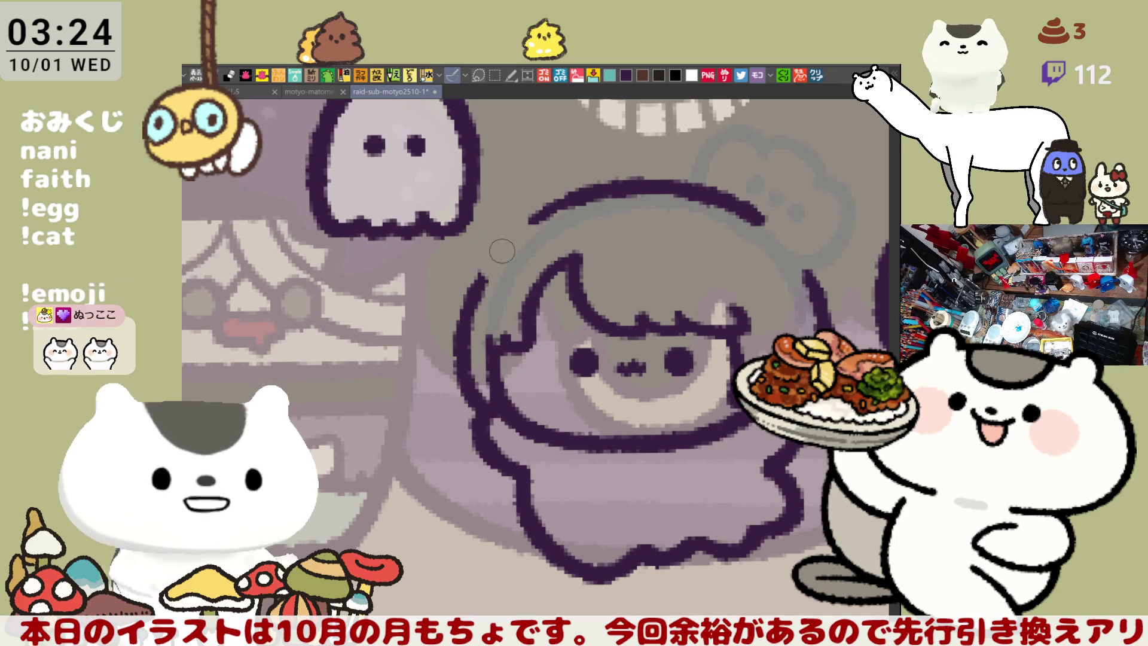
left_click_drag(469, 244, 542, 208)
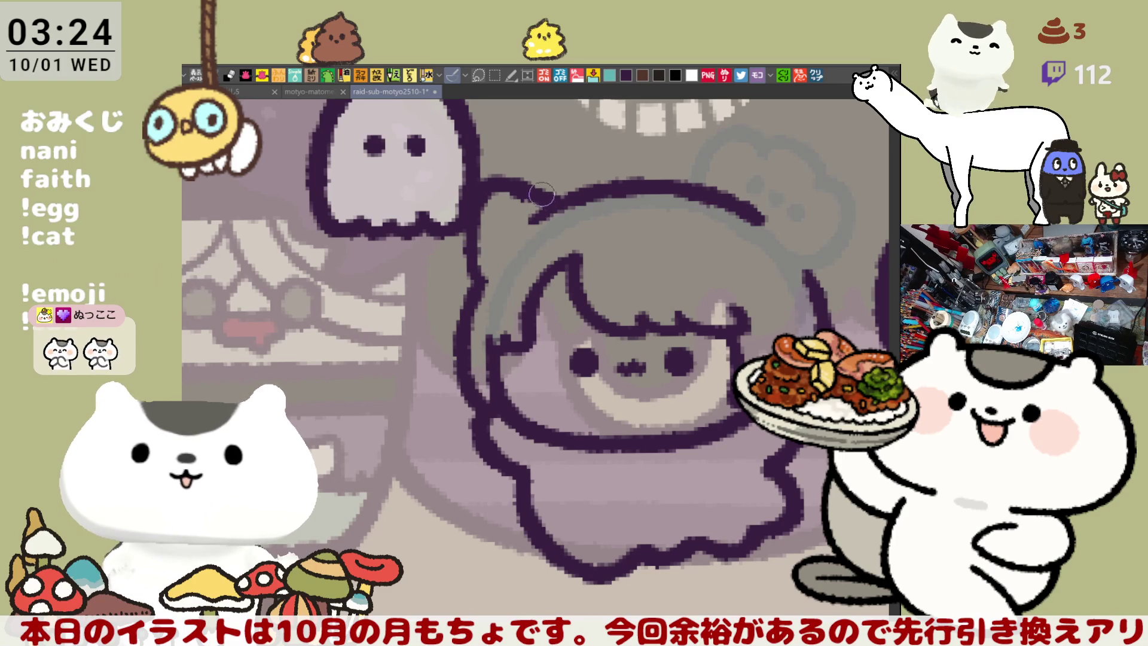
key("ctrl+z")
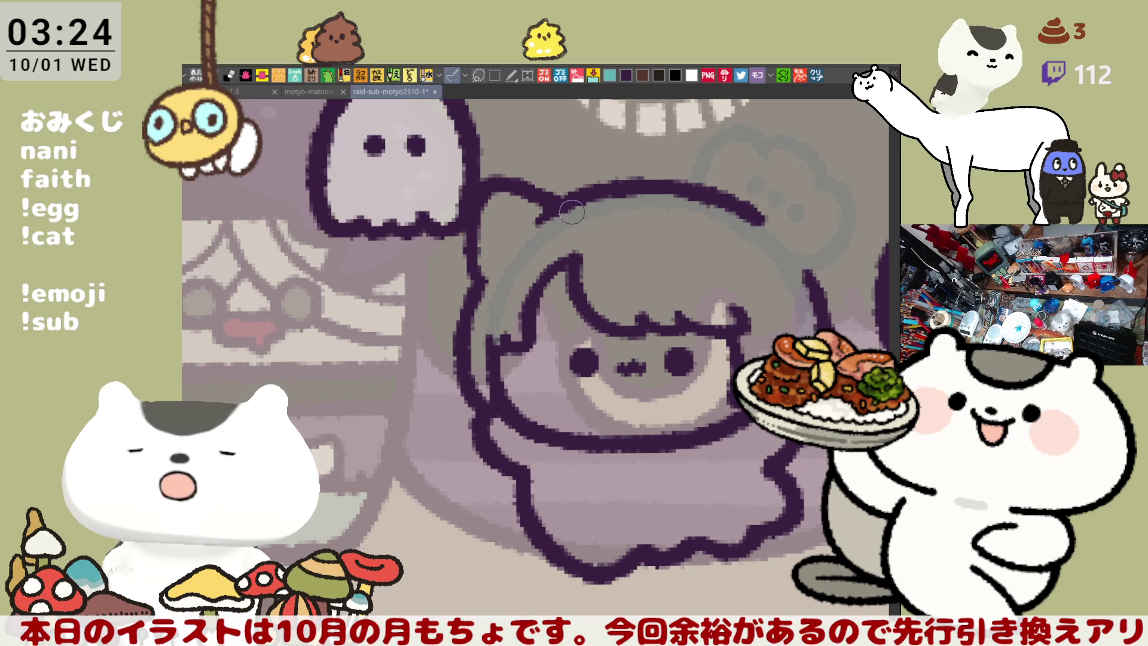
left_click_drag(572, 213, 612, 312)
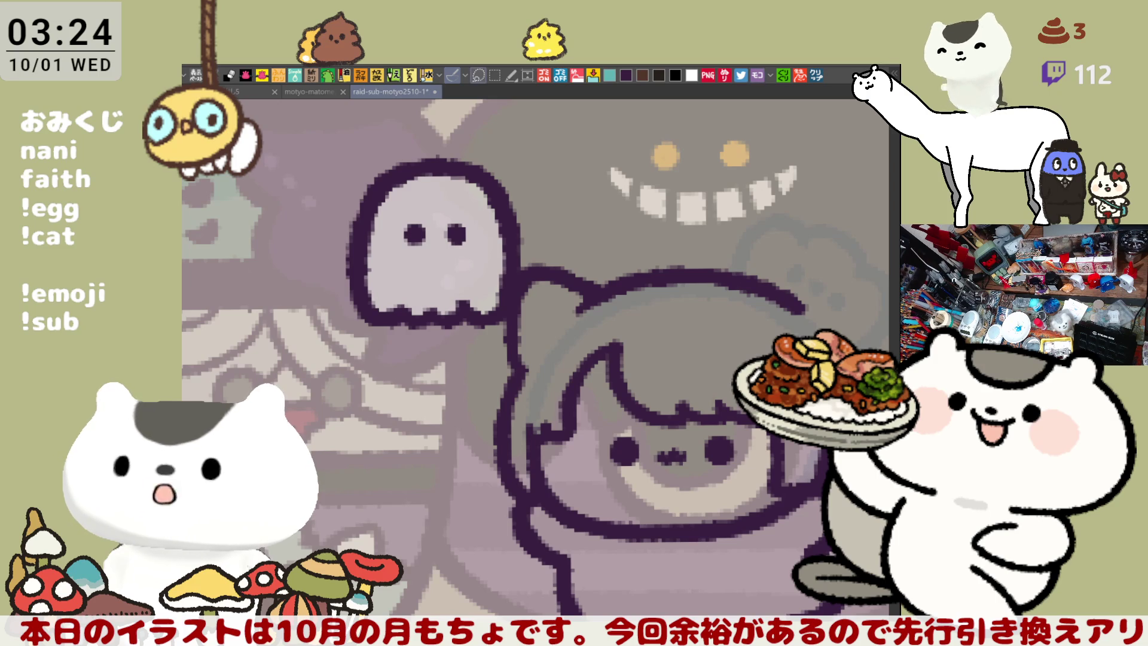
left_click_drag(350, 394, 405, 374)
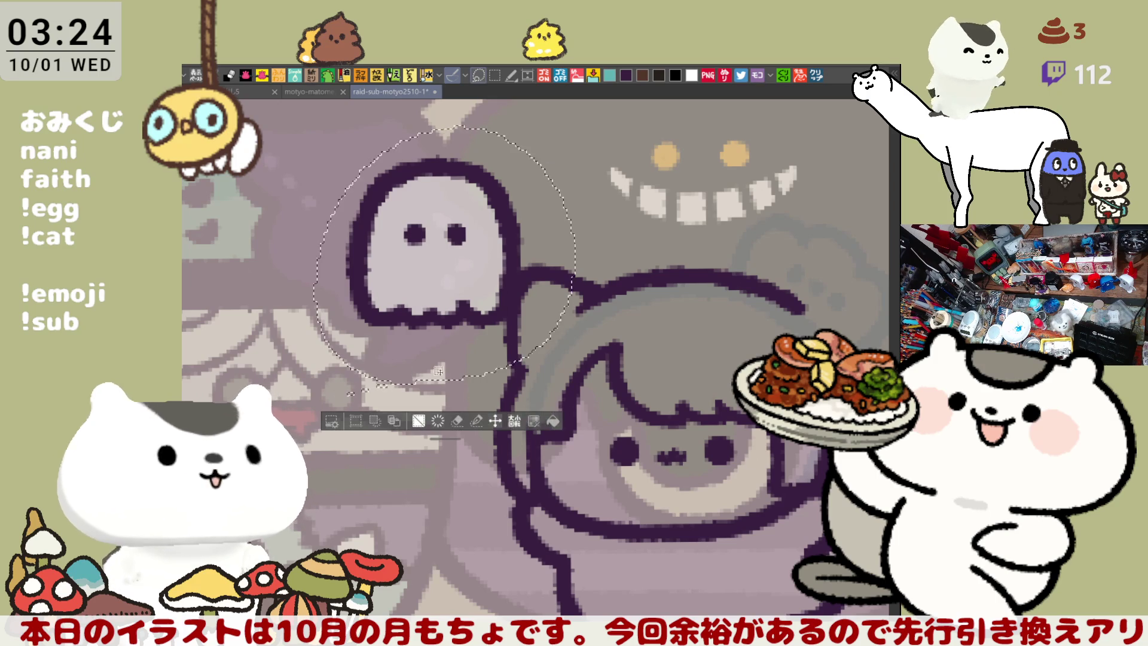
Step: Shift the selected ghost left, clear of the new cat ear, and deselect it
left_click(495, 420)
mouse_move(469, 315)
left_mouse_down()
mouse_move(436, 312)
mouse_move(433, 297)
left_mouse_up()
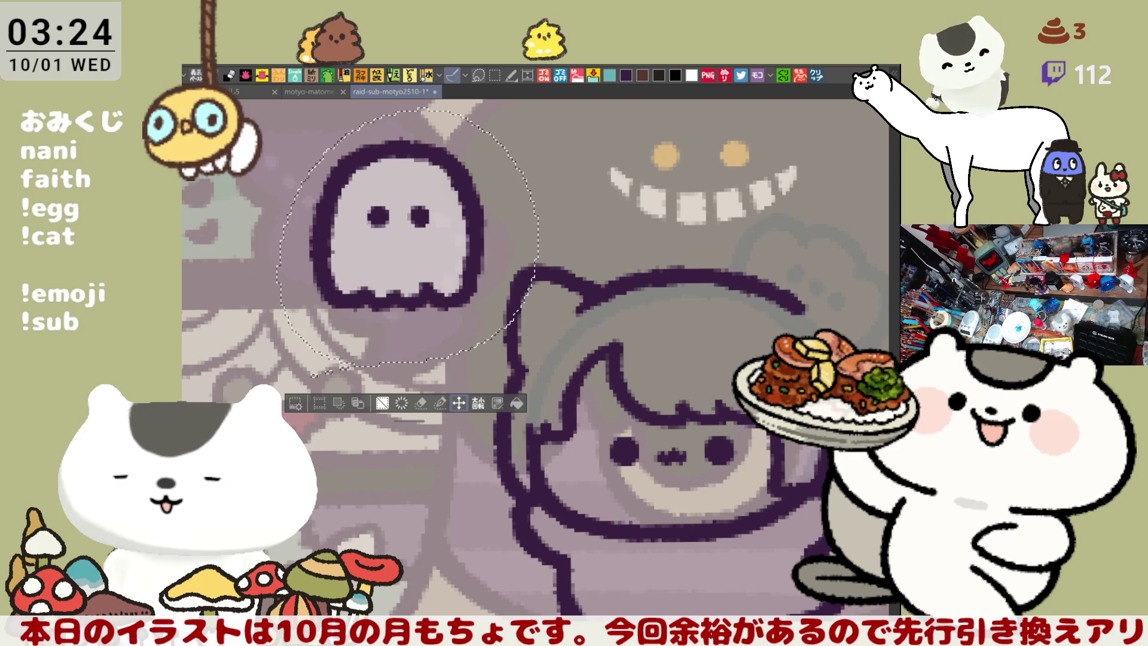
key("ctrl+d")
left_click_drag(538, 324, 501, 235)
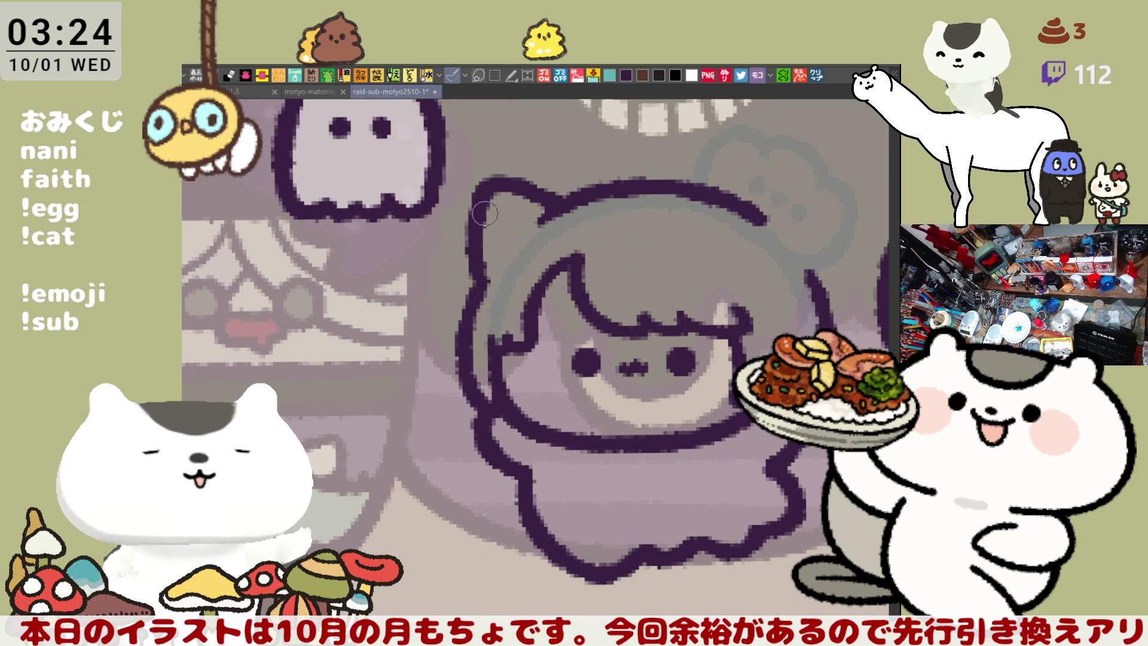
left_click_drag(694, 257, 664, 302)
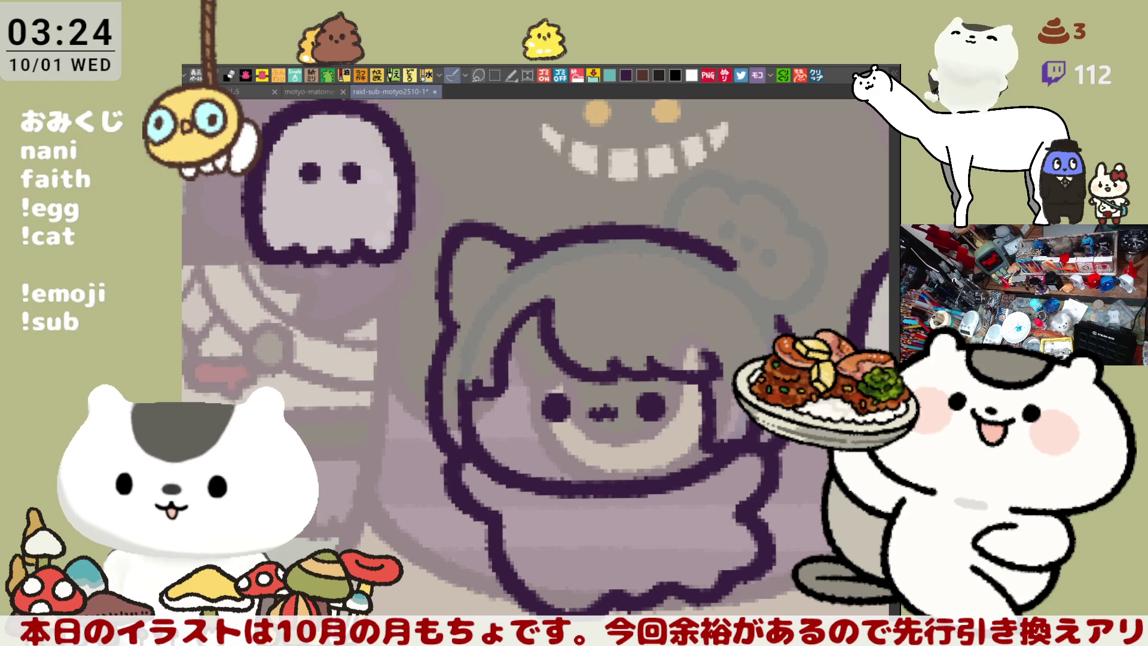
Step: Restore the ghost, retrace the head's left edge, and clear the selection
key("ctrl+y")
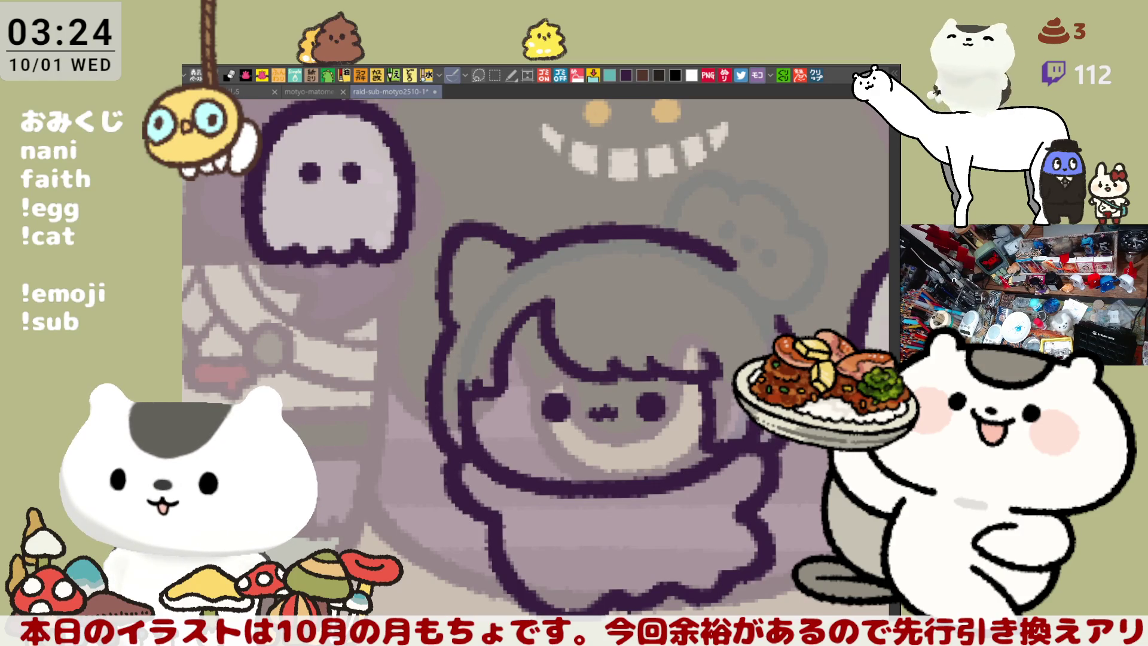
left_click_drag(530, 290, 572, 279)
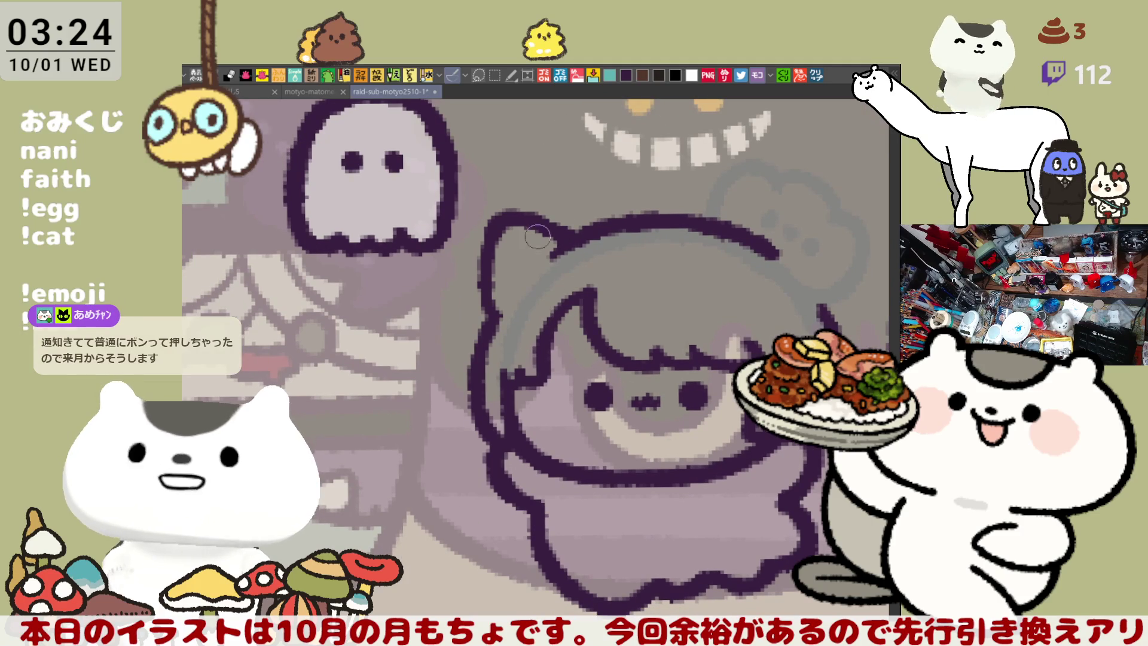
left_click_drag(499, 216, 490, 320)
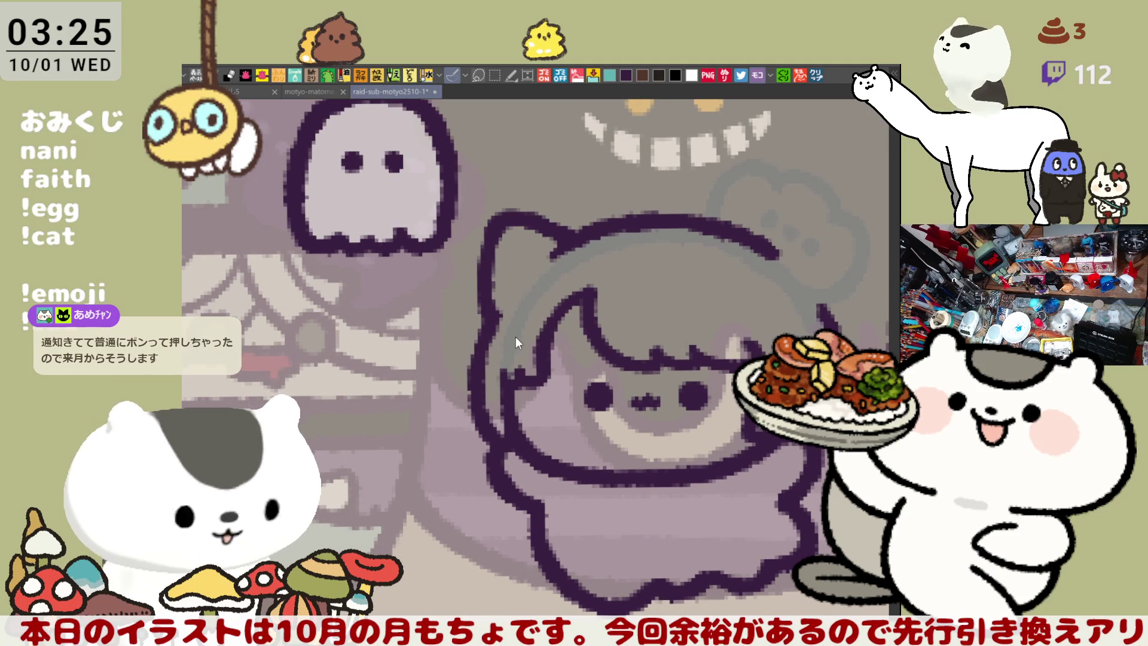
key("ctrl+shift+d")
key("ctrl+d")
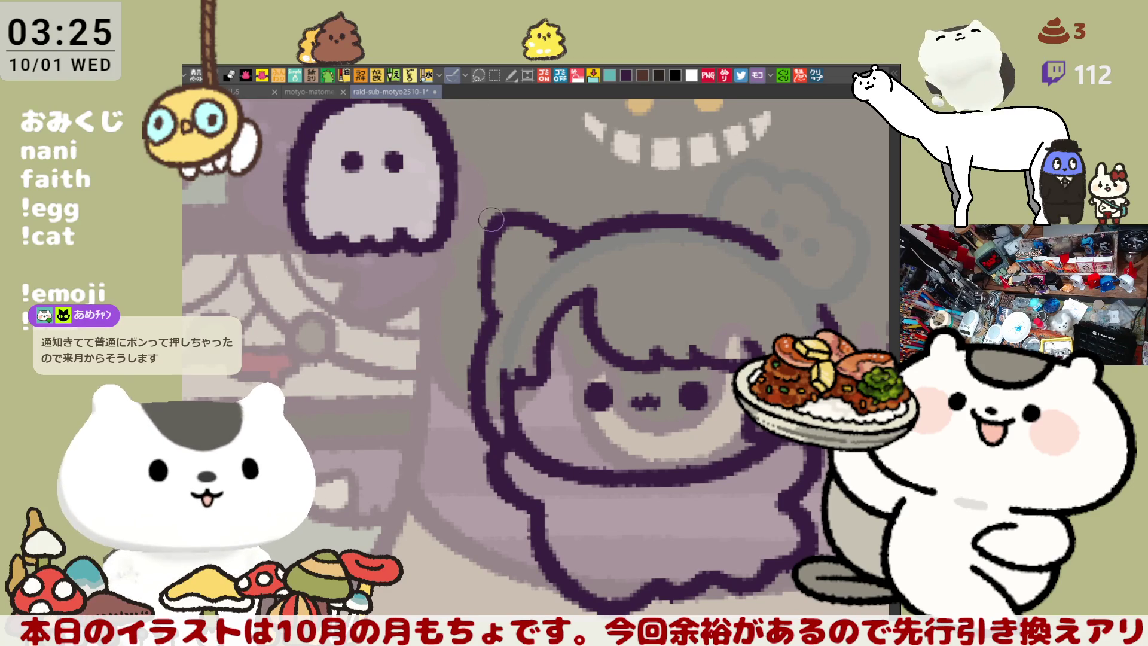
Step: Draw the pointed right cat ear outline from the head up to its tip
left_click_drag(485, 313, 533, 234)
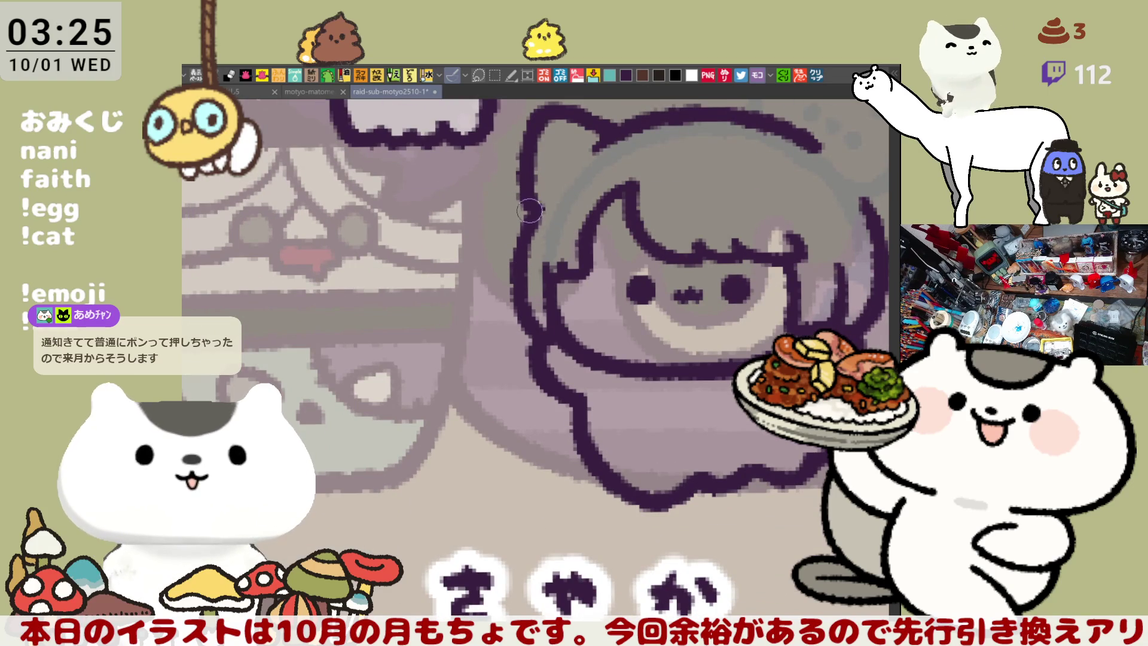
left_click_drag(576, 302, 521, 355)
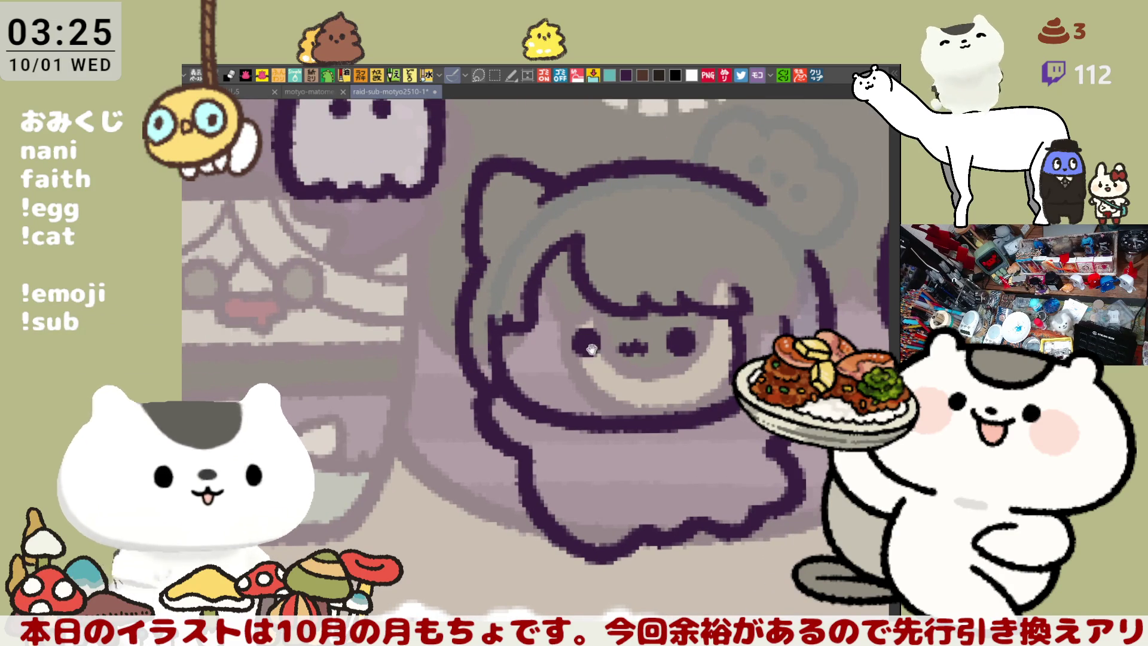
left_click_drag(478, 377, 382, 409)
left_click_drag(628, 218, 720, 180)
key("ctrl+z")
left_click_drag(625, 221, 715, 281)
key("ctrl+z")
left_click_drag(616, 218, 718, 305)
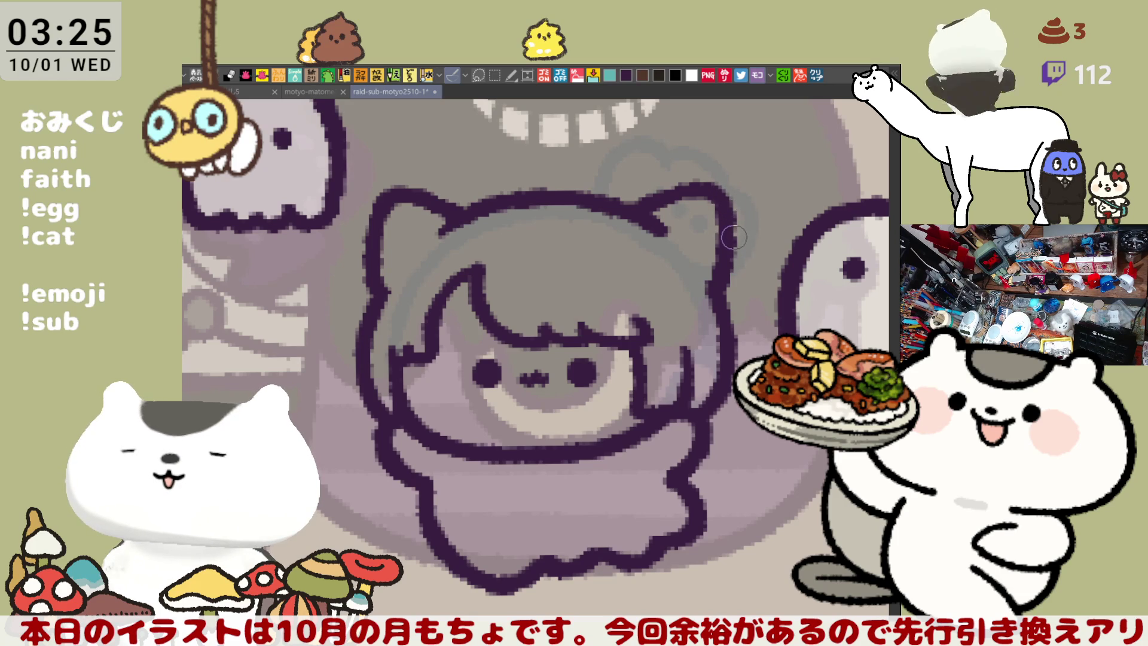
Step: Add a dark outline stroke along the hair's upper-left edge
scroll(729, 242, "down", 1)
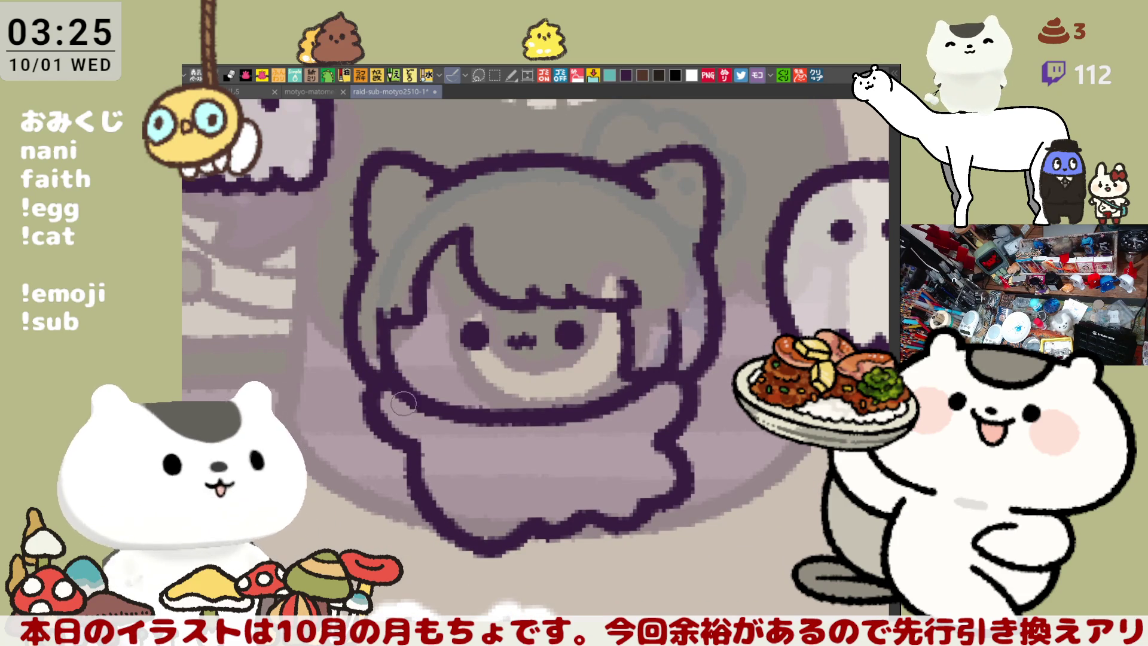
mouse_move(531, 414)
left_mouse_down()
mouse_move(560, 407)
mouse_move(544, 393)
left_mouse_up()
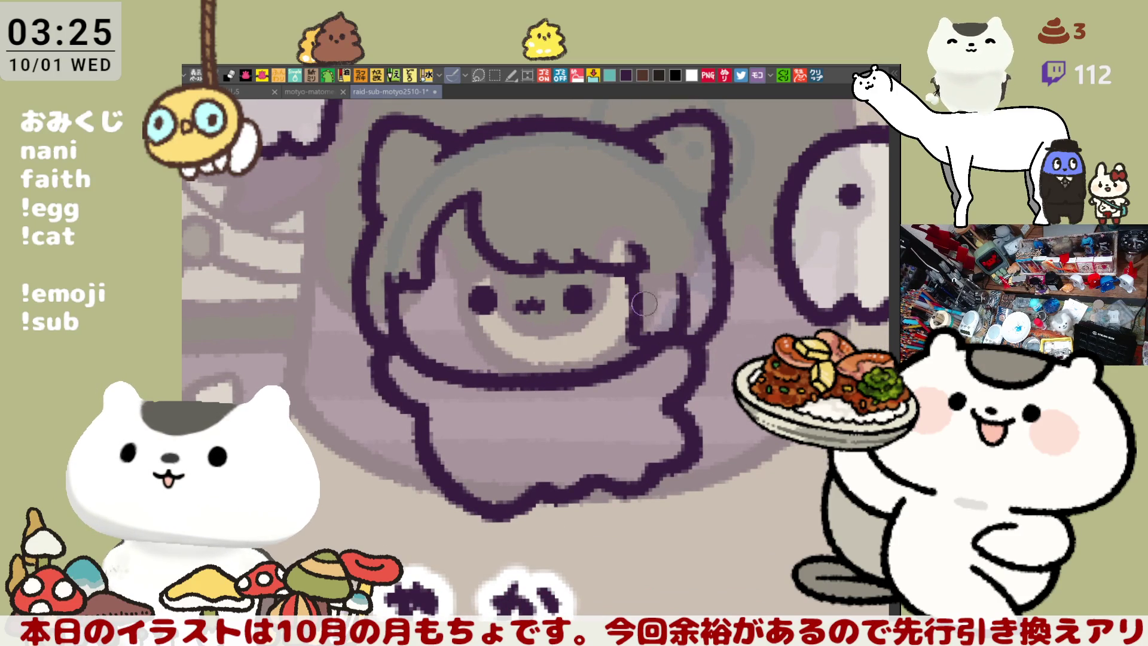
left_click_drag(475, 195, 431, 230)
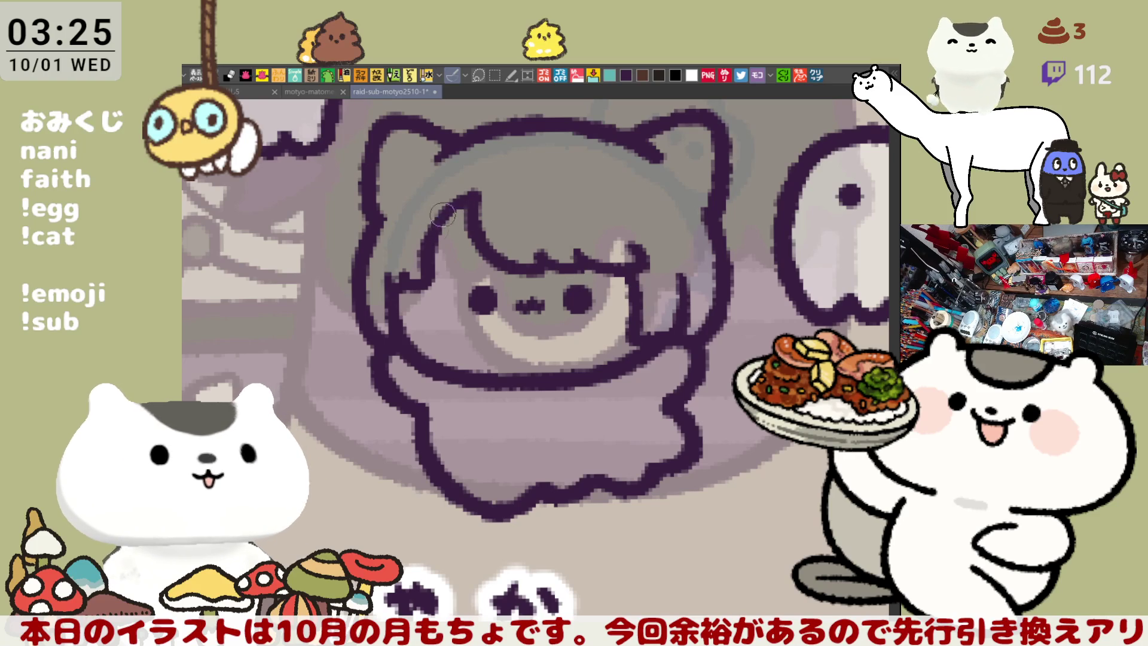
scroll(487, 213, "down", 2)
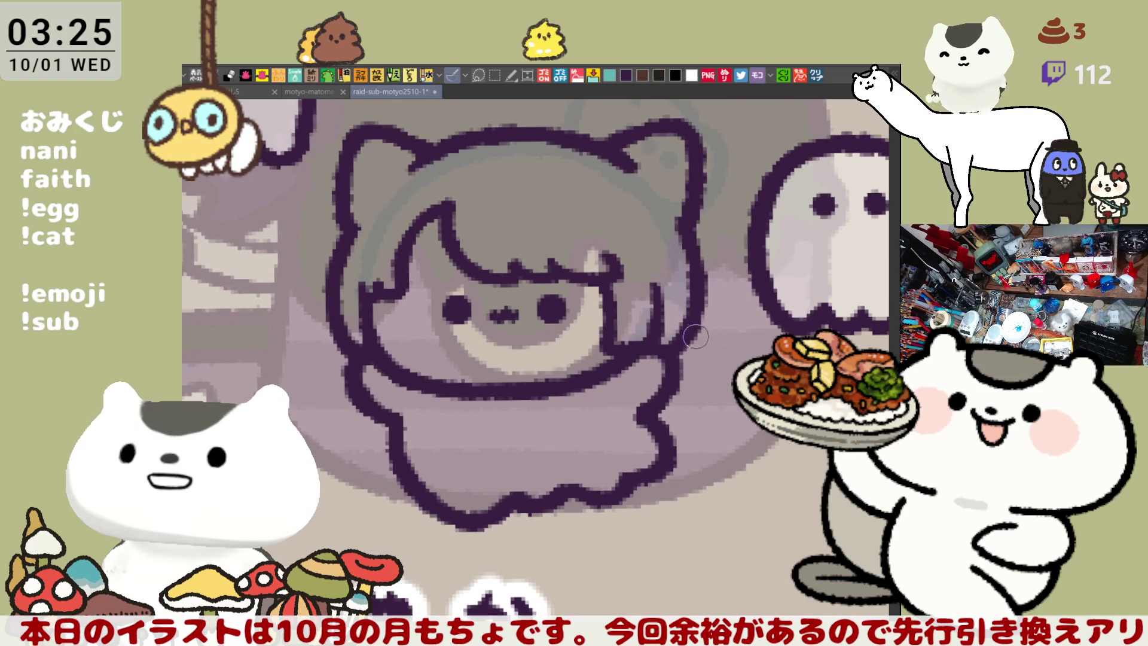
Step: Add a short stroke beside the hair on the right, discarding a trial curl
left_click_drag(696, 332, 726, 383)
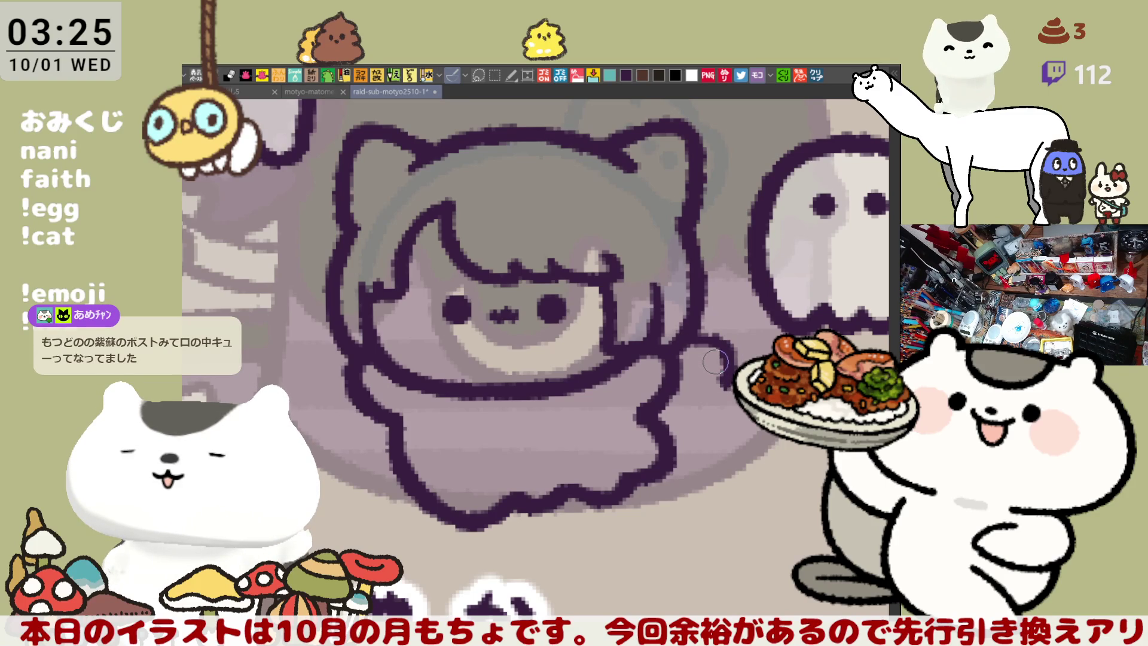
key("ctrl+z")
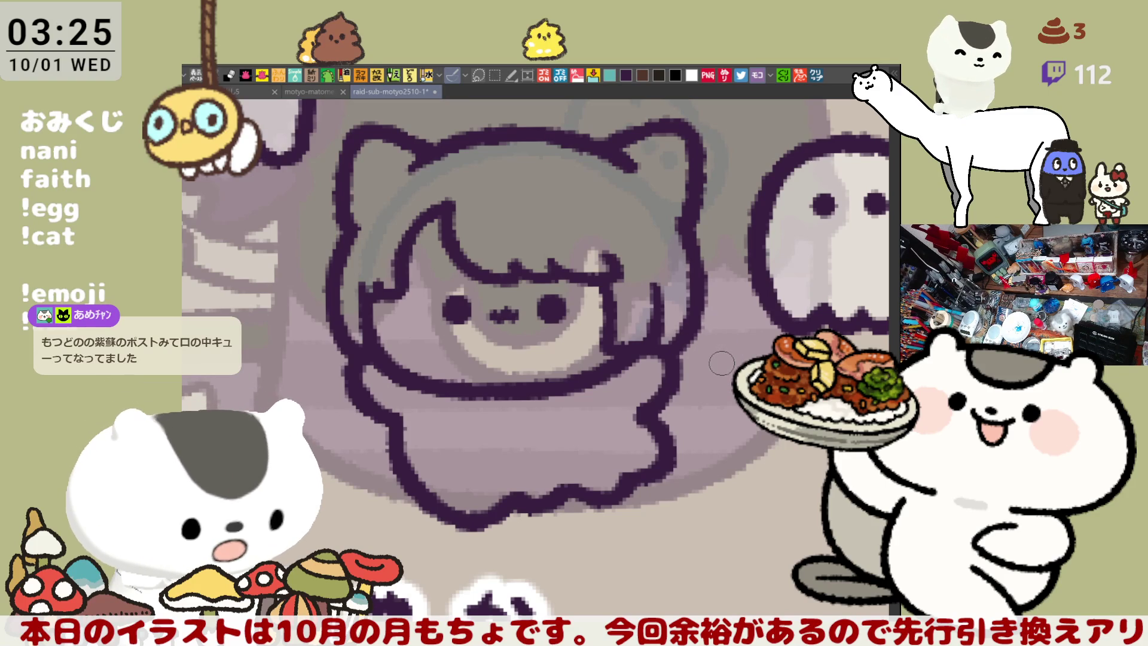
mouse_move(658, 286)
left_mouse_down()
mouse_move(657, 310)
mouse_move(729, 344)
left_mouse_up()
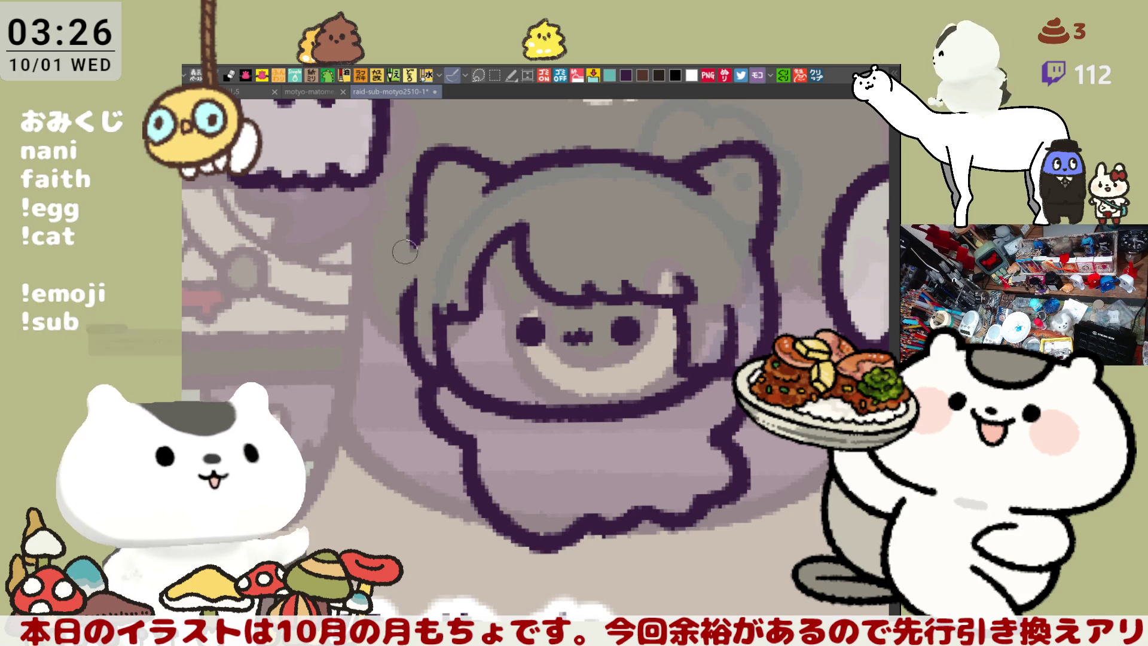
Step: Draw a stroke down the head's left outline, redoing it until it sits right
left_click_drag(423, 235, 383, 322)
key("ctrl+z")
left_click_drag(422, 232, 385, 320)
key("ctrl+z")
left_click_drag(421, 233, 389, 329)
key("ctrl+z")
left_click_drag(423, 230, 404, 332)
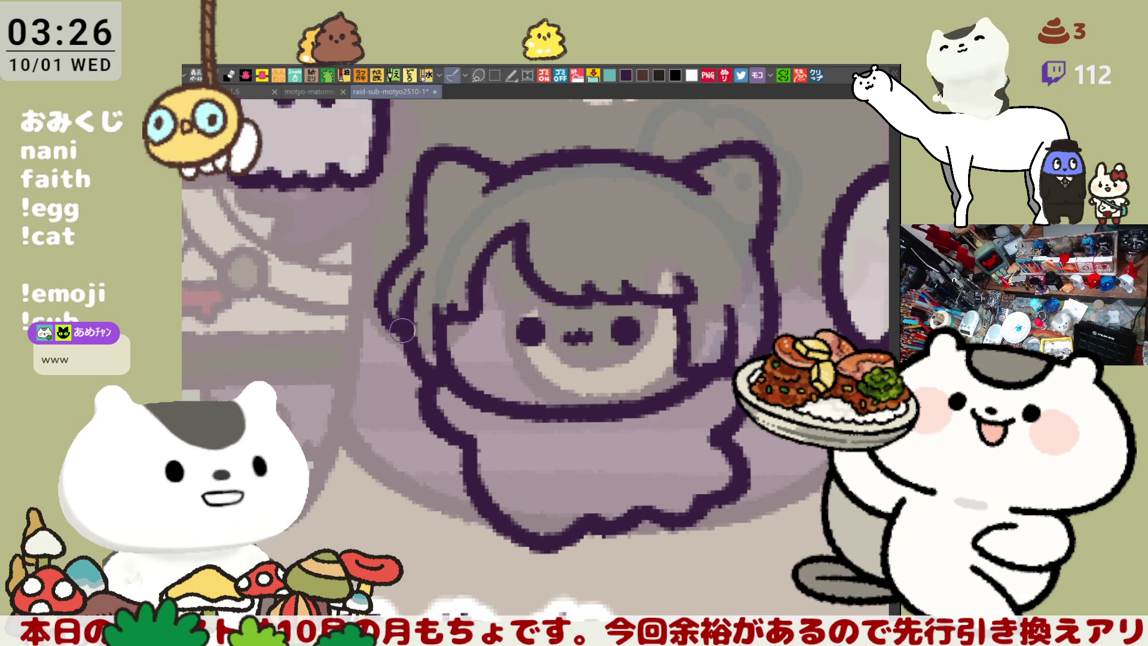
Step: Refine the hair along the head's left side, ending with a short hanging strand
left_click_drag(420, 263, 401, 308)
key("ctrl+z")
left_click_drag(422, 263, 407, 309)
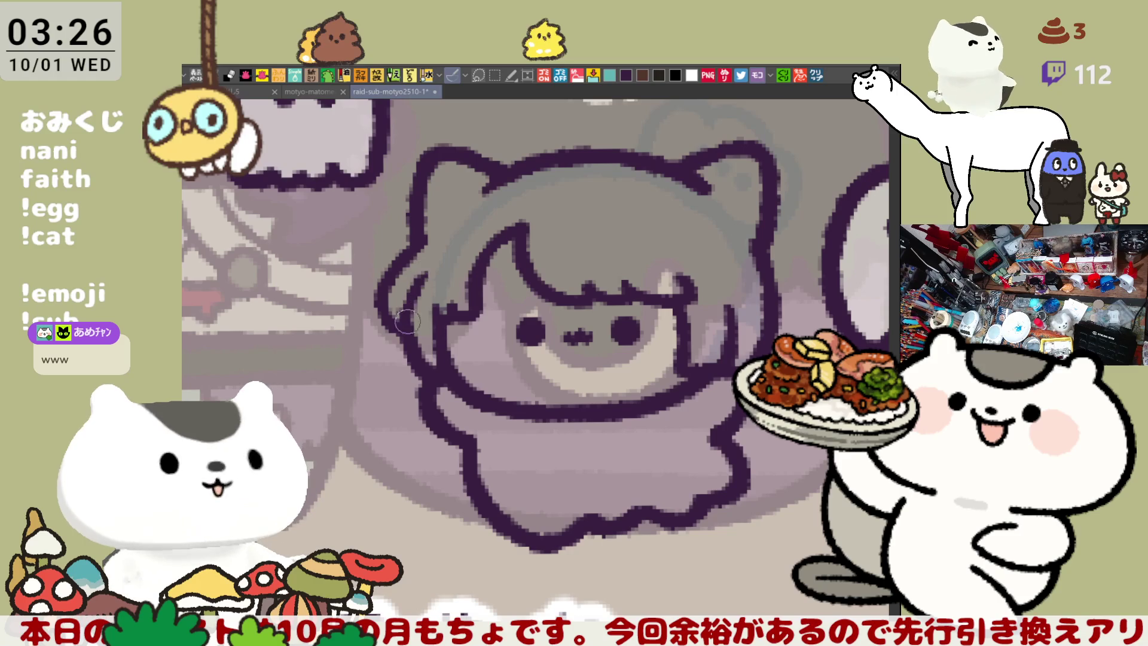
key("ctrl+z")
left_click_drag(420, 263, 407, 309)
key("ctrl+z")
left_click_drag(420, 264, 410, 311)
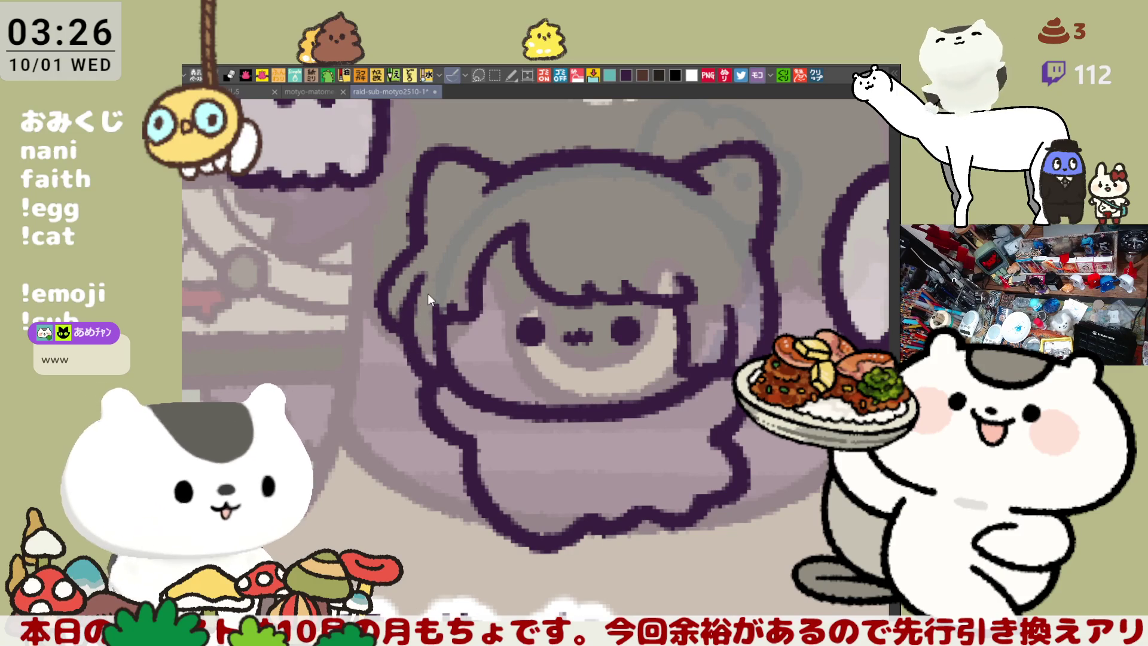
key("ctrl+z")
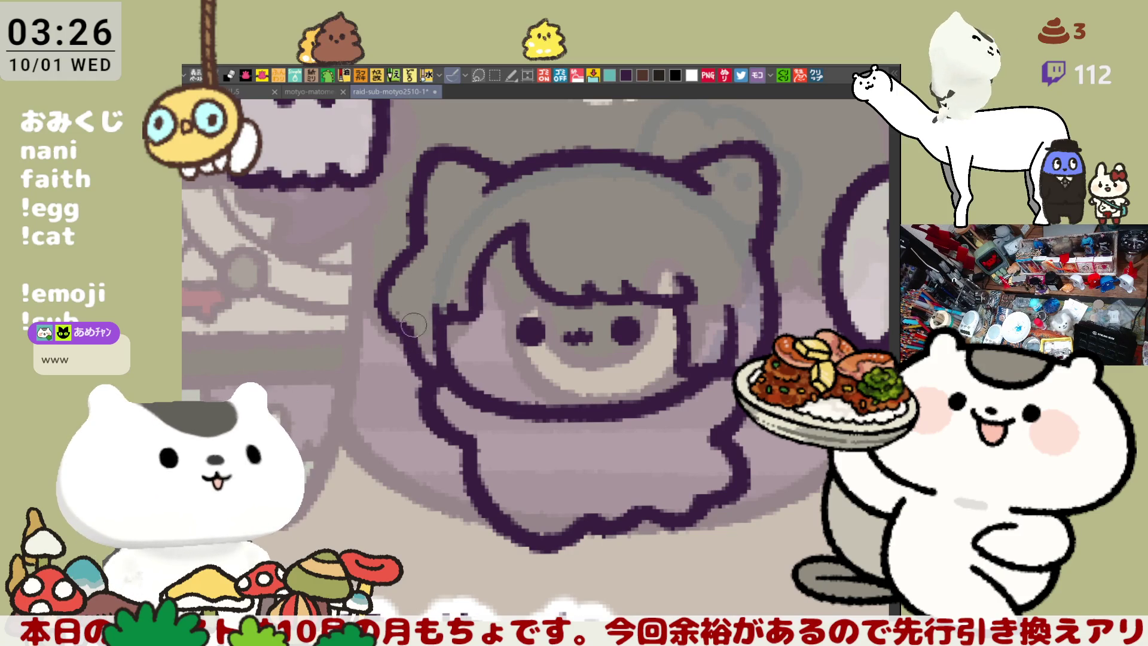
mouse_move(421, 272)
left_mouse_down()
mouse_move(408, 353)
mouse_move(412, 312)
left_mouse_up()
key("ctrl+z")
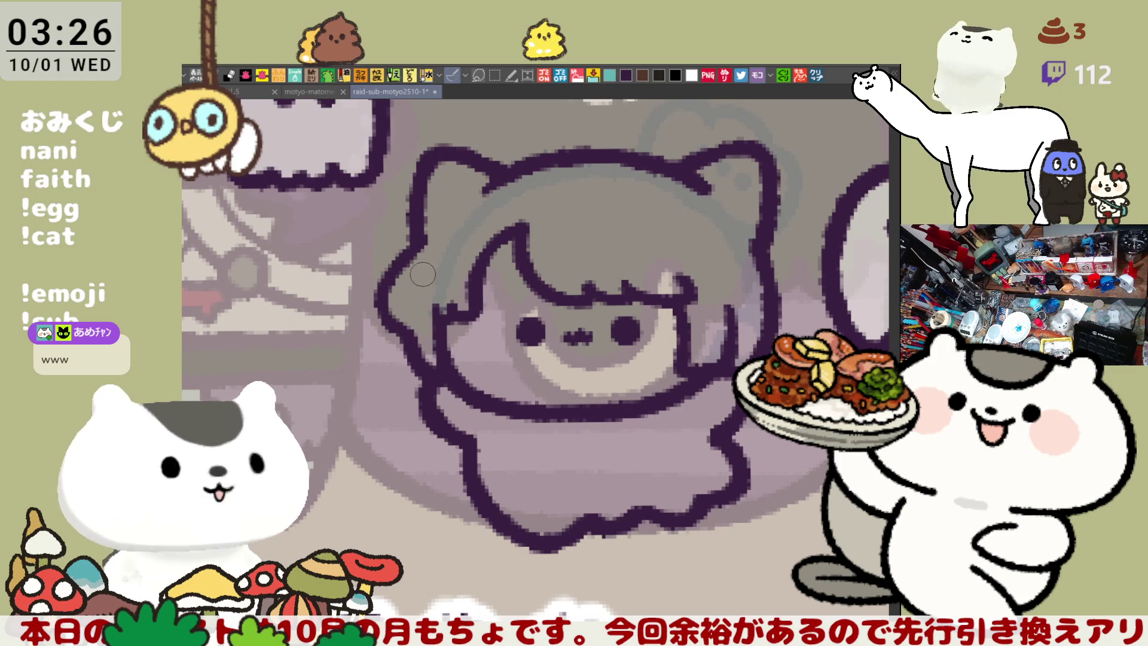
key("ctrl+z")
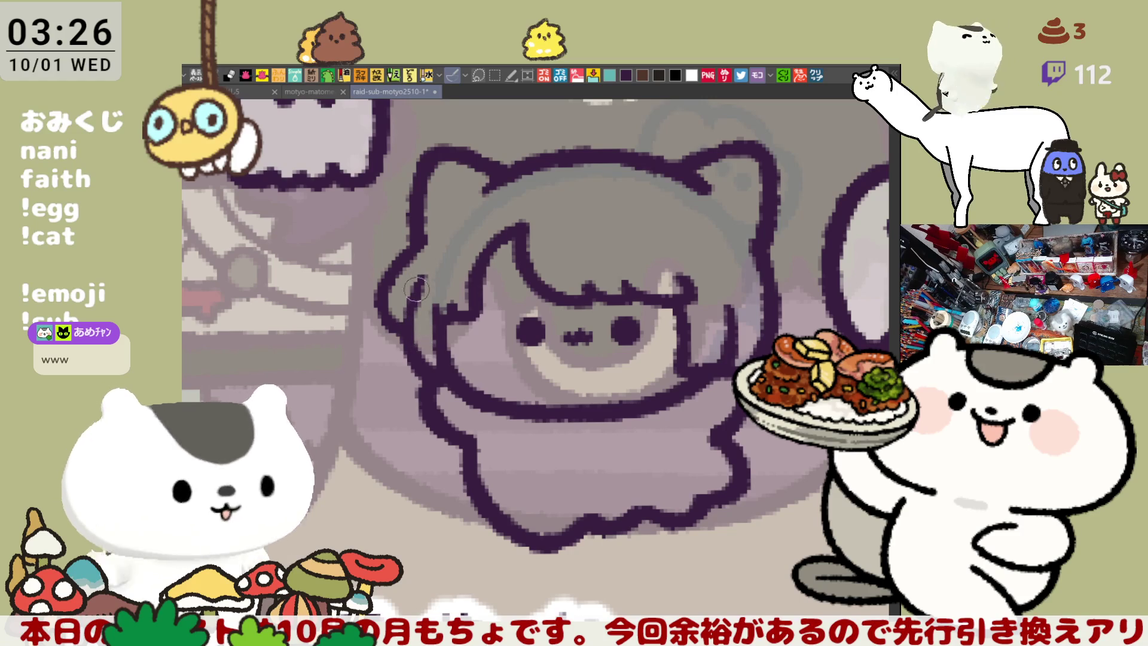
left_click_drag(414, 312, 408, 328)
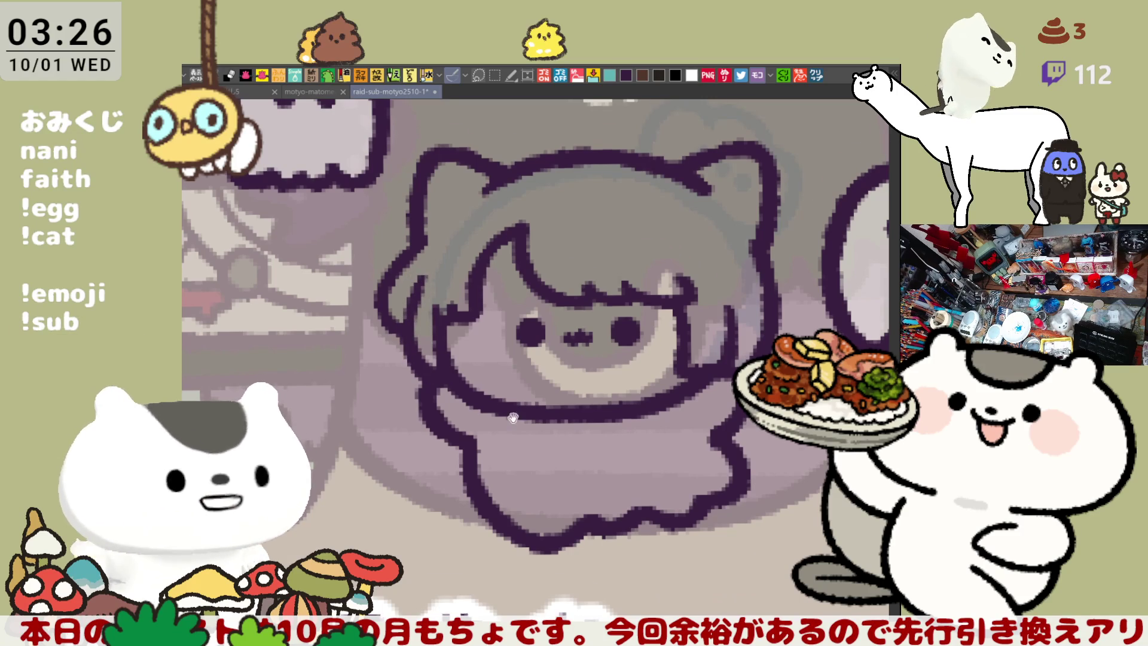
Step: Draw a small curled stroke beside the right side of the face
scroll(442, 349, "down", 2)
left_click_drag(403, 334, 346, 378)
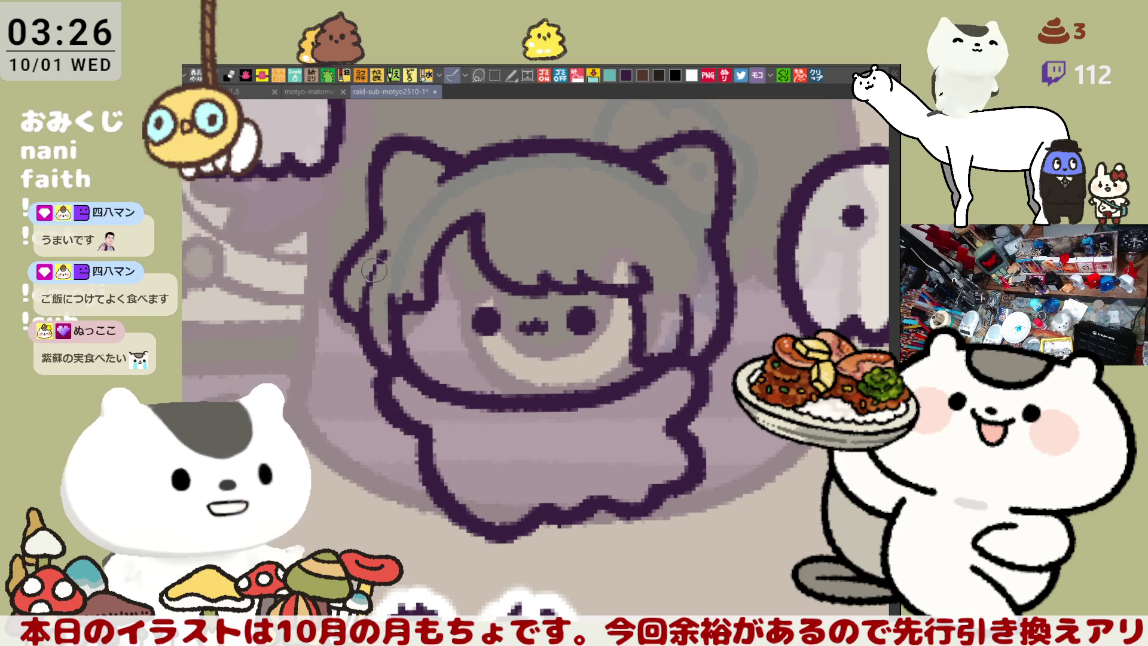
left_click_drag(387, 258, 626, 317)
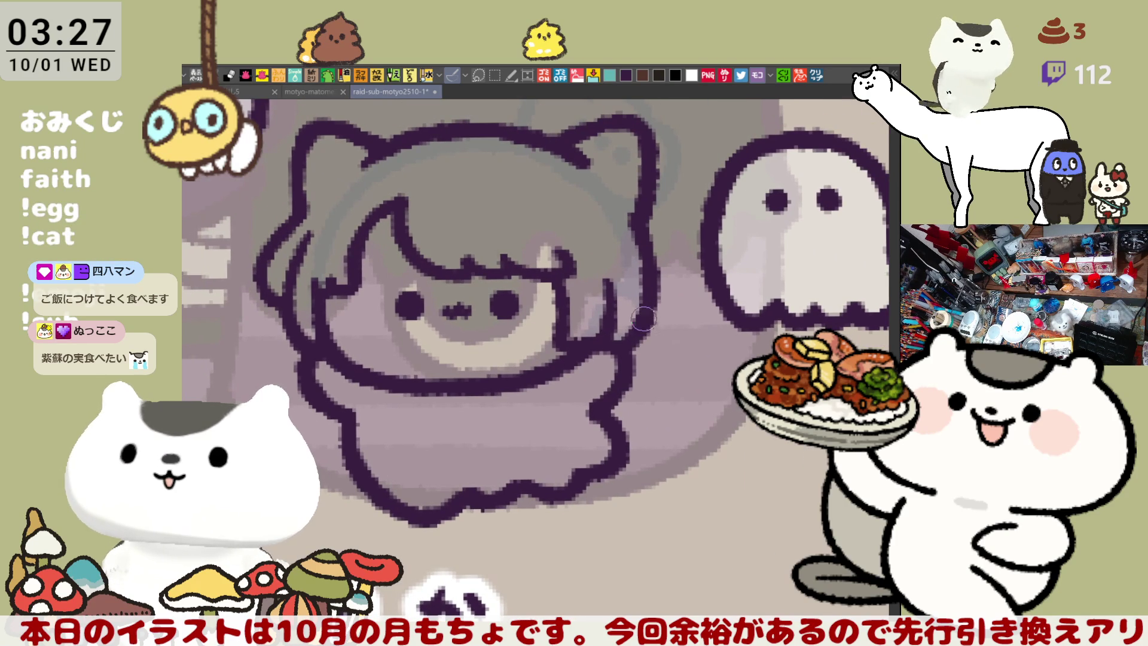
left_click_drag(652, 328, 664, 375)
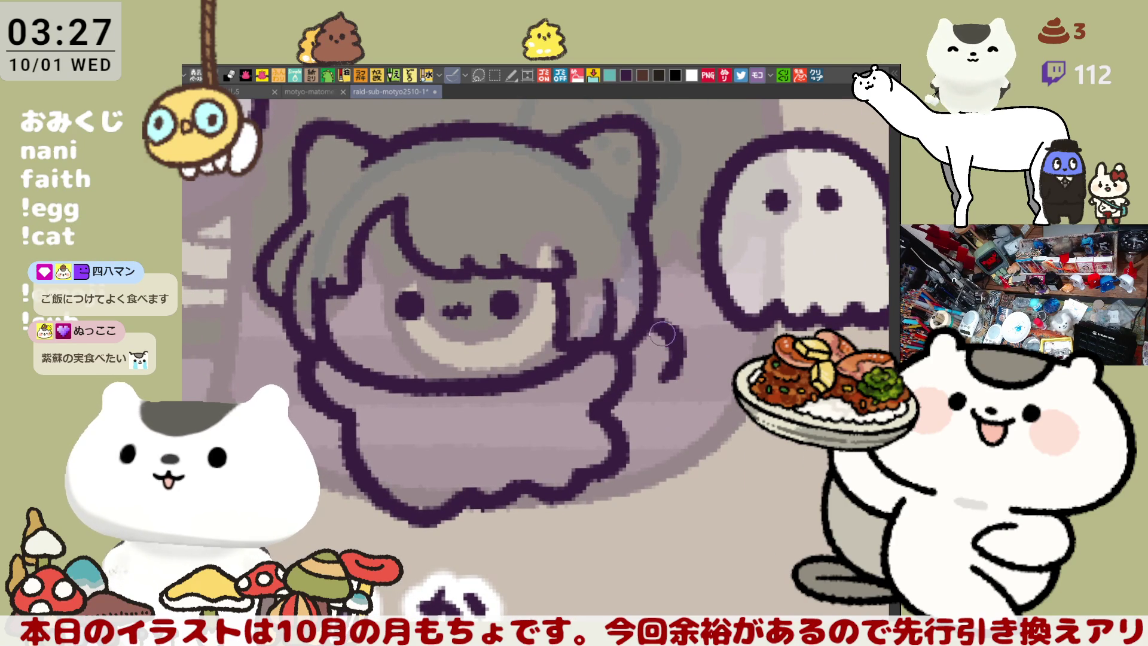
Step: Redraw the sweeping curl right of the face and add a stroke inside it
key("ctrl+z")
mouse_move(640, 324)
left_mouse_down()
mouse_move(664, 365)
mouse_move(653, 390)
mouse_move(682, 393)
mouse_move(680, 408)
left_mouse_up()
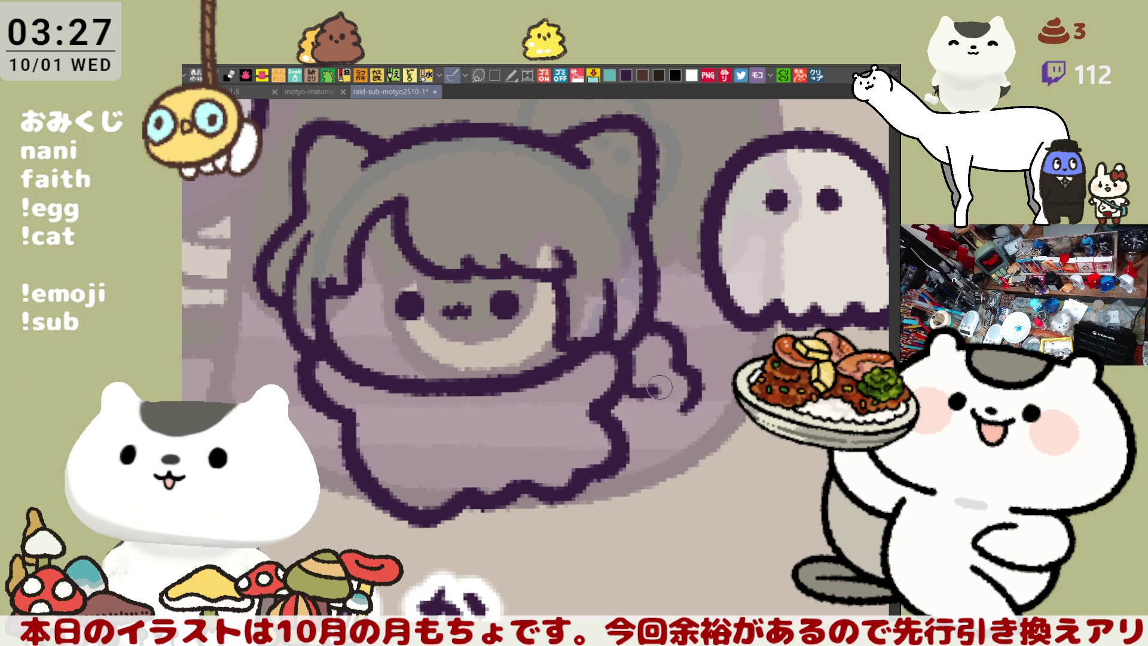
mouse_move(649, 383)
left_mouse_down()
mouse_move(671, 408)
mouse_move(643, 409)
mouse_move(664, 443)
left_mouse_up()
key("ctrl+z")
key("ctrl+z")
left_click_drag(688, 398, 658, 430)
key("ctrl+z")
left_click_drag(697, 398, 662, 449)
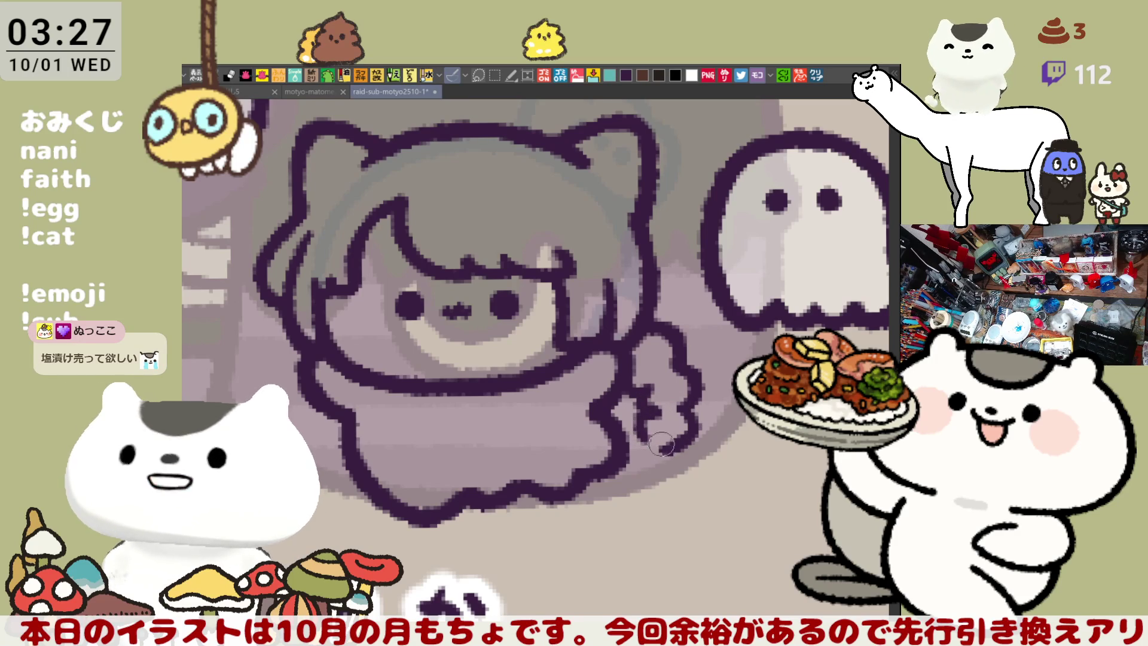
left_click_drag(657, 412, 647, 435)
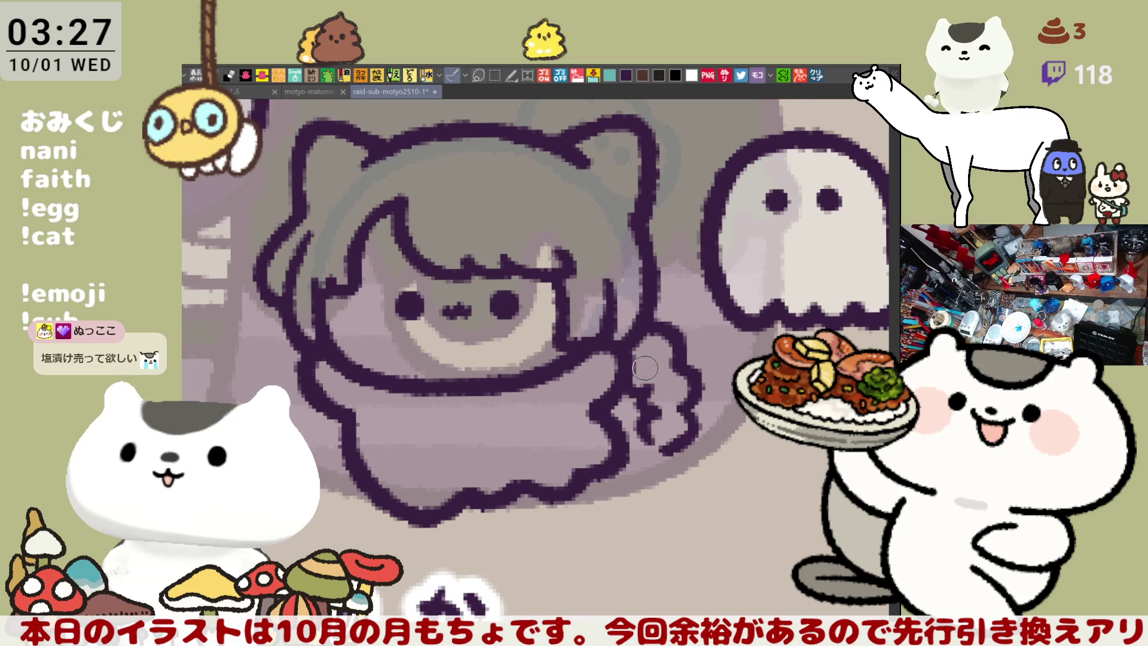
Step: Redraw the hand's lower outline with the canvas view mirrored
scroll(645, 367, "up", 1)
scroll(647, 362, "up", 1)
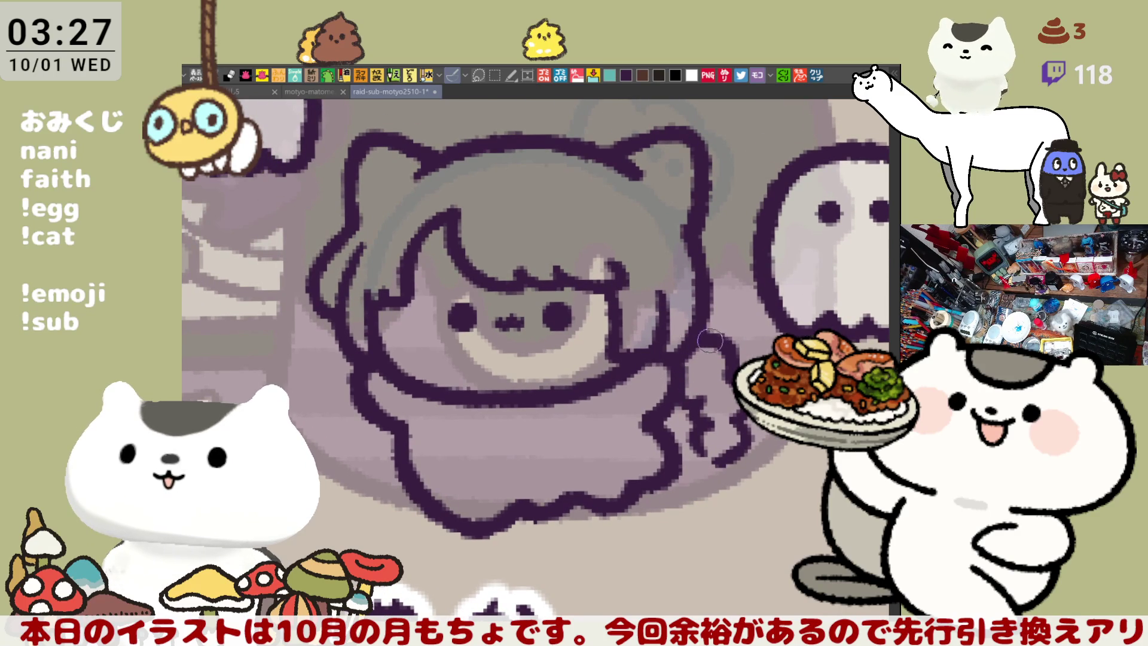
scroll(723, 362, "down", 2)
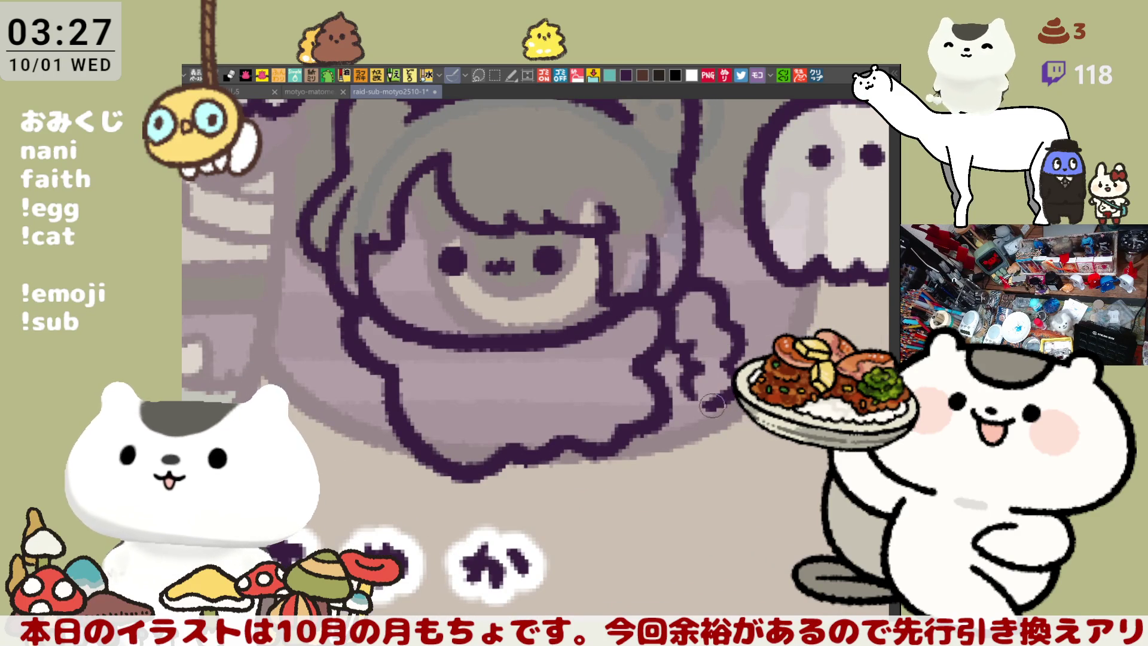
key("h")
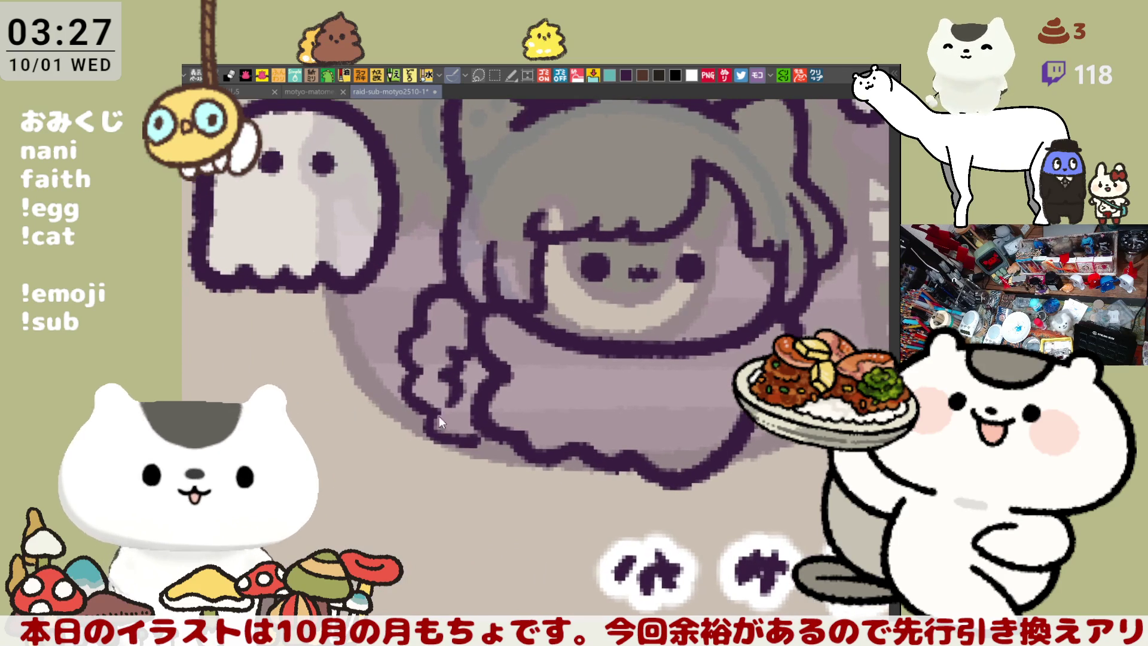
left_click_drag(460, 410, 474, 410)
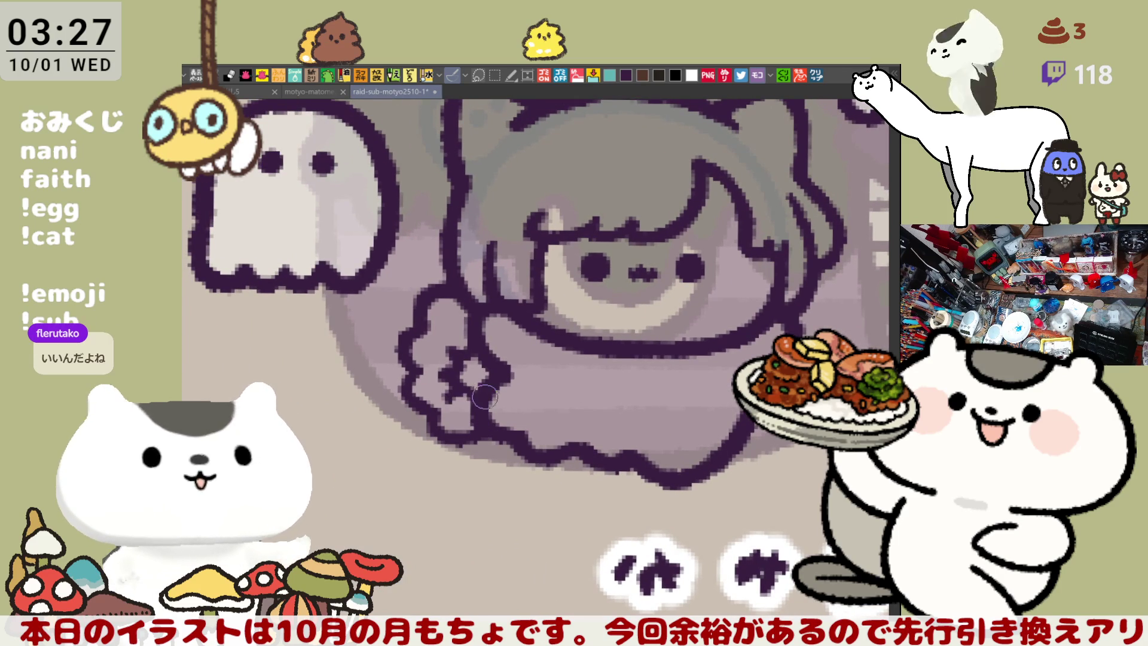
key("h")
Step: Extend the ghost dress's lower right outline with a redrawn dark curve
left_click_drag(436, 392, 588, 485)
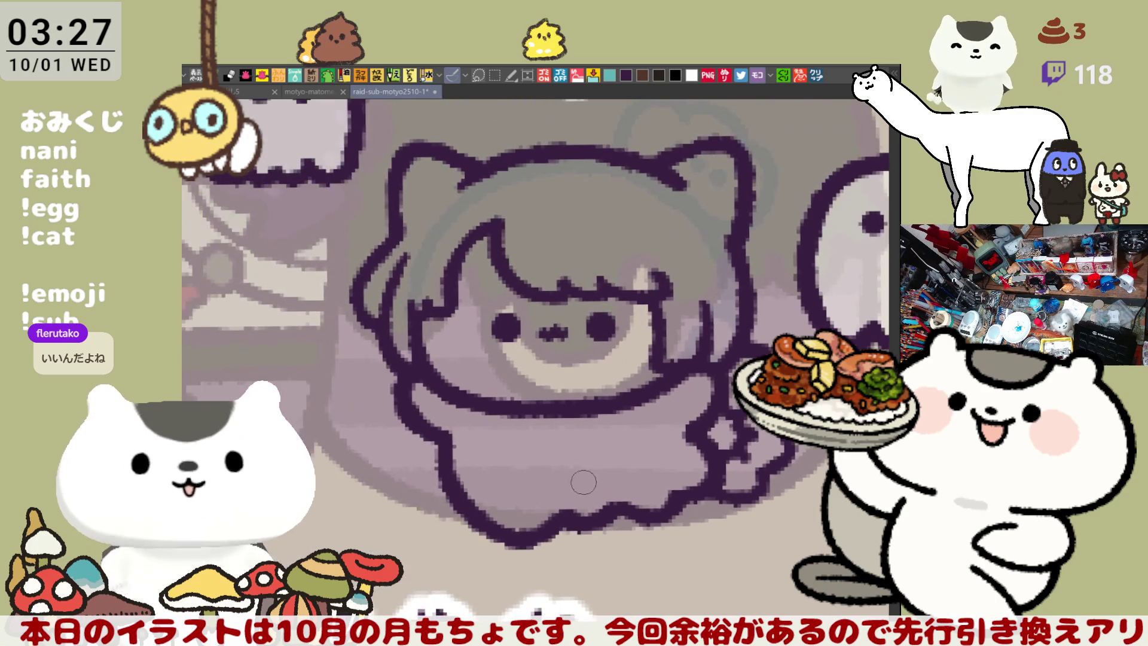
left_click_drag(470, 424, 700, 439)
key("h")
key("ctrl+z")
left_click_drag(610, 459, 712, 439)
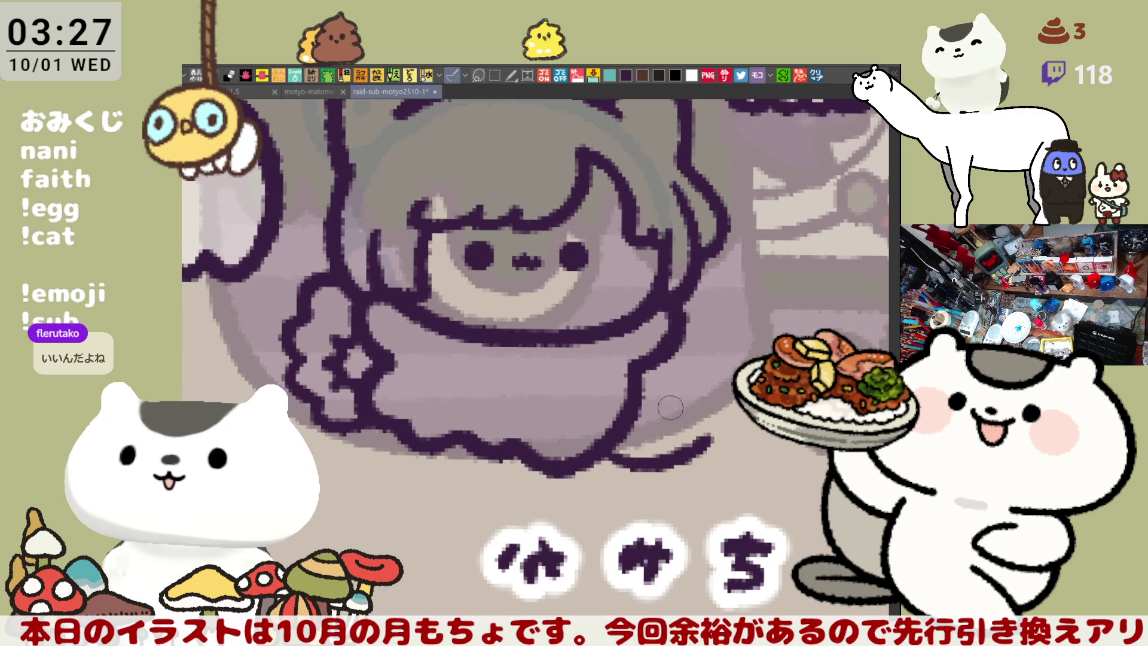
left_click_drag(628, 412, 700, 407)
key("ctrl+z")
left_click_drag(625, 392, 697, 412)
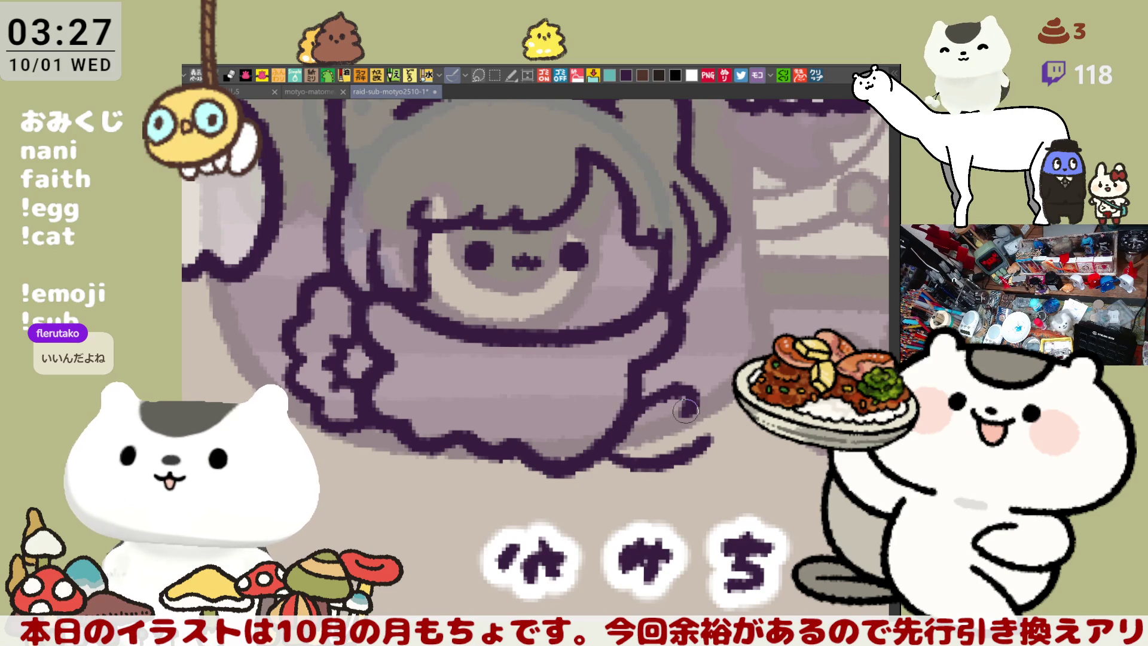
key("ctrl+z")
left_click_drag(622, 419, 707, 430)
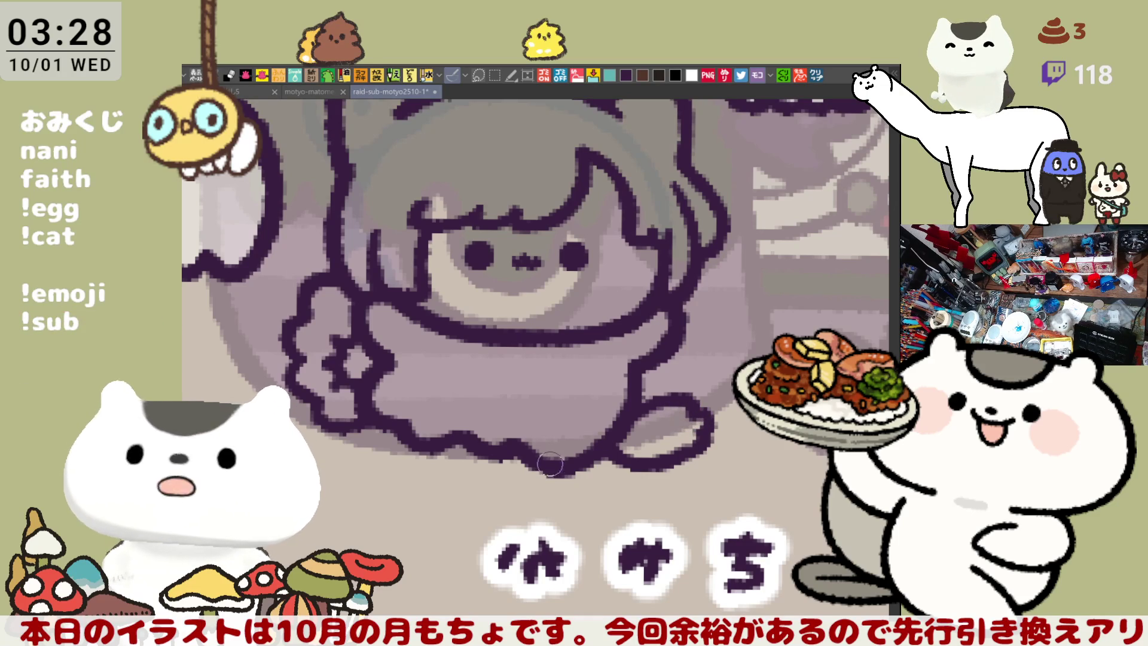
Step: Ink a dark outline over the cat ear on the mirrored canvas
key("h")
mouse_move(543, 456)
left_mouse_down()
mouse_move(553, 466)
mouse_move(508, 470)
left_mouse_up()
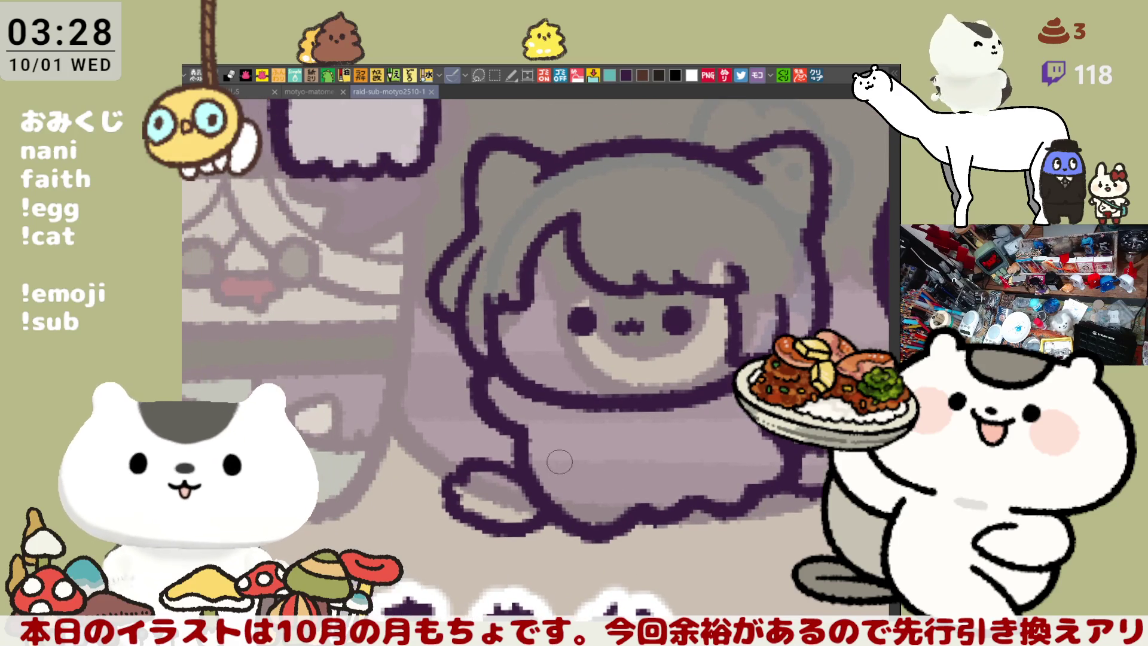
left_click_drag(701, 242, 656, 267)
mouse_move(662, 178)
left_mouse_down()
mouse_move(676, 177)
mouse_move(672, 235)
left_mouse_up()
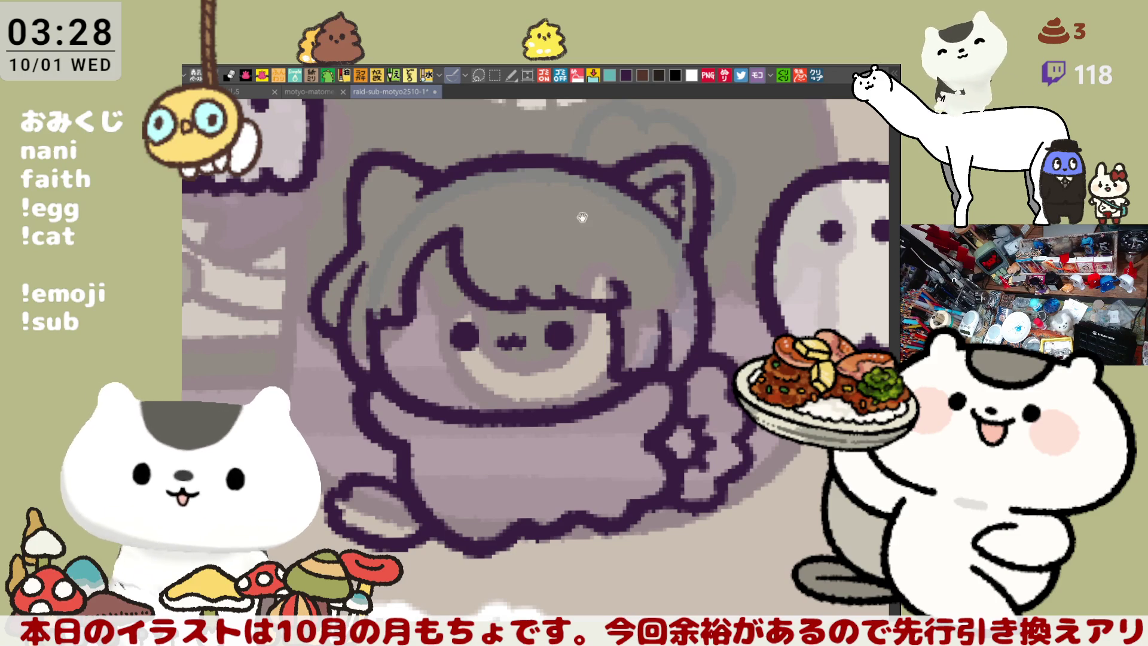
Step: Thicken the outline along the other ear's top and save the illustration
left_click_drag(423, 206, 489, 233)
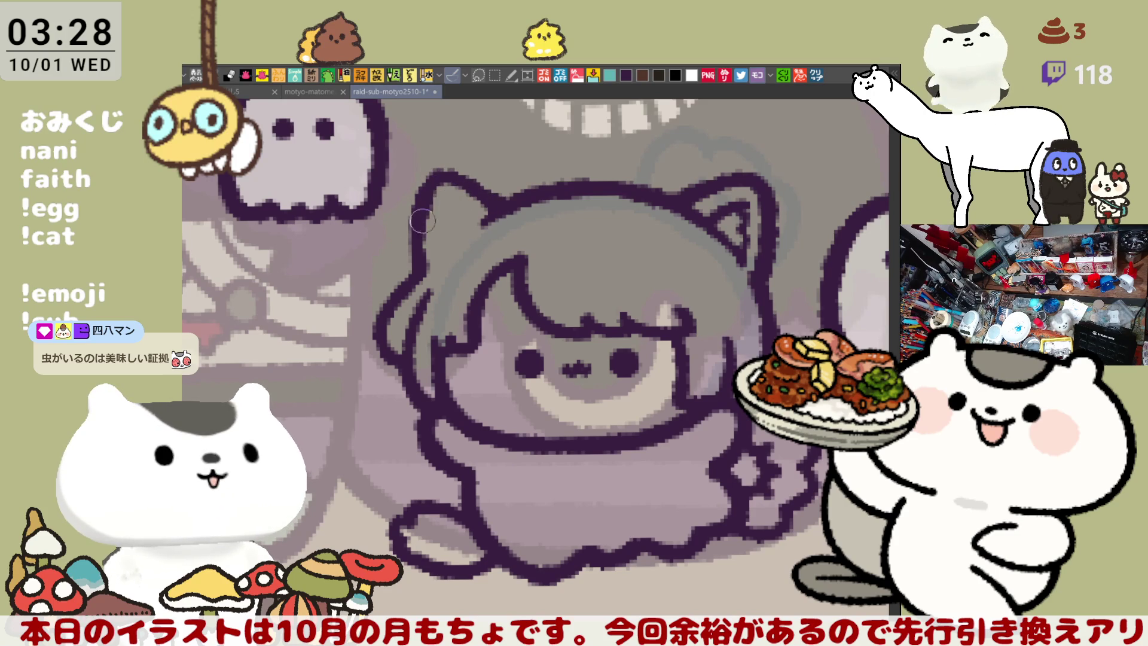
mouse_move(448, 187)
left_mouse_down()
mouse_move(475, 194)
mouse_move(467, 177)
left_mouse_up()
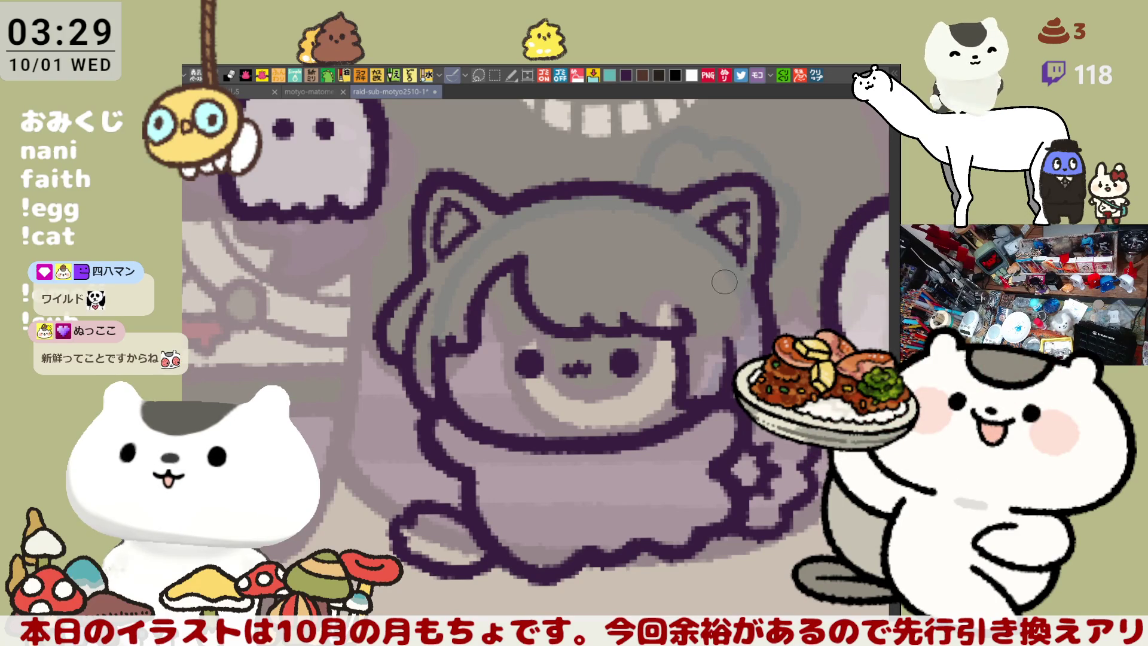
key("ctrl+s")
Step: Touch up the outline at the character's foot and save the illustration again
mouse_move(608, 484)
left_mouse_down()
mouse_move(594, 373)
mouse_move(653, 409)
left_mouse_up()
mouse_move(472, 441)
left_mouse_down()
mouse_move(500, 441)
mouse_move(389, 363)
left_mouse_up()
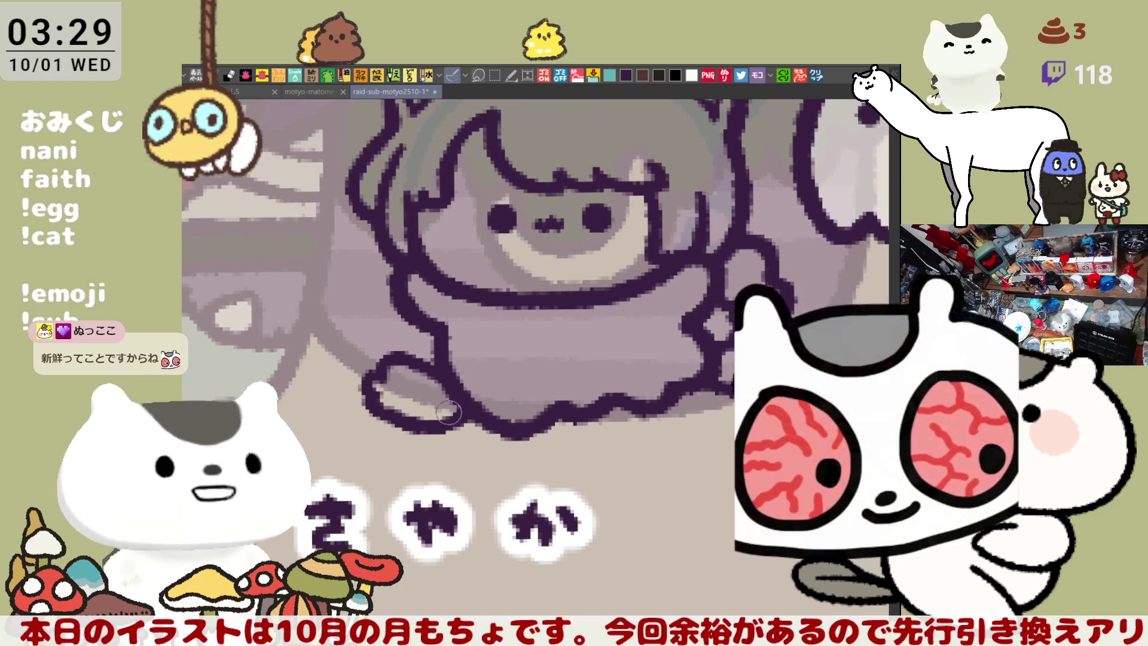
key("ctrl+s")
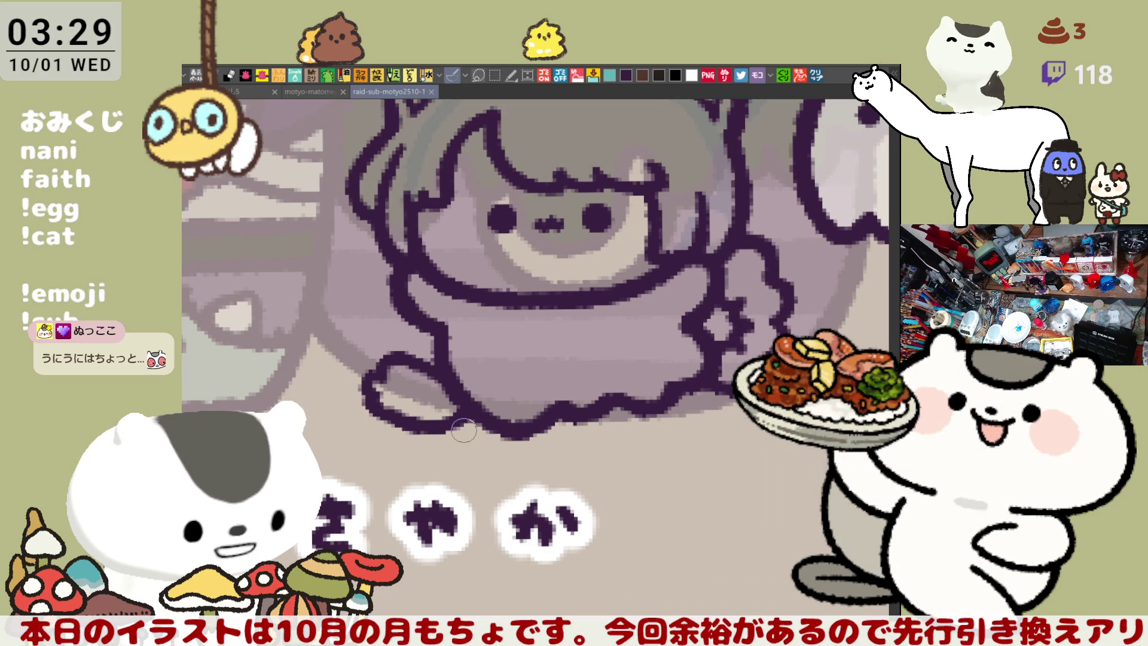
left_click_drag(600, 384, 654, 352)
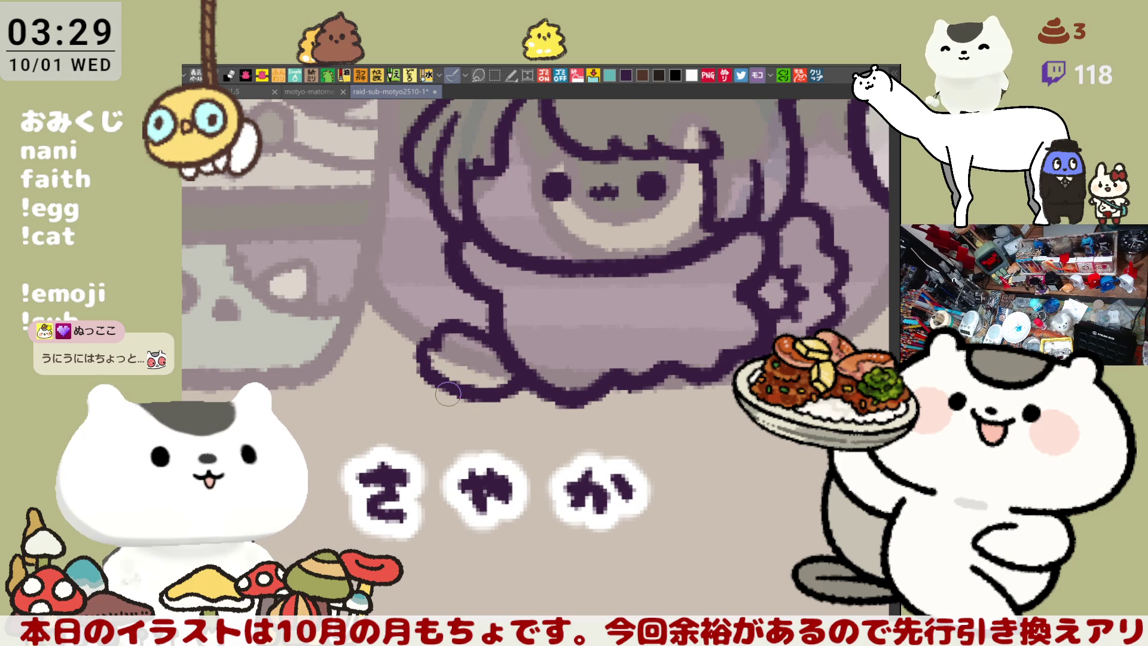
scroll(448, 394, "down", 1)
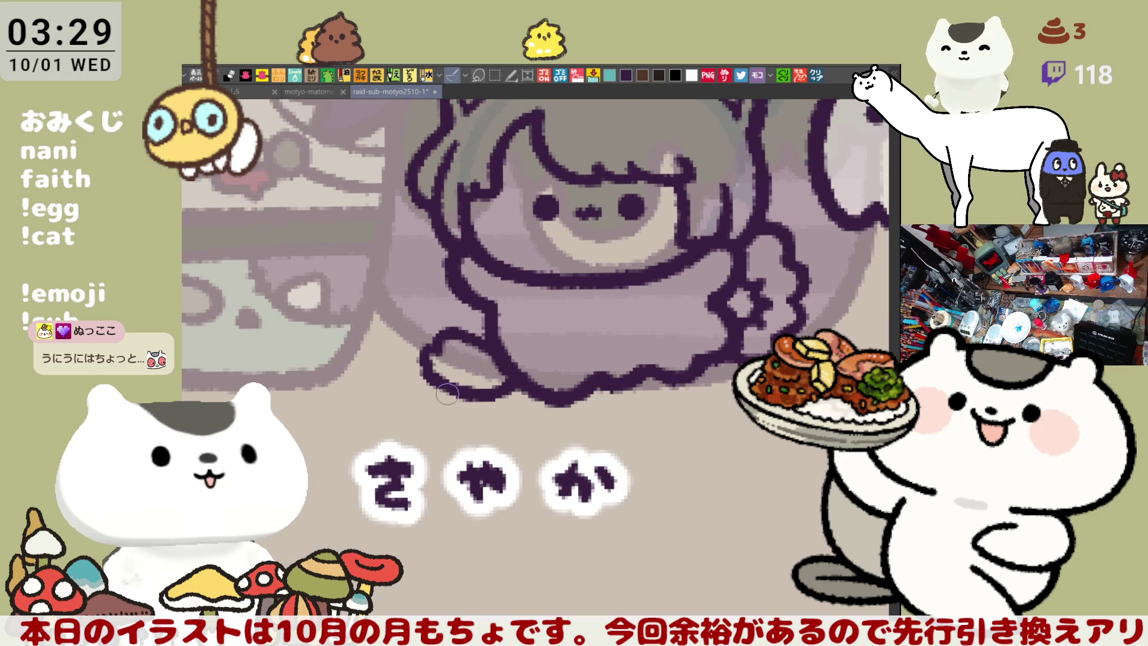
left_click_drag(447, 393, 376, 465)
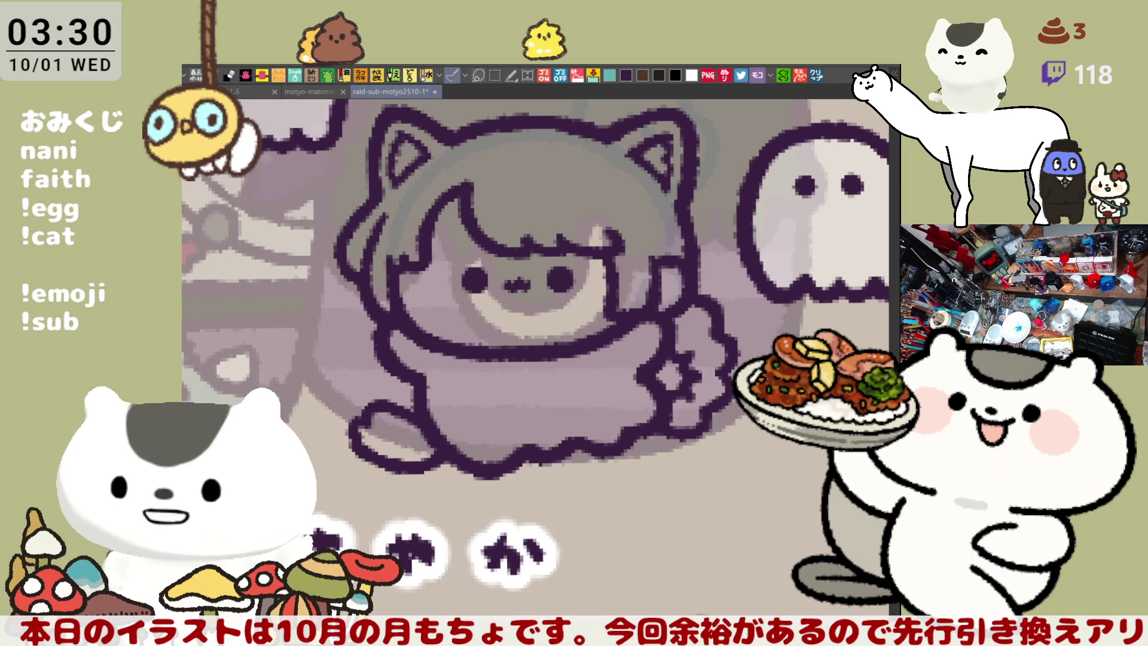
Step: Lasso-fill the character's shape dark purple, then fill the face and cheek area pale skin
left_click_drag(569, 541, 536, 478)
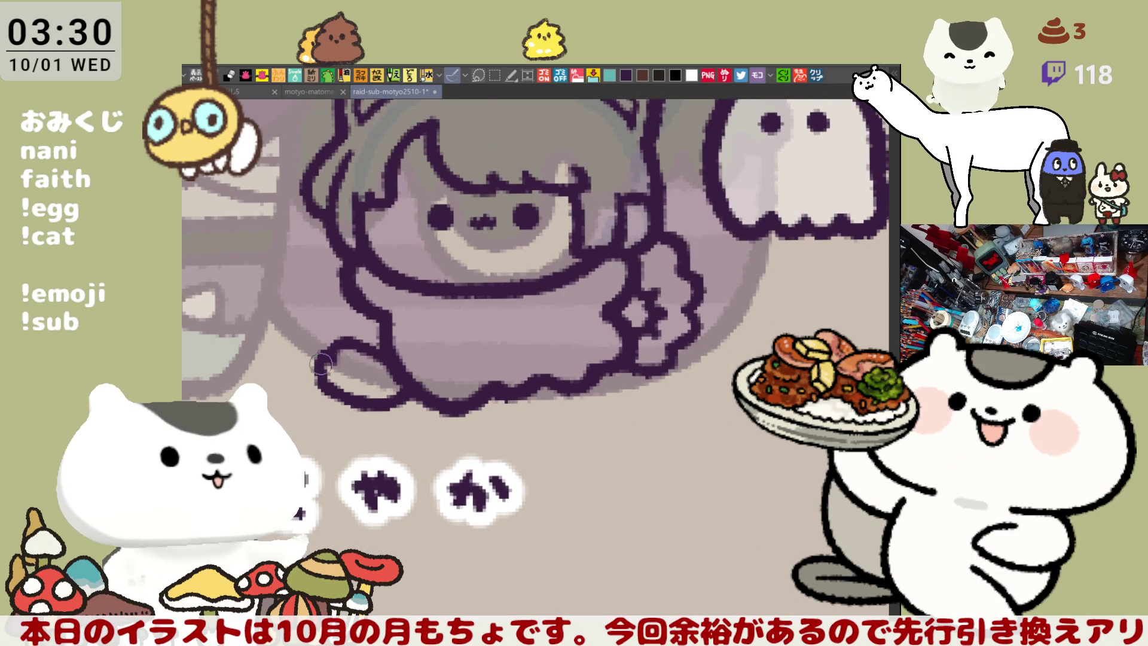
scroll(327, 359, "down", 1)
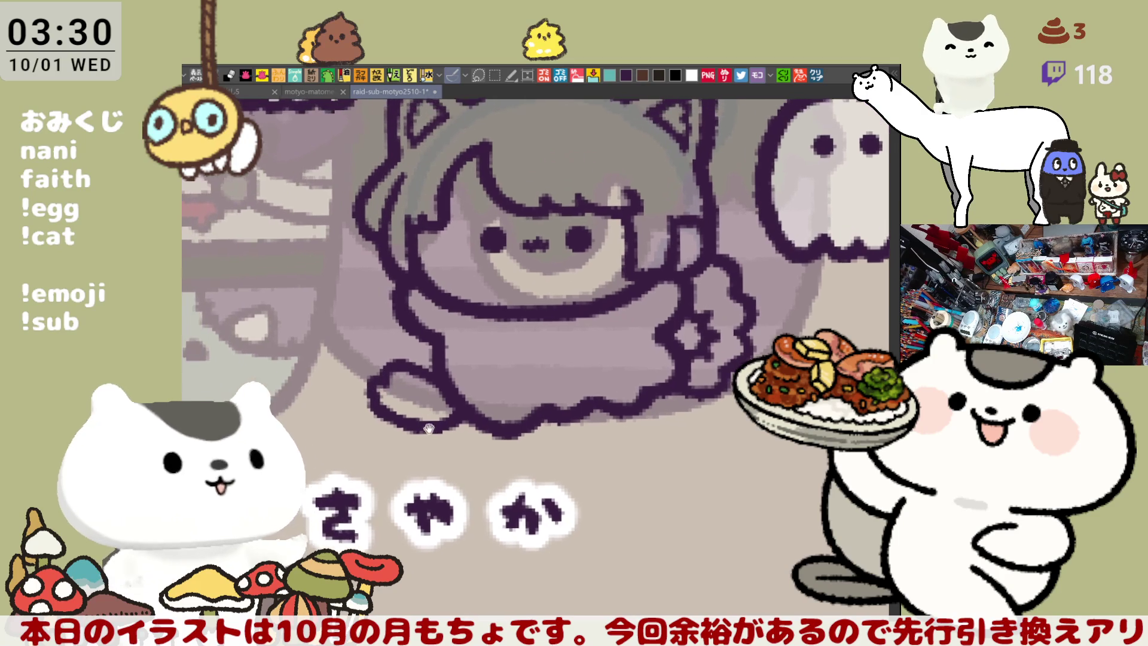
scroll(595, 374, "up", 1)
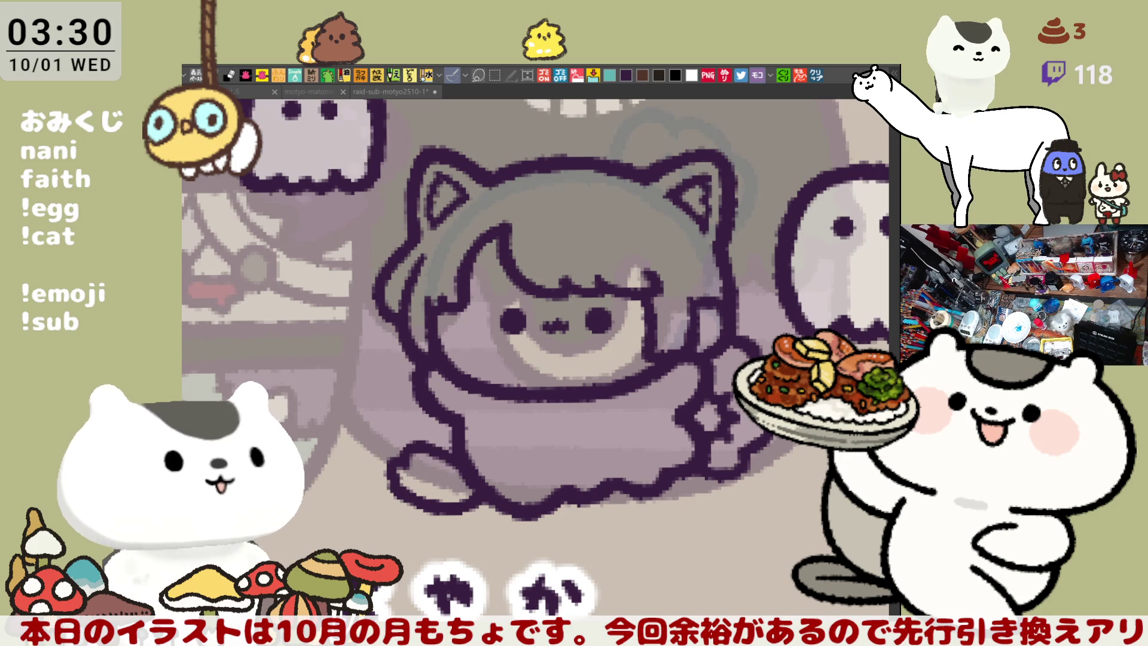
left_click(607, 479)
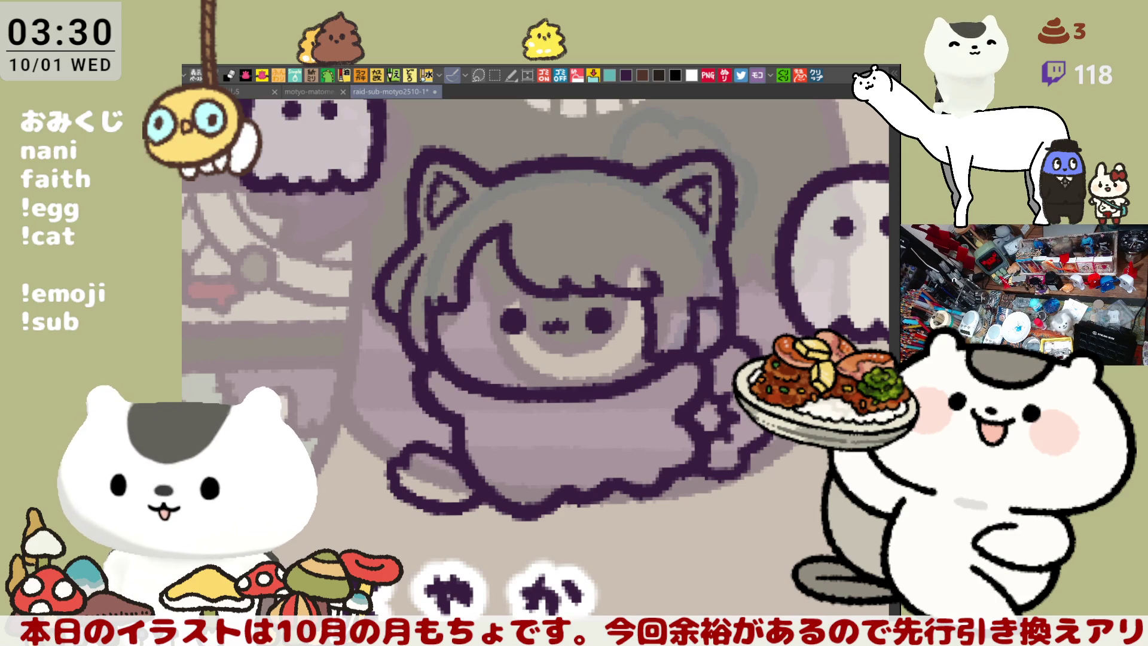
left_click_drag(333, 507, 440, 589)
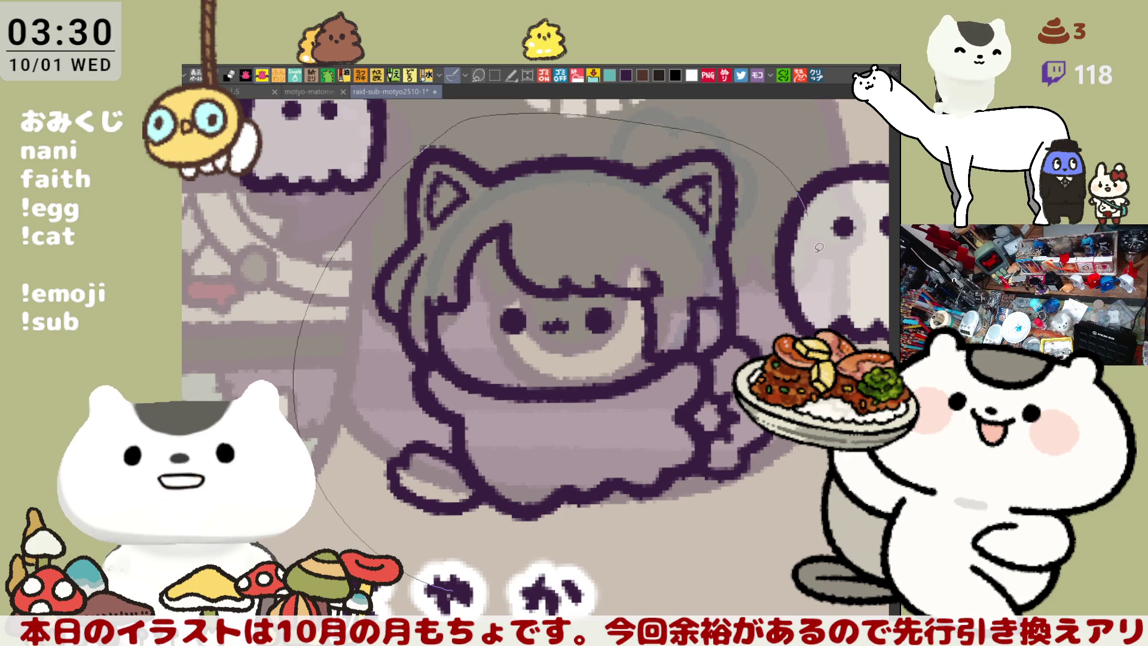
left_click_drag(430, 143, 412, 556)
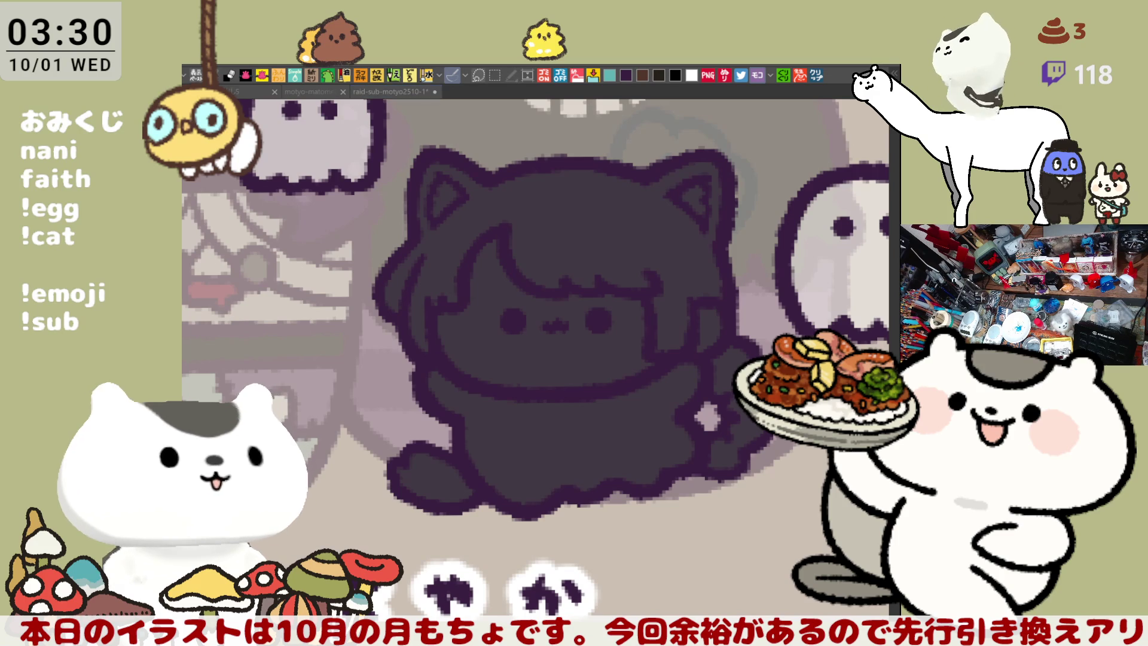
left_click(525, 346)
left_click_drag(704, 358, 697, 326)
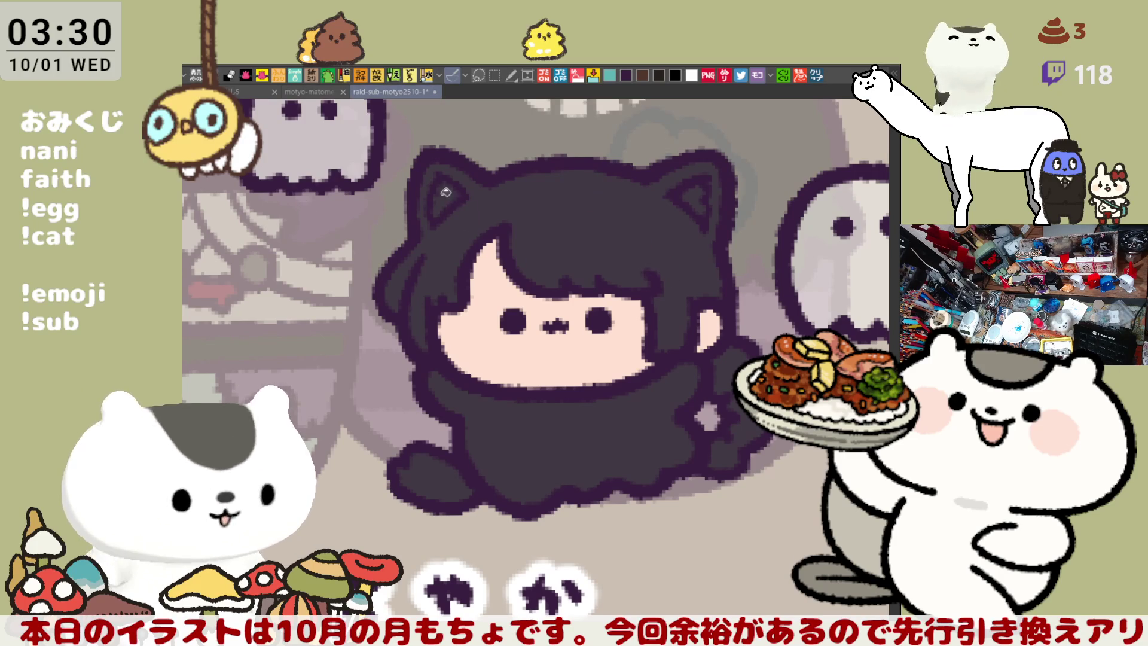
Step: Paint white highlights inside both cat ears
left_click_drag(452, 190, 439, 212)
left_click_drag(698, 190, 687, 210)
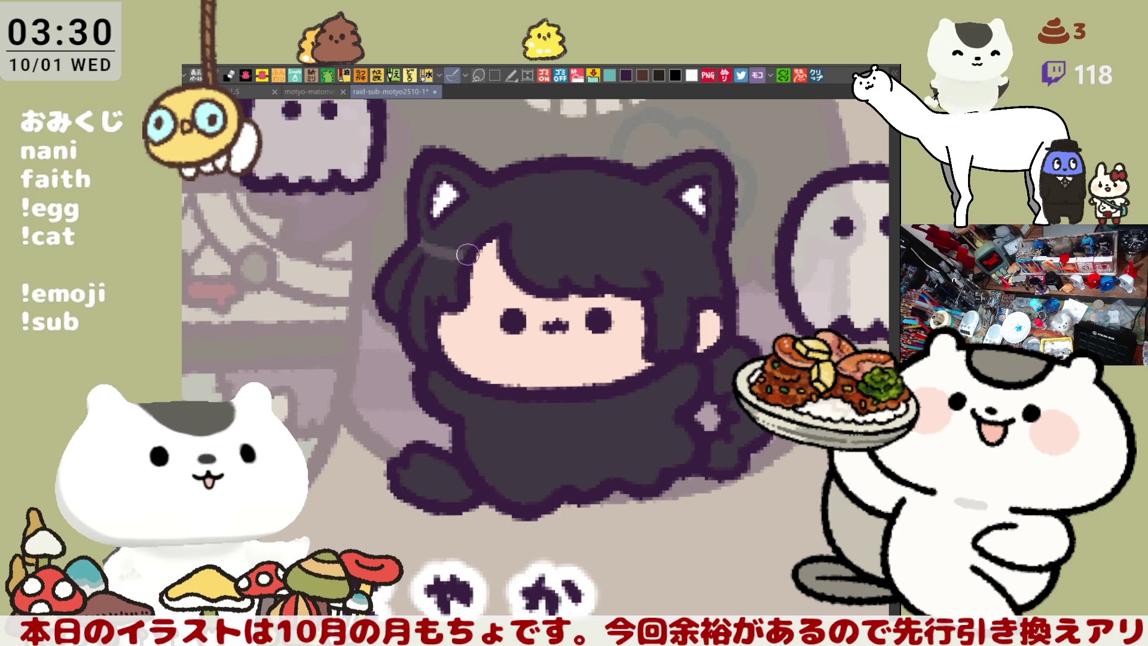
key("h")
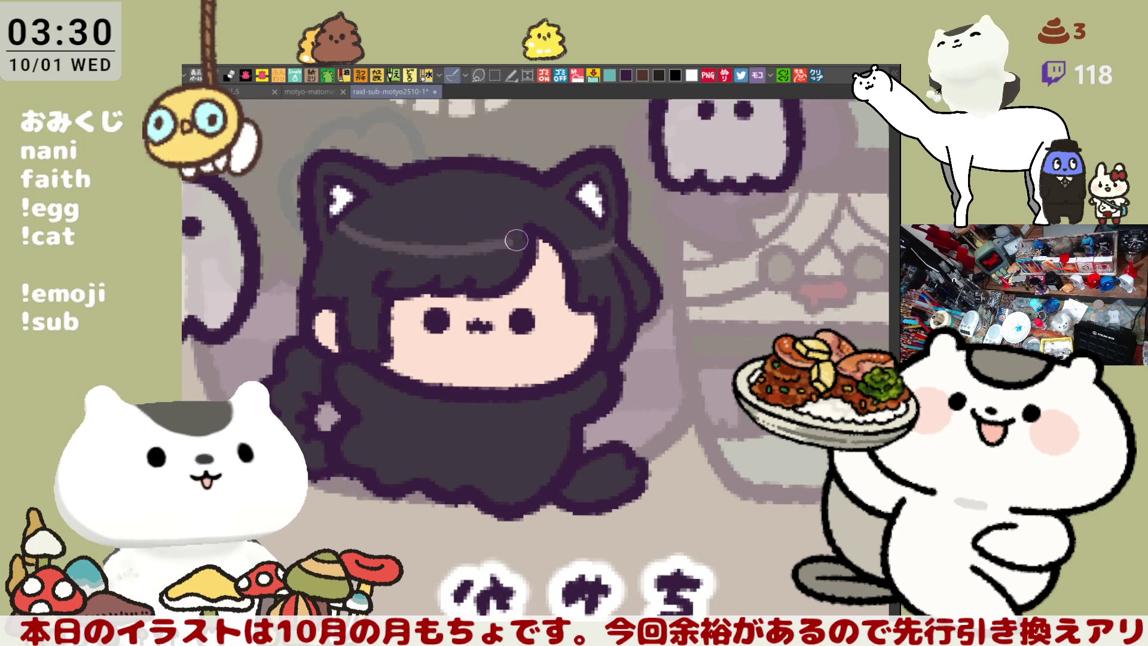
Step: Draw a dividing line across the hair, fill the lower hair grey and the dress white
left_click_drag(349, 216, 526, 262)
key("ctrl+z")
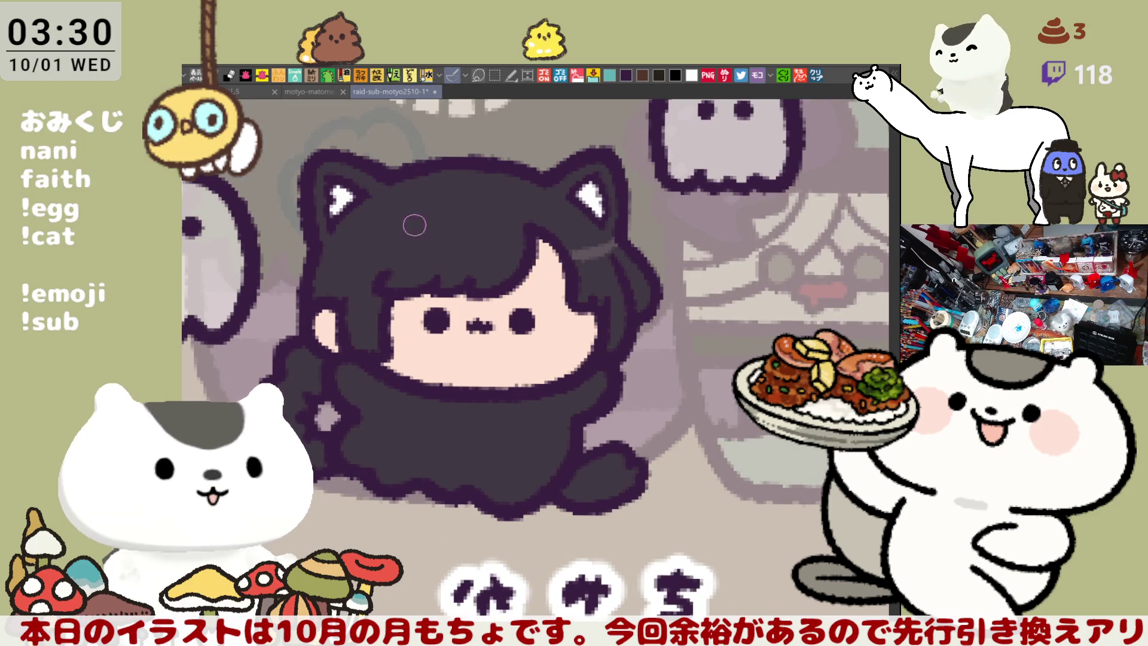
left_click_drag(350, 218, 538, 263)
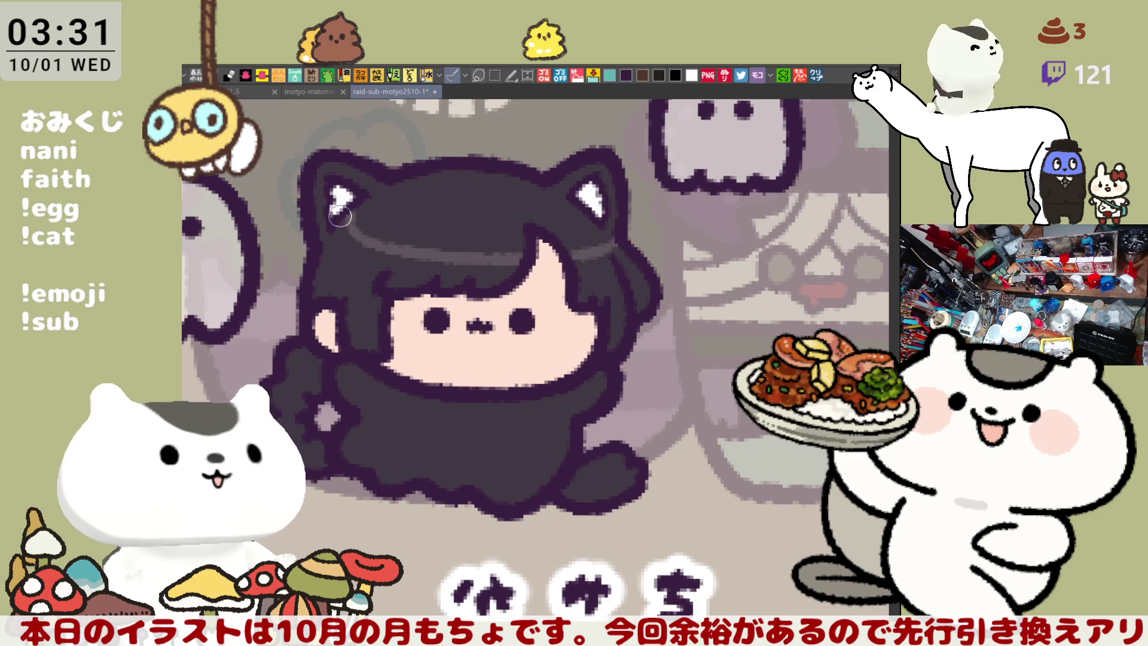
left_click(320, 256)
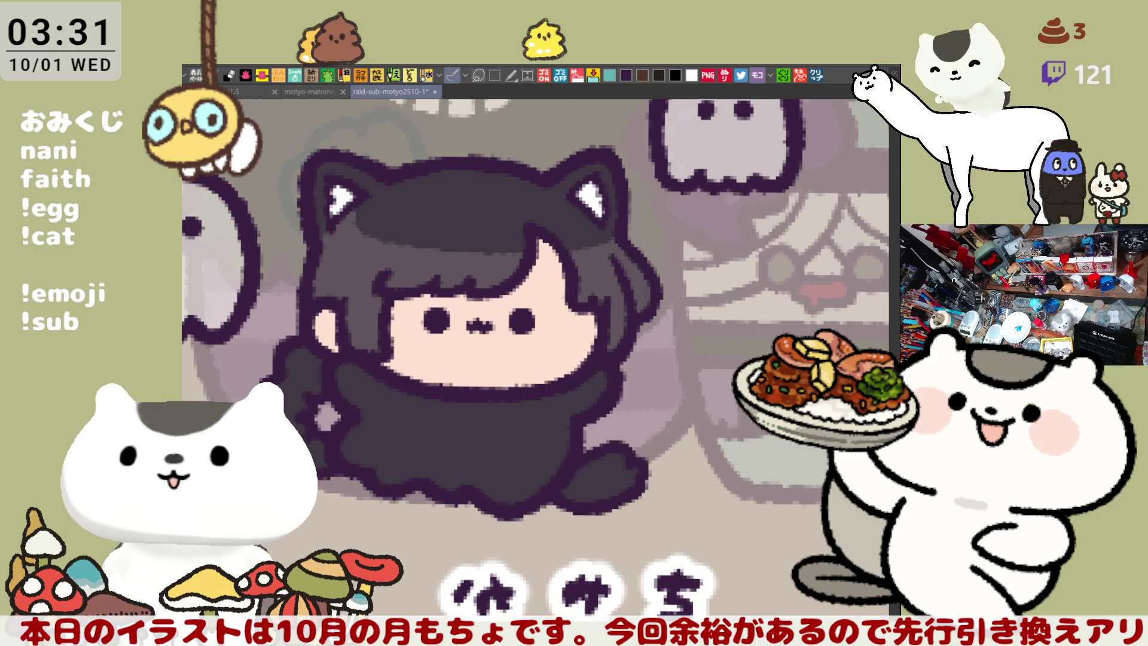
left_click(495, 449)
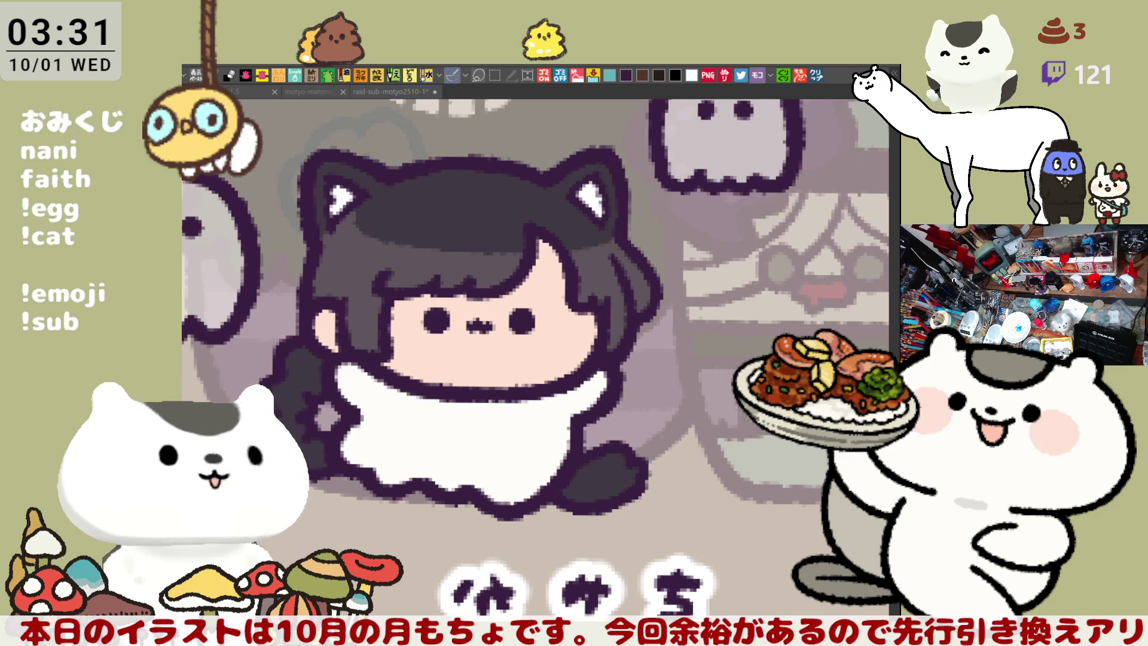
Step: Brush pink blush onto both cheeks and undo the stray dark patch beside the hair
left_click_drag(435, 326, 415, 322)
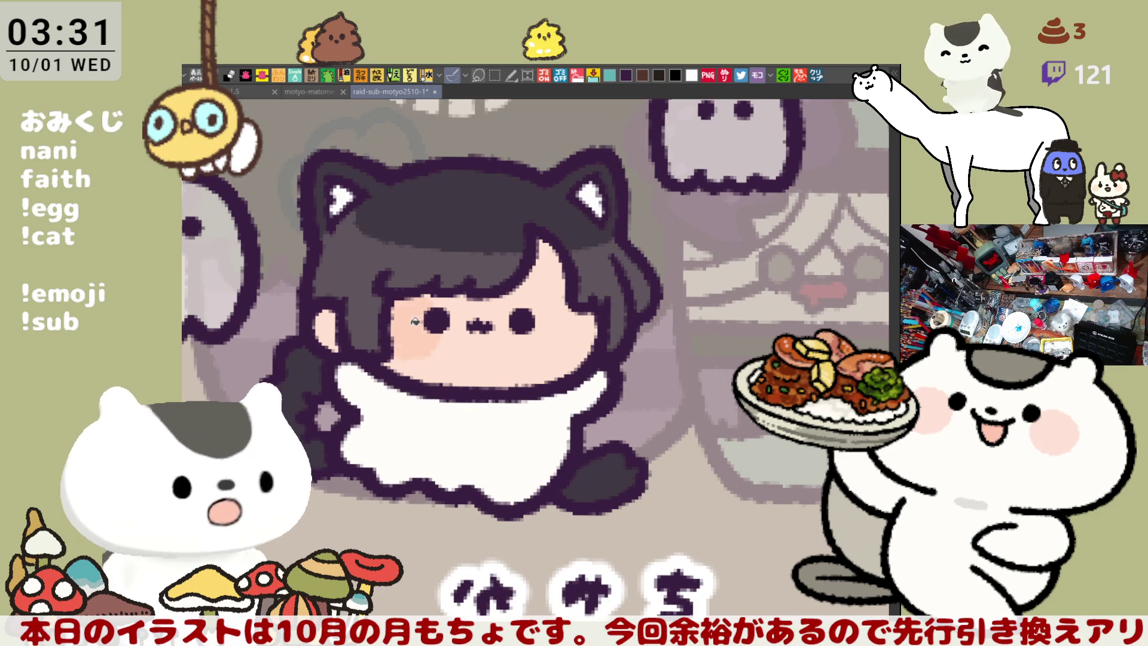
left_click_drag(549, 359, 536, 354)
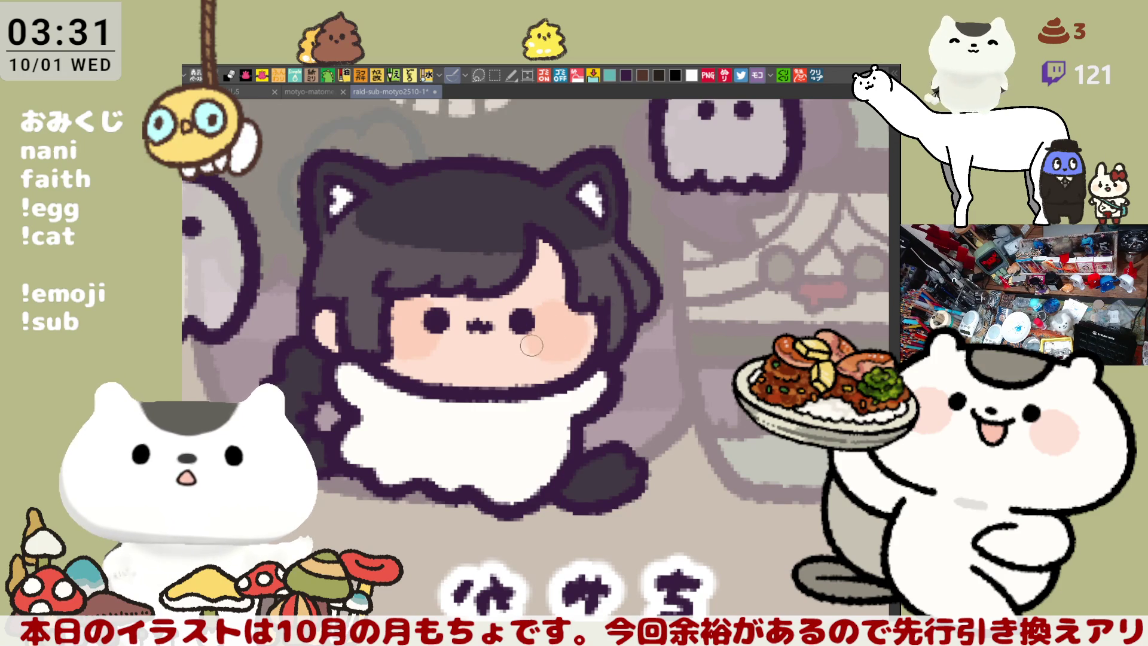
left_click_drag(386, 327, 454, 303)
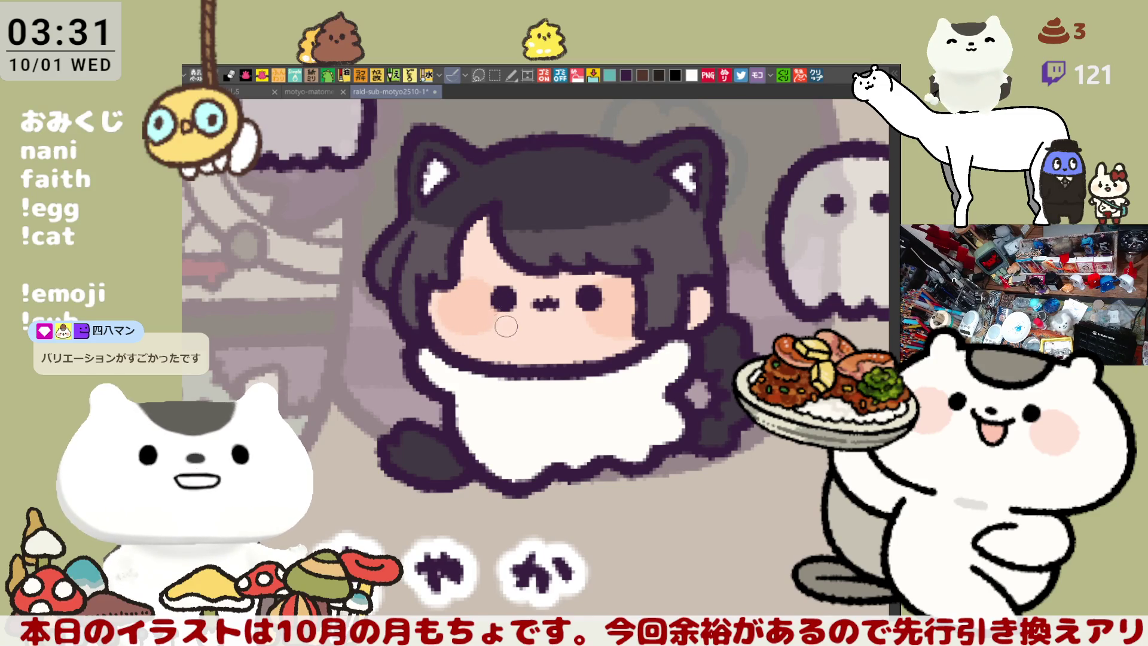
scroll(549, 366, "down", 1)
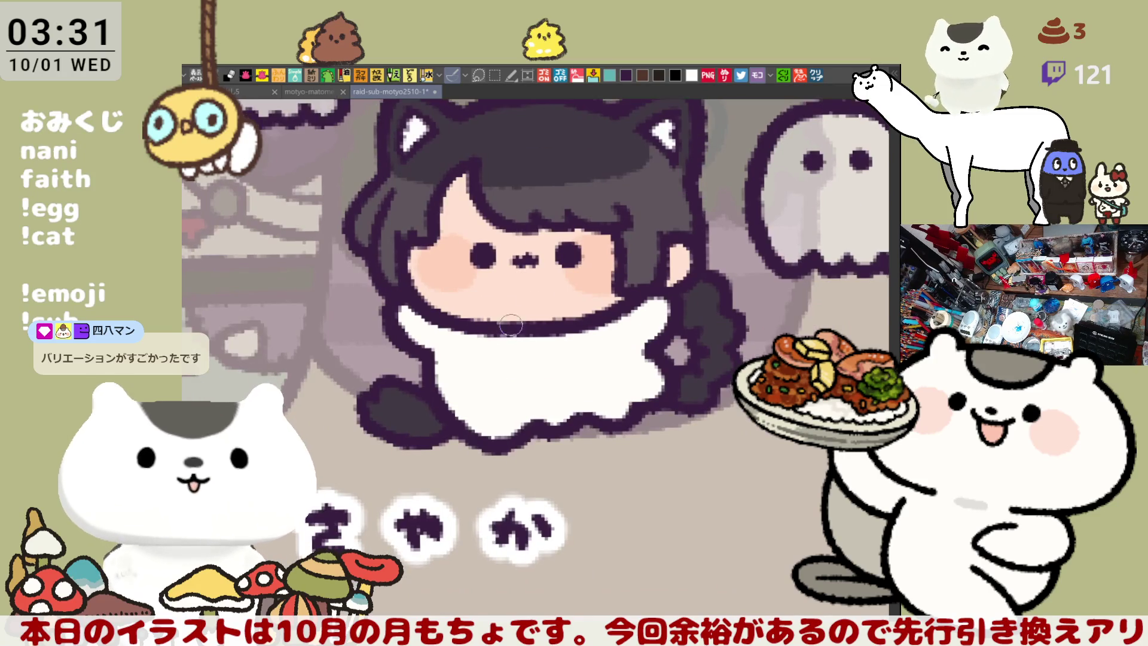
scroll(449, 330, "up", 1)
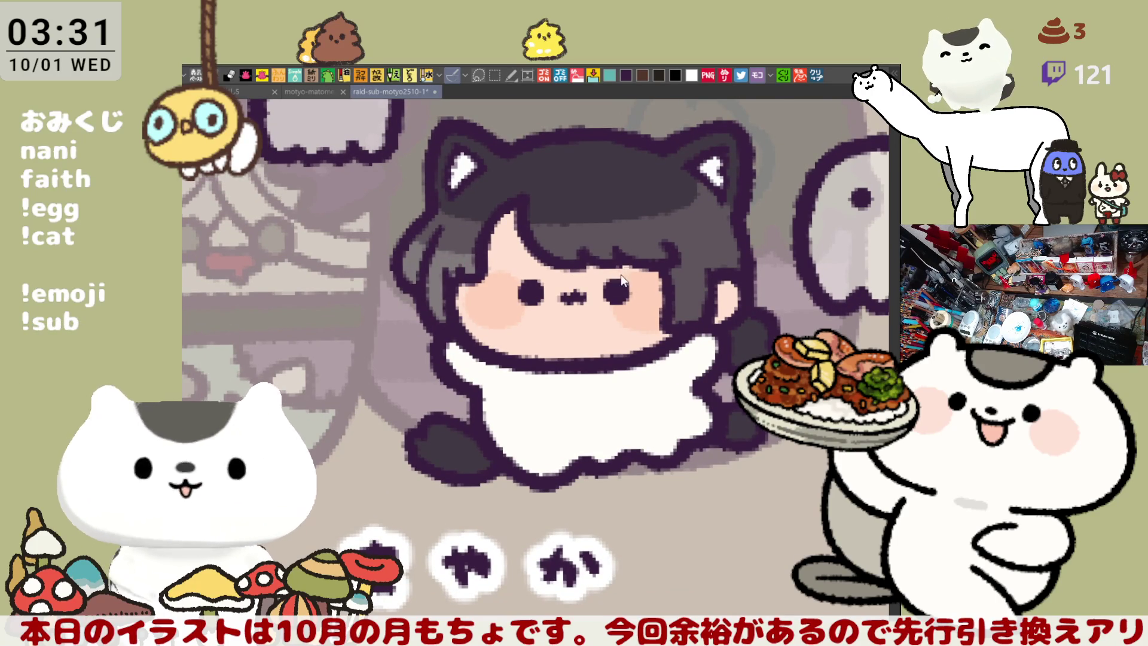
key("h")
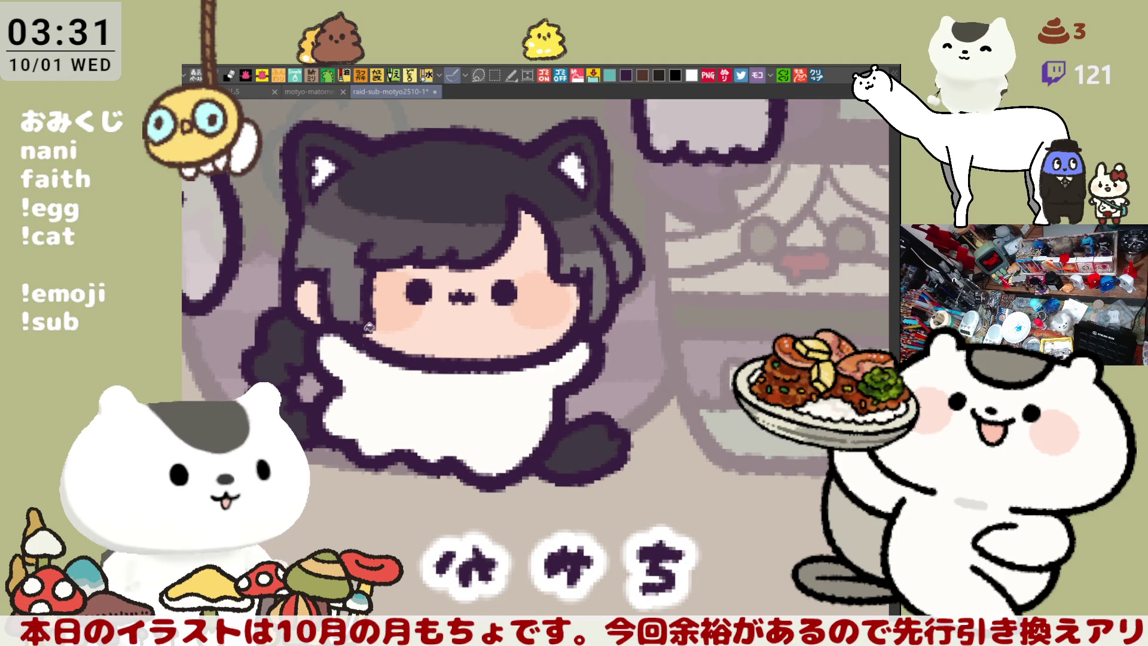
key("h")
scroll(515, 324, "down", 3)
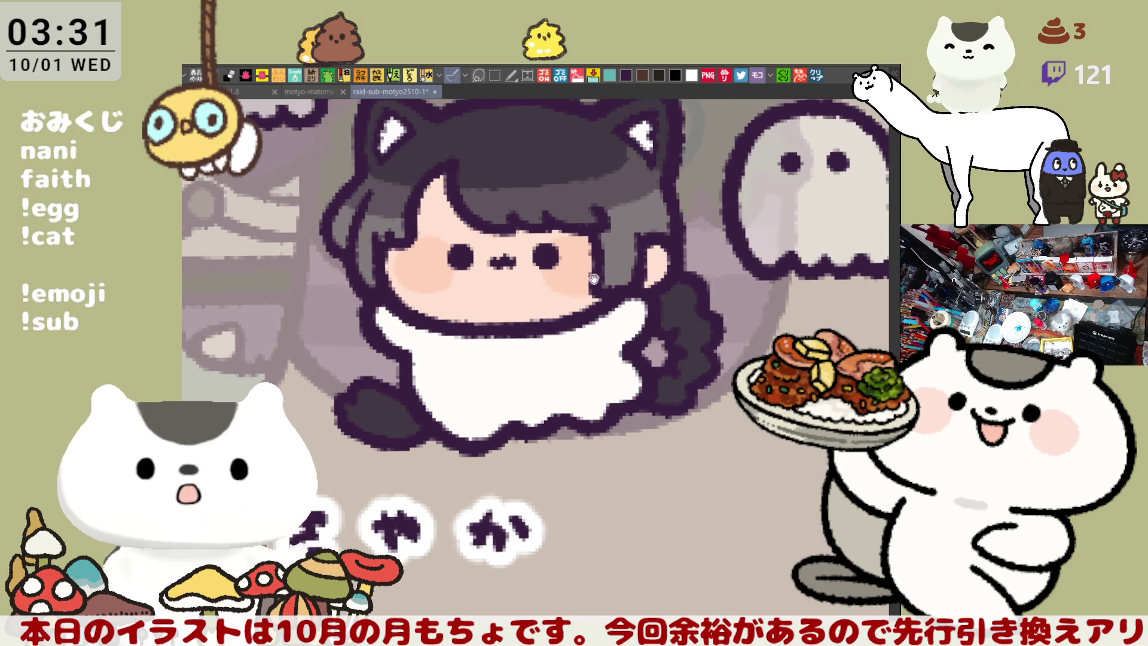
scroll(624, 367, "up", 3)
key("ctrl+z")
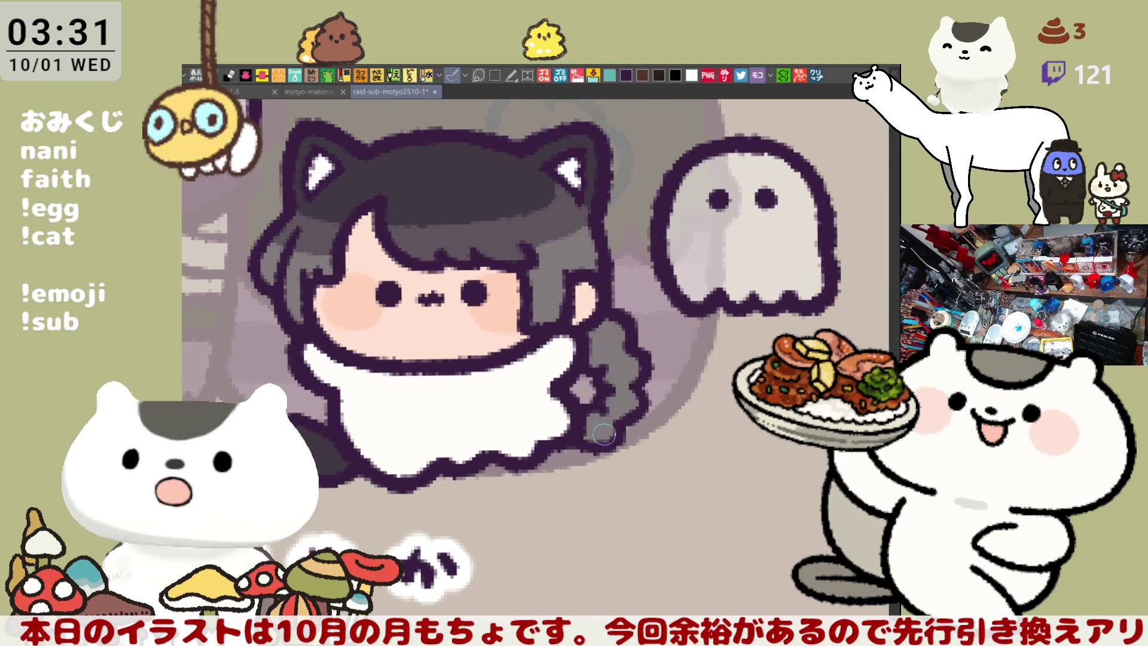